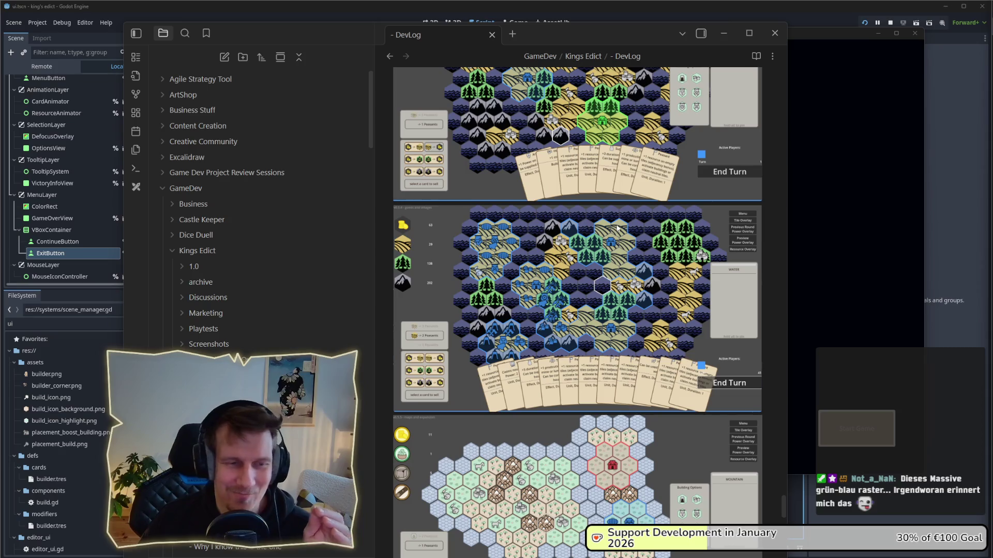
# Step: Scroll through the DevLog's hex-map screenshots, then bring the game's DEBUG window forward
pyautogui.scroll(-2, 618, 229)
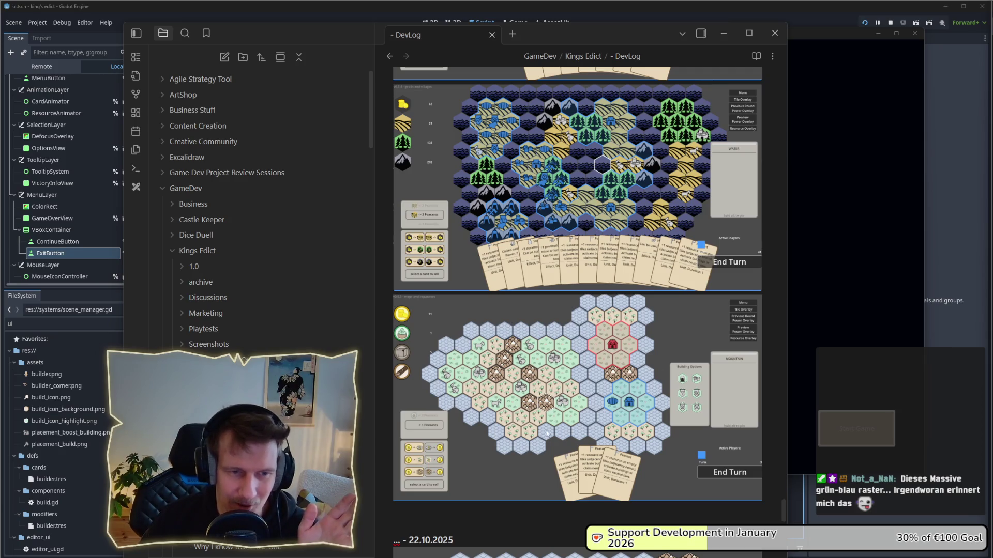
pyautogui.scroll(-2, 585, 441)
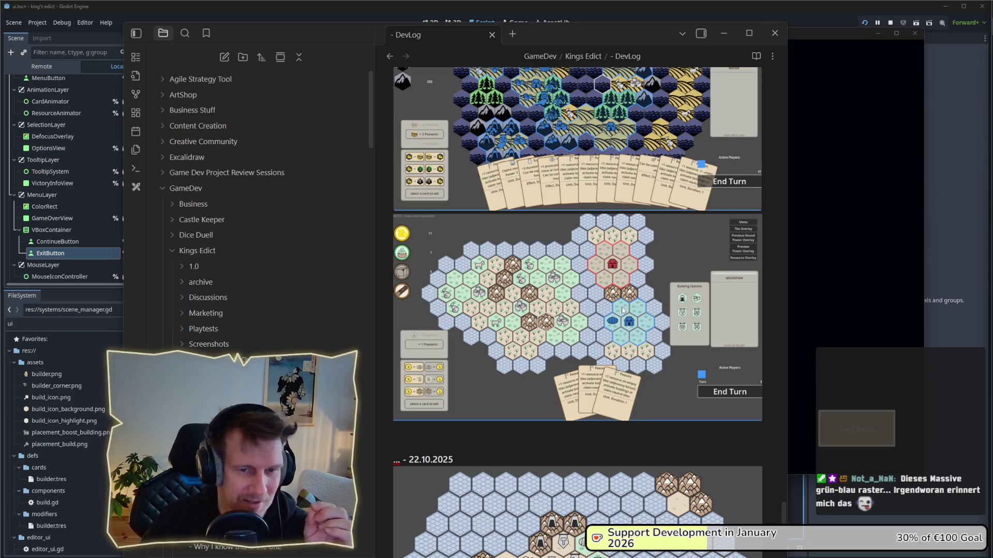
pyautogui.click(847, 299)
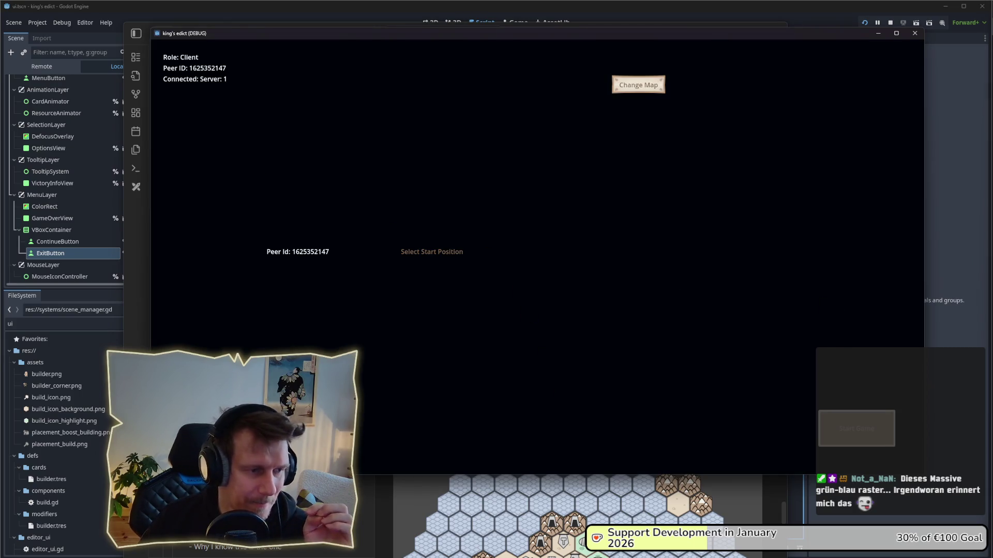
# Step: Leave the lobby for the map editor and paint a cluster of sand hexes
pyautogui.press('Escape')
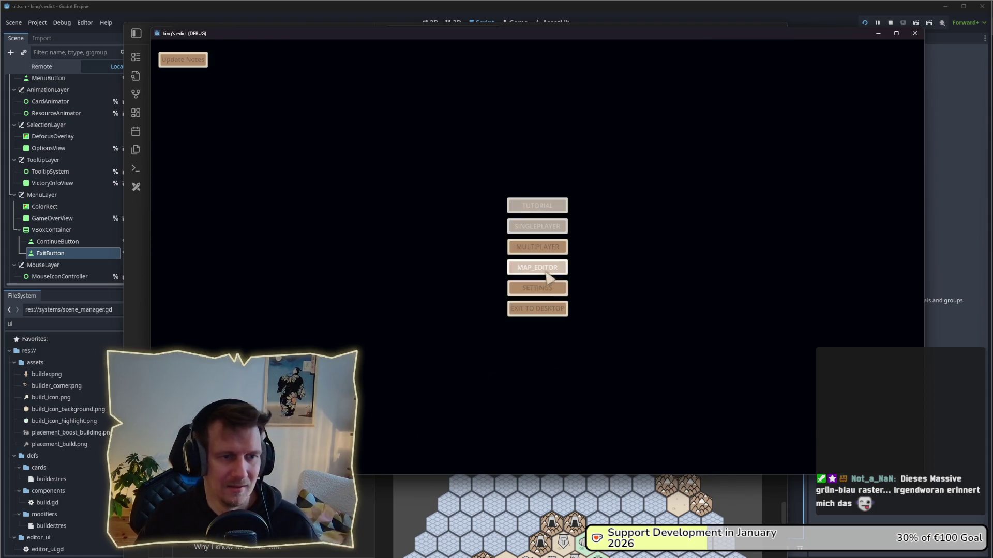
pyautogui.click(551, 269)
pyautogui.click(844, 70)
pyautogui.click(485, 247)
pyautogui.click(520, 308)
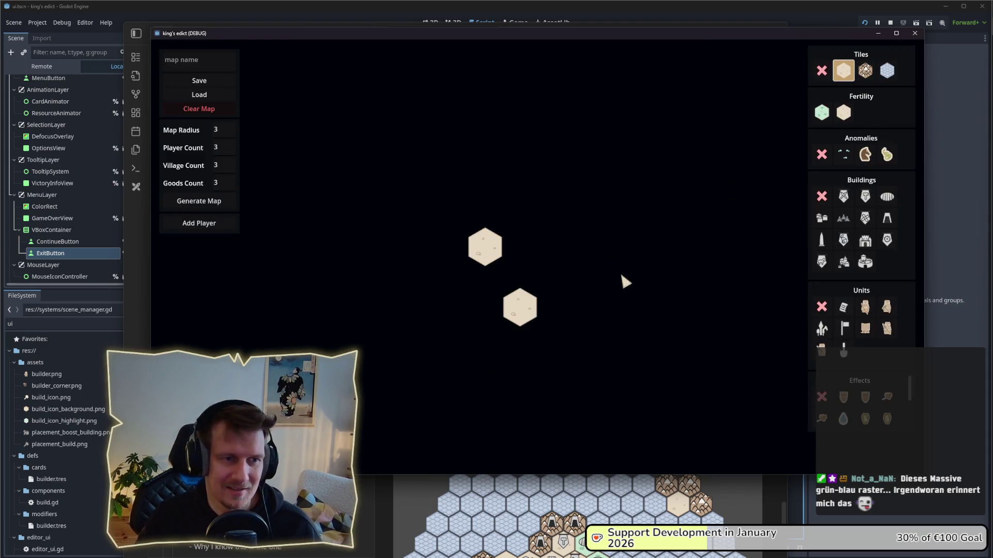
pyautogui.click(607, 277)
pyautogui.click(590, 186)
pyautogui.click(572, 155)
pyautogui.moveTo(594, 248)
pyautogui.mouseDown()
pyautogui.moveTo(572, 239)
pyautogui.moveTo(501, 279)
pyautogui.mouseUp()
# Step: Paint water hexes through the middle of the sand island, then return to the DevLog note
pyautogui.scroll(-2, 583, 258)
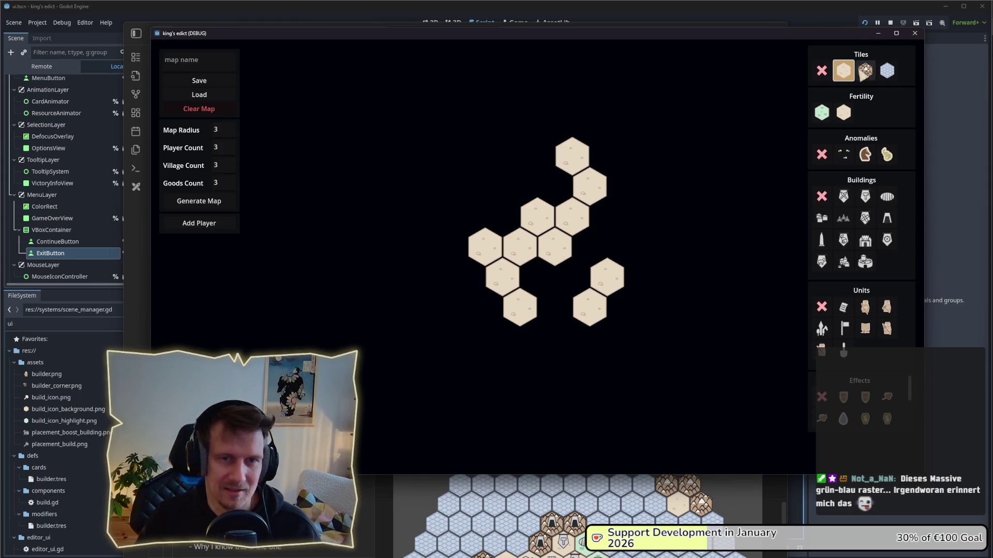
pyautogui.moveTo(556, 248)
pyautogui.mouseDown()
pyautogui.moveTo(541, 303)
pyautogui.moveTo(581, 239)
pyautogui.moveTo(634, 217)
pyautogui.moveTo(641, 252)
pyautogui.mouseUp()
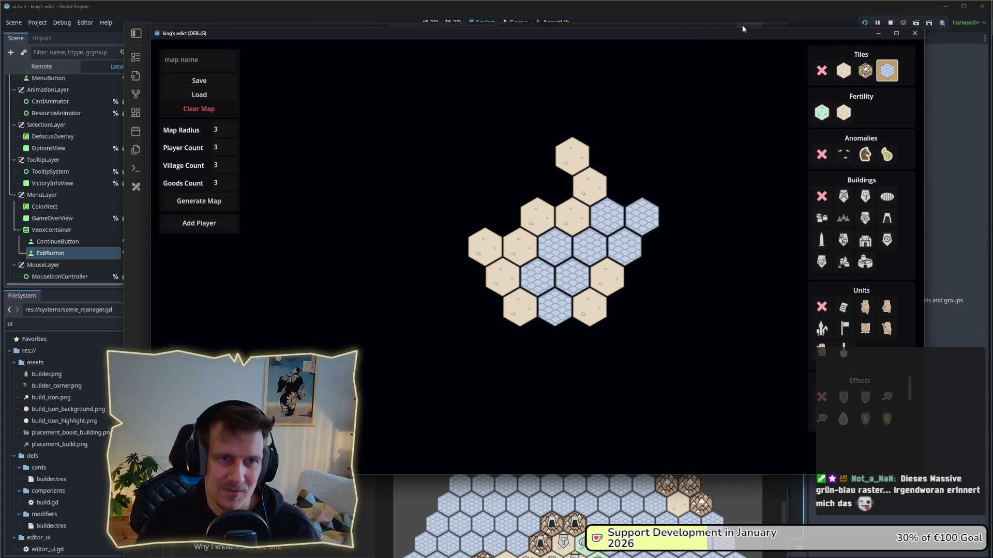
pyautogui.click(680, 23)
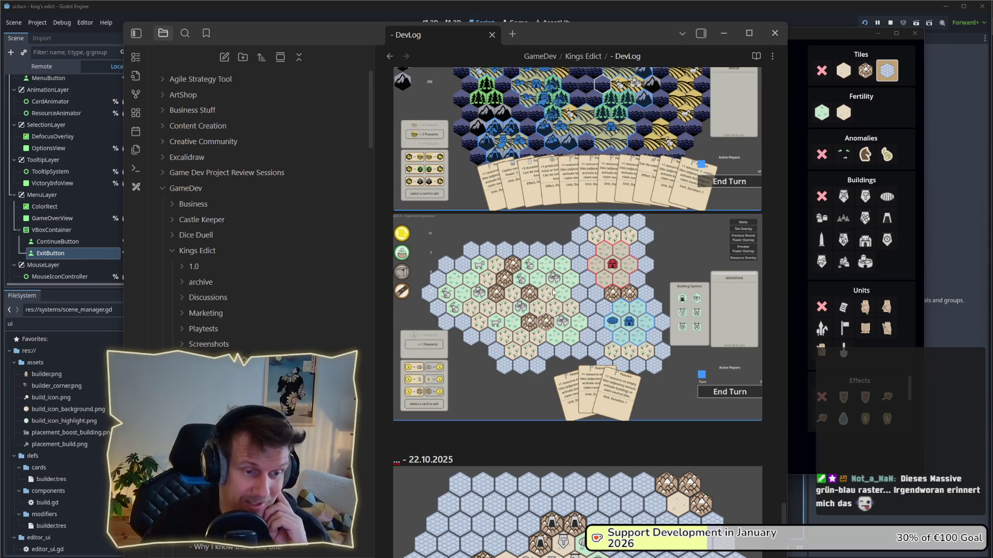
pyautogui.scroll(-3, 555, 293)
pyautogui.scroll(-2, 615, 266)
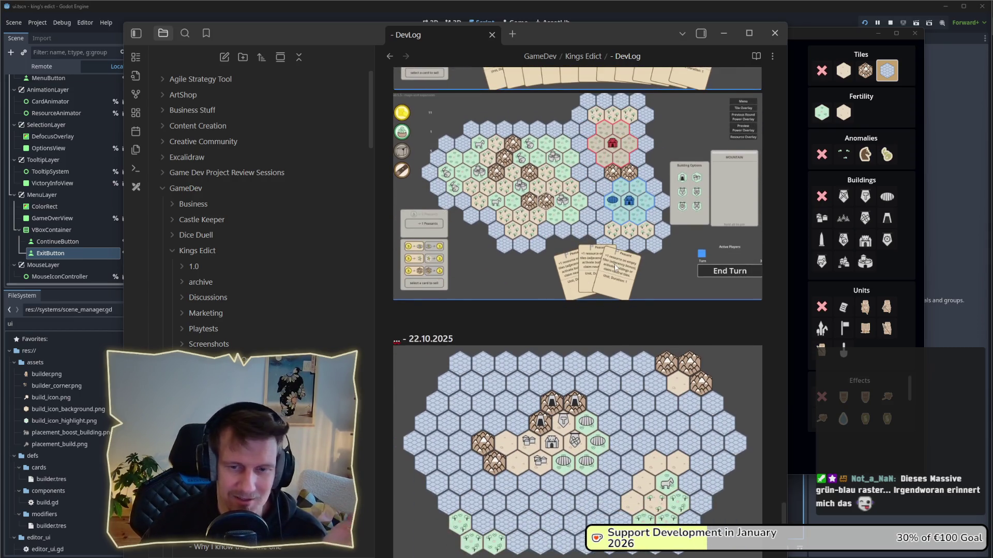
pyautogui.scroll(2, 609, 241)
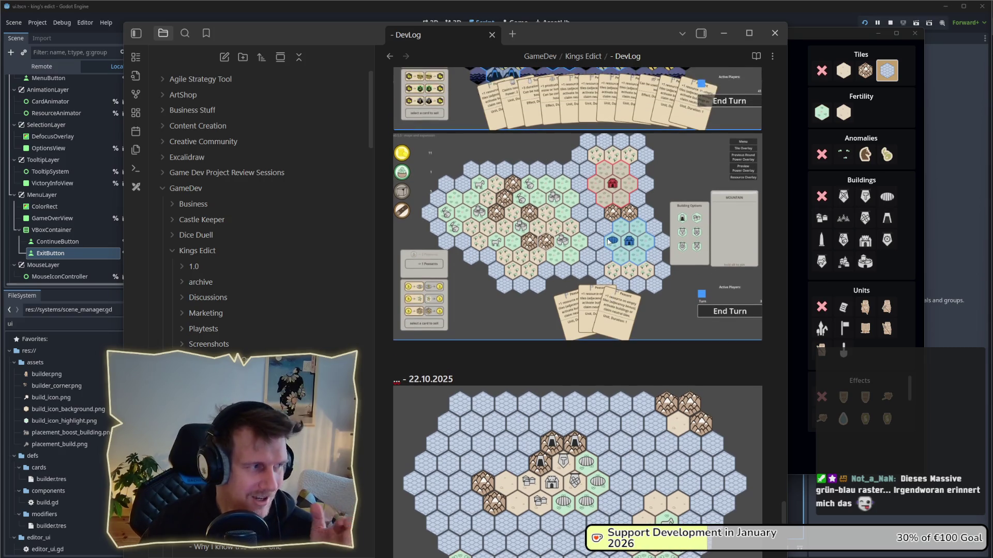
pyautogui.scroll(-10, 608, 241)
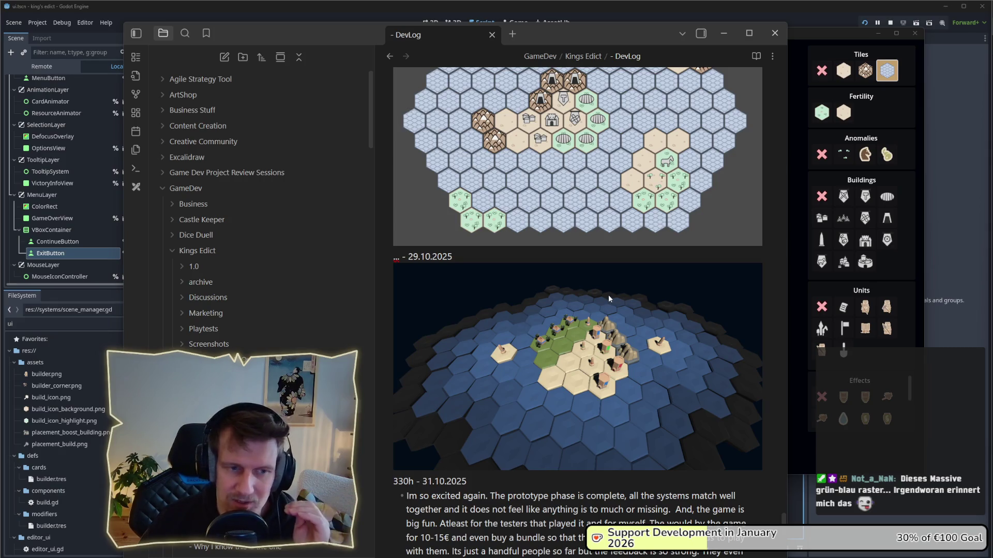
pyautogui.scroll(-1, 582, 268)
pyautogui.scroll(1, 587, 283)
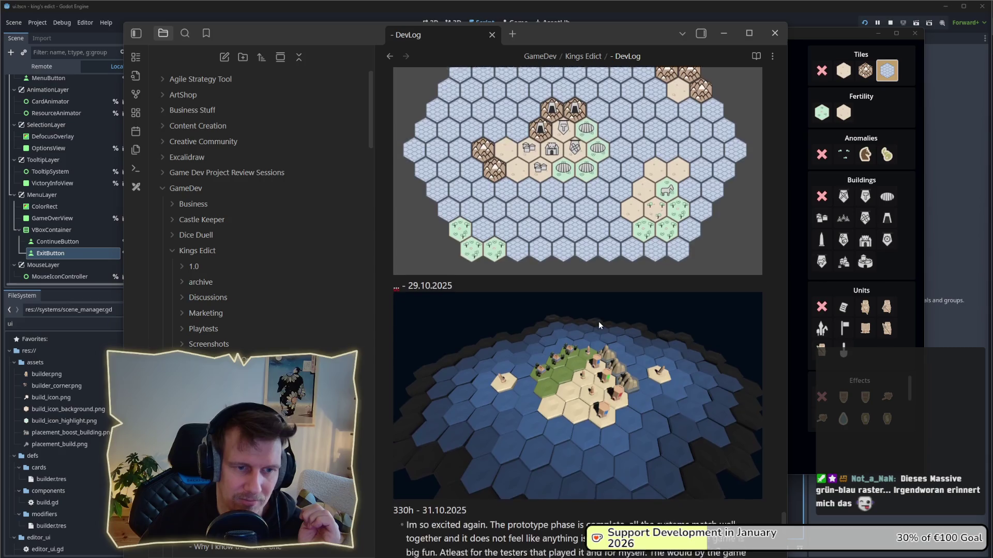
pyautogui.scroll(-3, 597, 321)
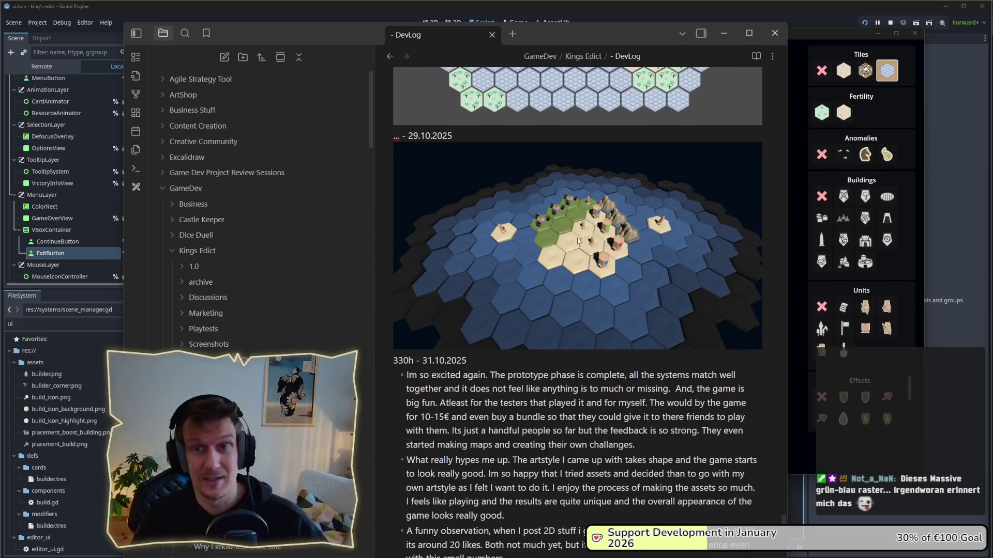
pyautogui.scroll(5, 585, 262)
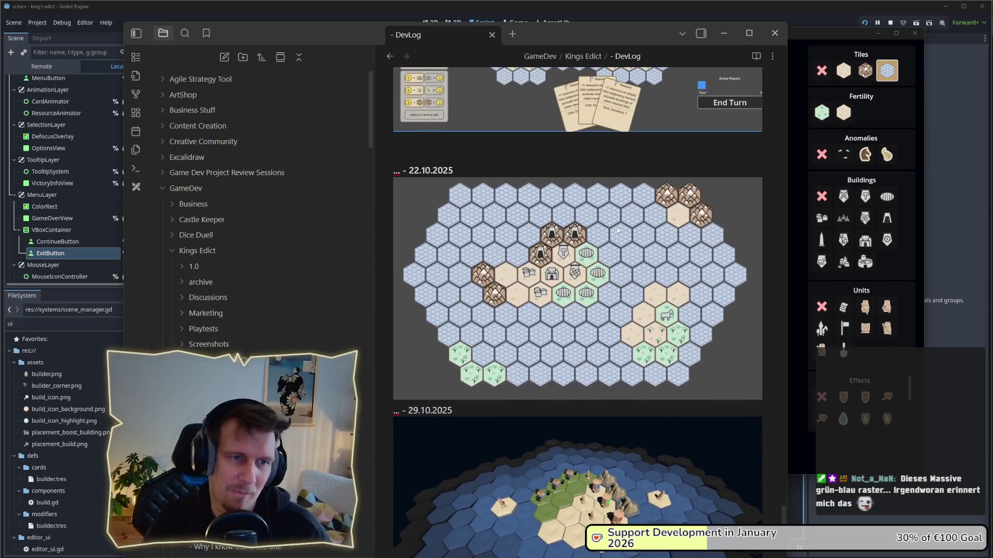
pyautogui.scroll(-3, 499, 322)
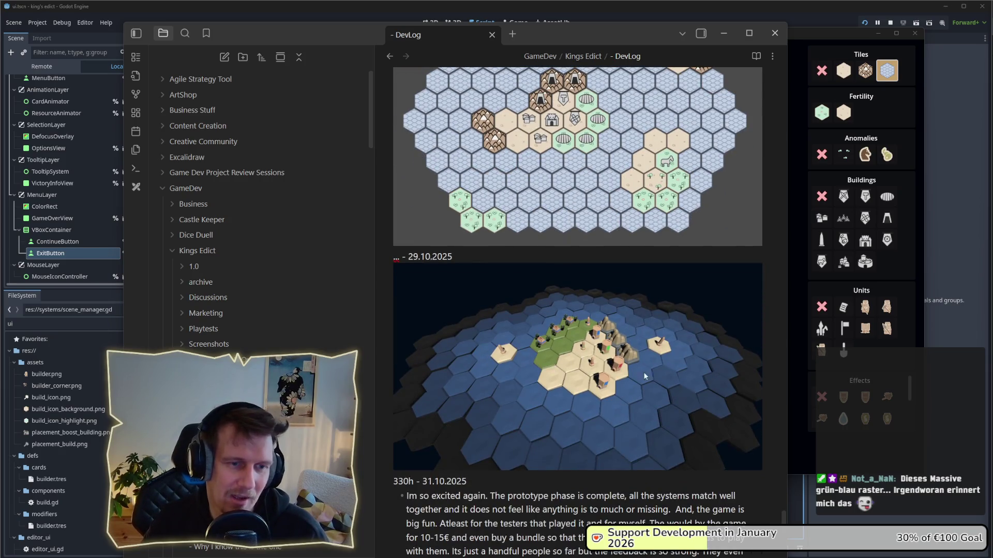
pyautogui.scroll(-2, 575, 386)
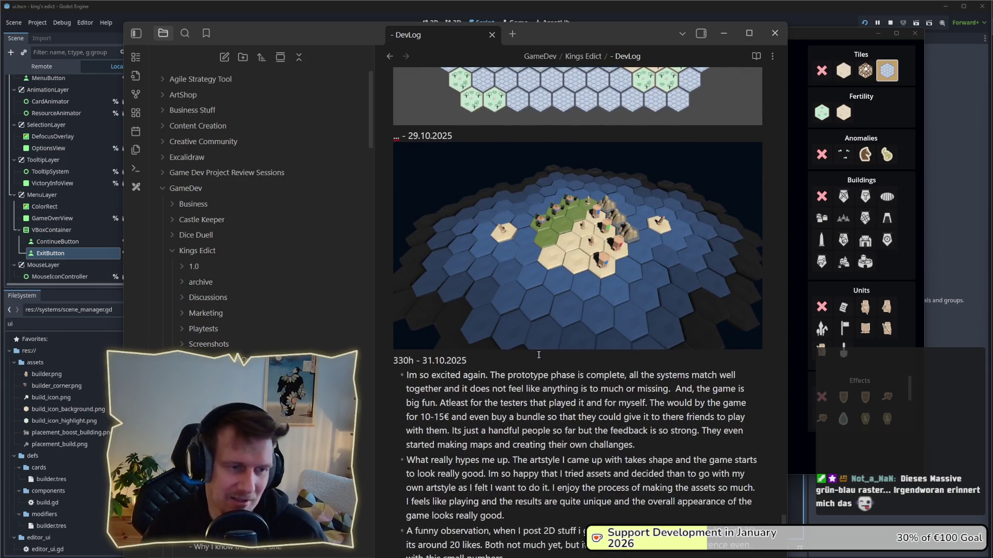
pyautogui.scroll(-4, 540, 357)
pyautogui.scroll(4, 539, 357)
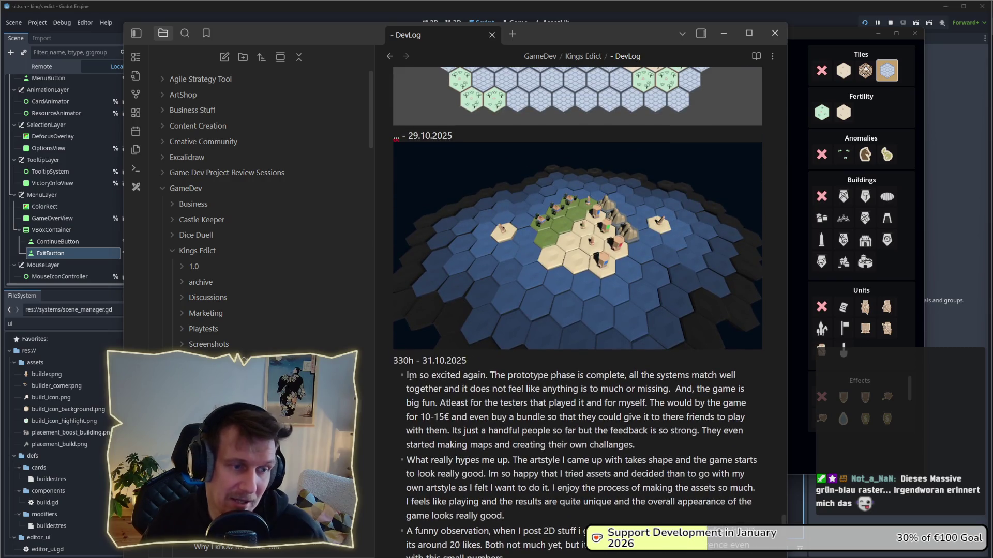
pyautogui.doubleClick(411, 361)
pyautogui.scroll(-9, 441, 361)
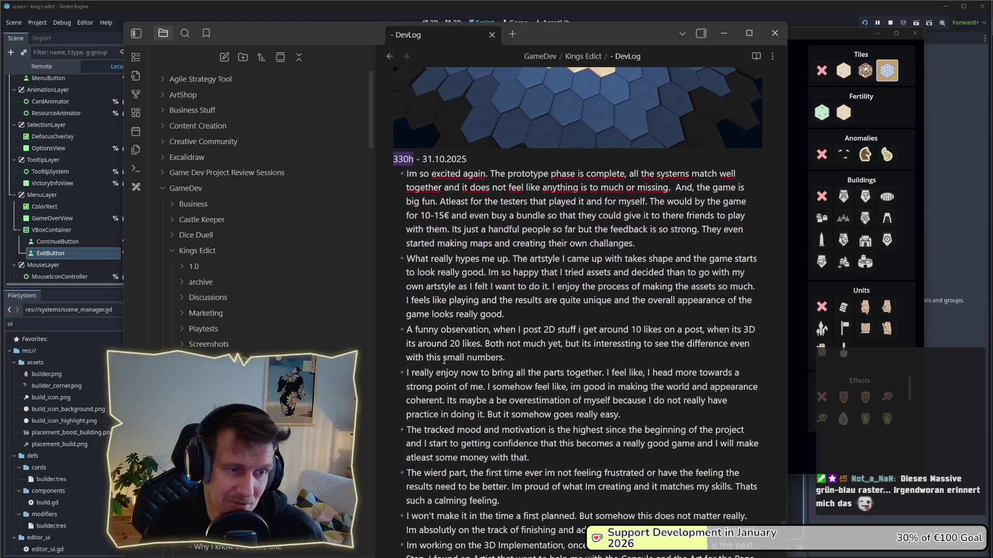
pyautogui.scroll(-2, 553, 361)
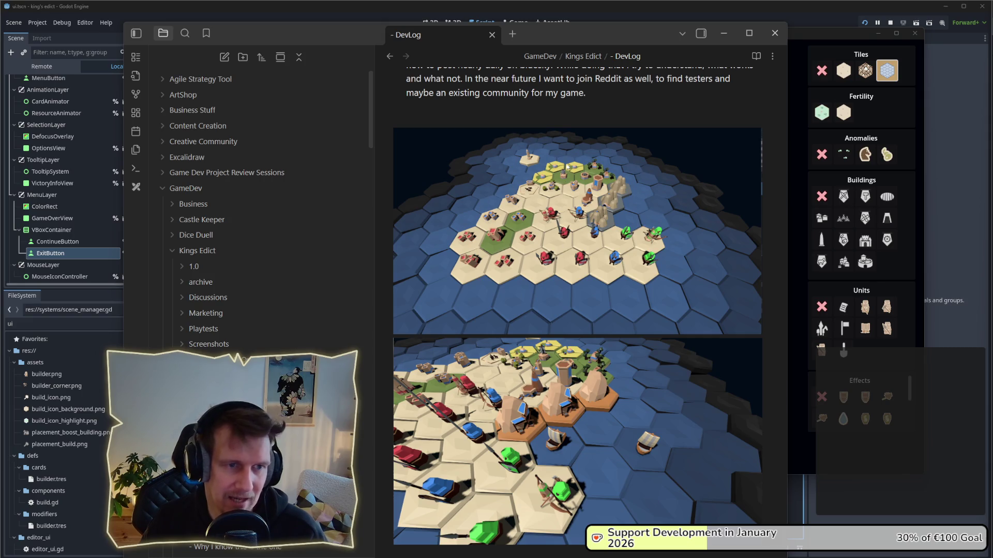
pyautogui.scroll(-5, 552, 254)
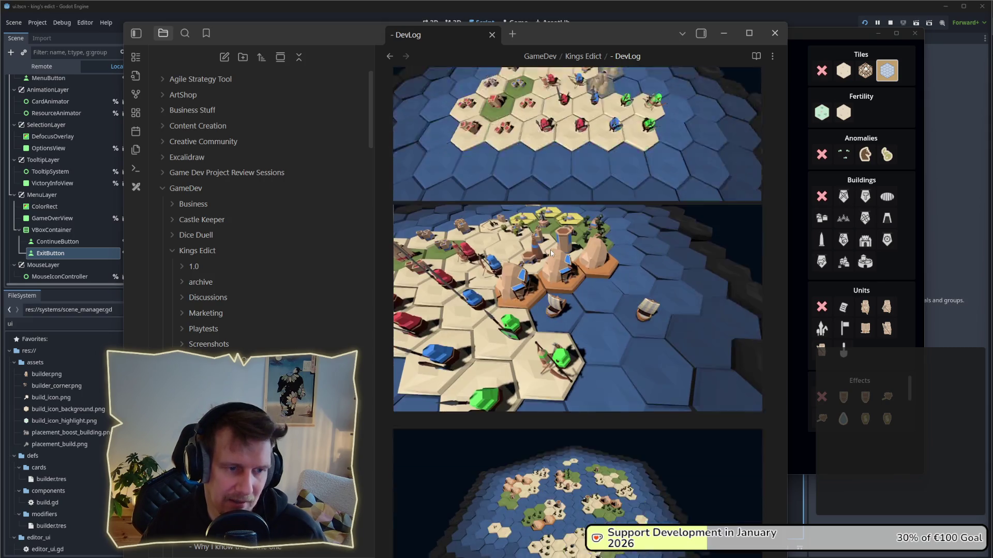
pyautogui.scroll(1, 564, 256)
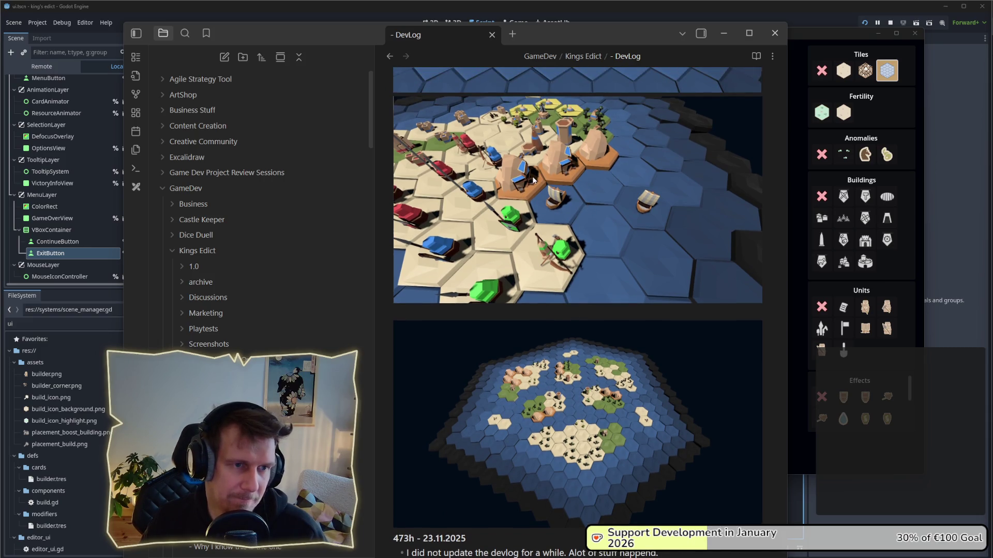
pyautogui.scroll(-3, 593, 339)
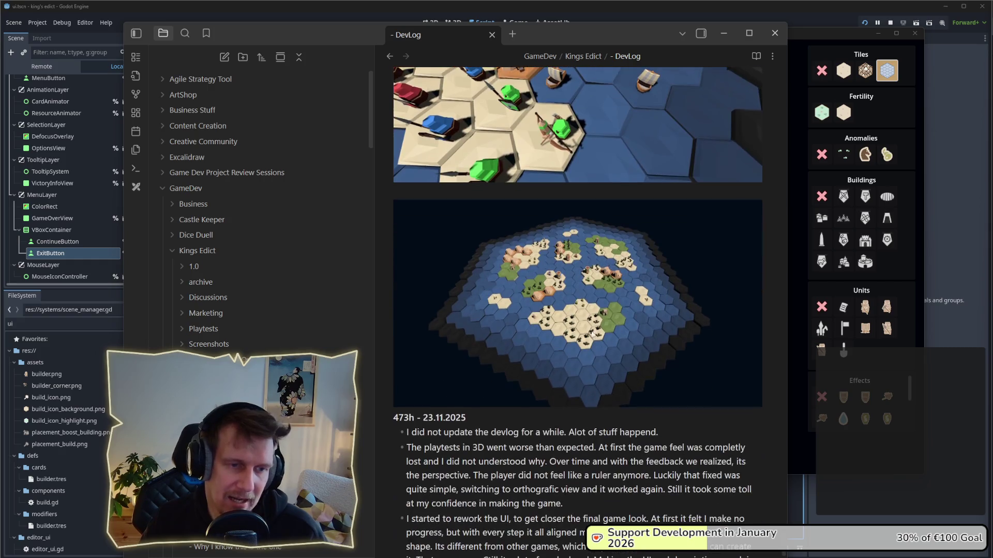
pyautogui.scroll(-1, 587, 330)
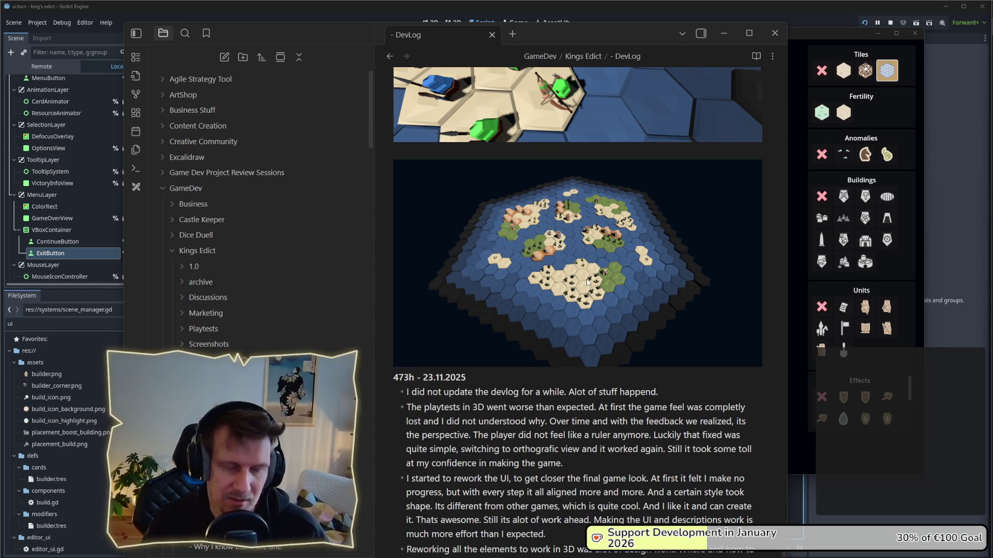
pyautogui.scroll(-15, 588, 281)
pyautogui.scroll(15, 586, 278)
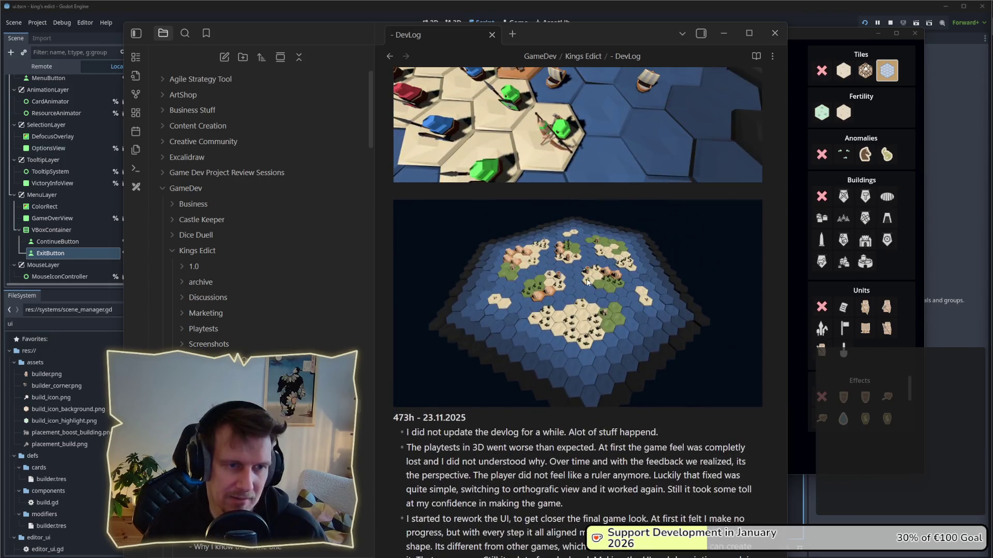
pyautogui.scroll(-2, 568, 281)
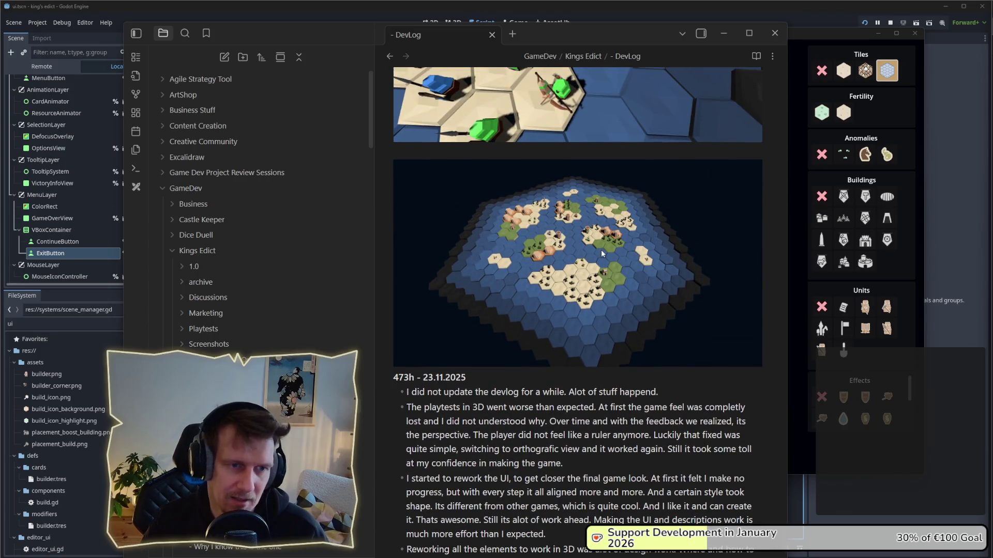
pyautogui.scroll(-4, 644, 304)
pyautogui.scroll(4, 643, 304)
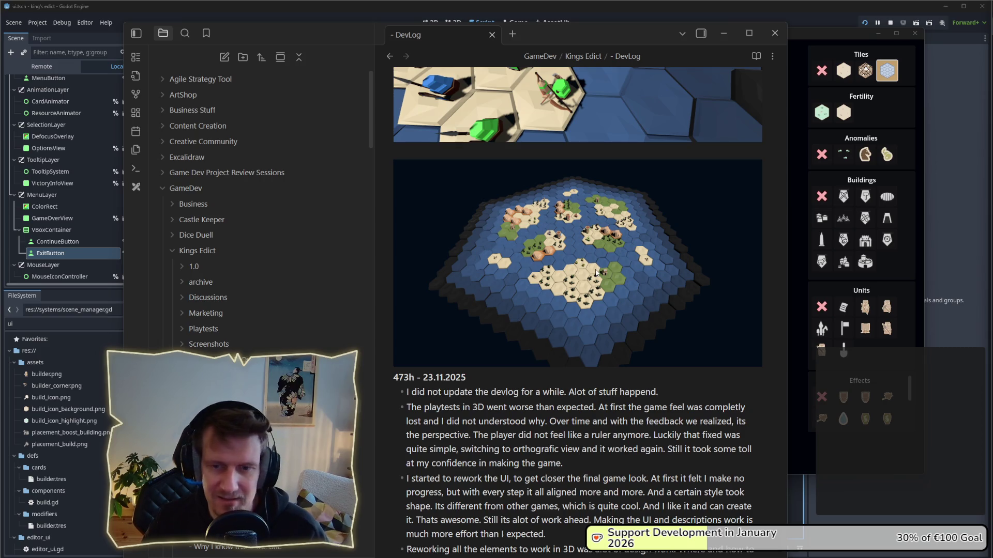
pyautogui.scroll(-15, 596, 272)
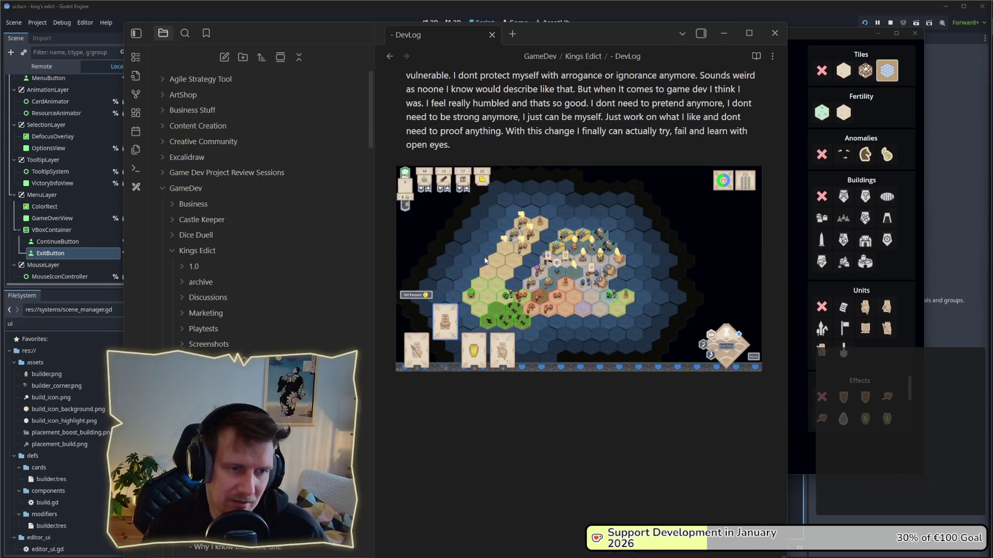
pyautogui.scroll(-2, 579, 296)
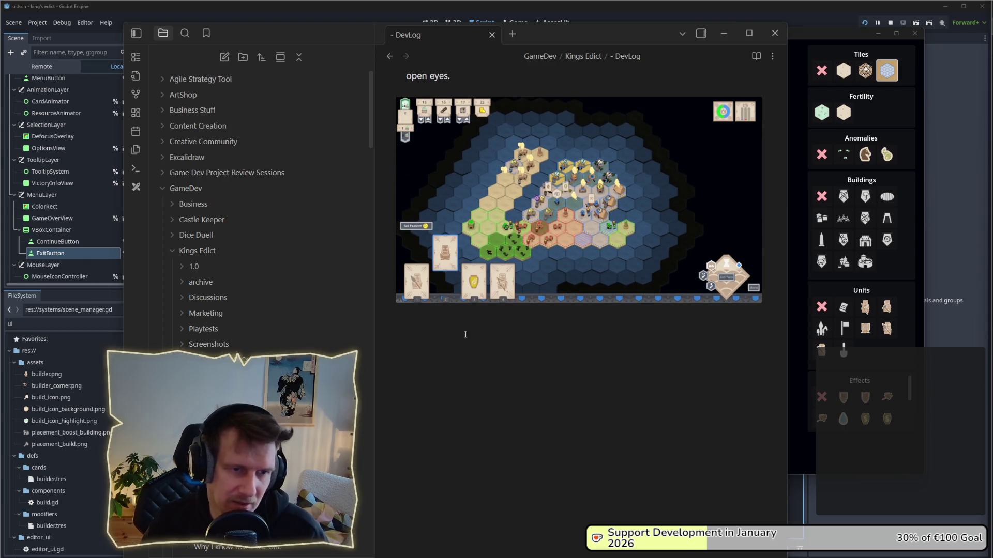
pyautogui.scroll(1, 527, 335)
pyautogui.scroll(2, 578, 264)
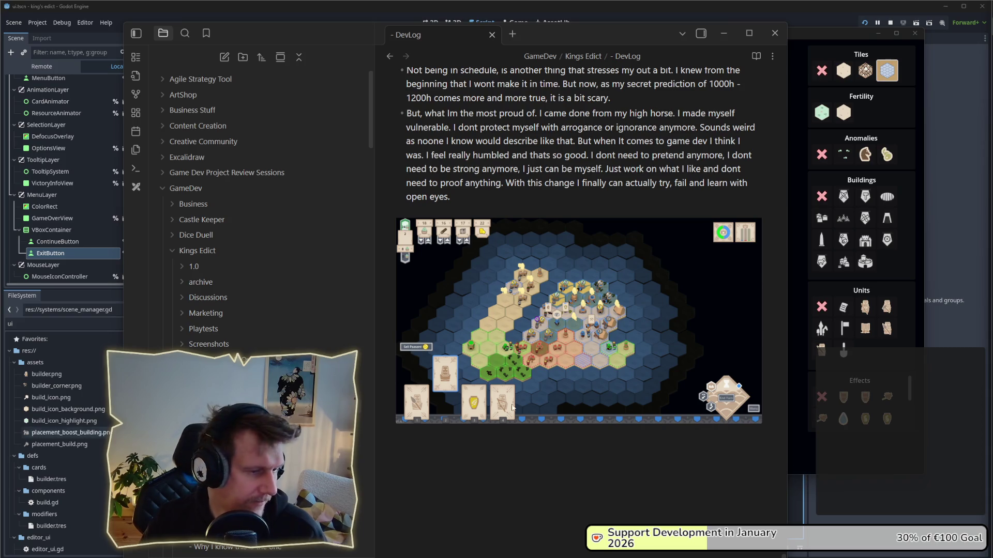
pyautogui.click(723, 33)
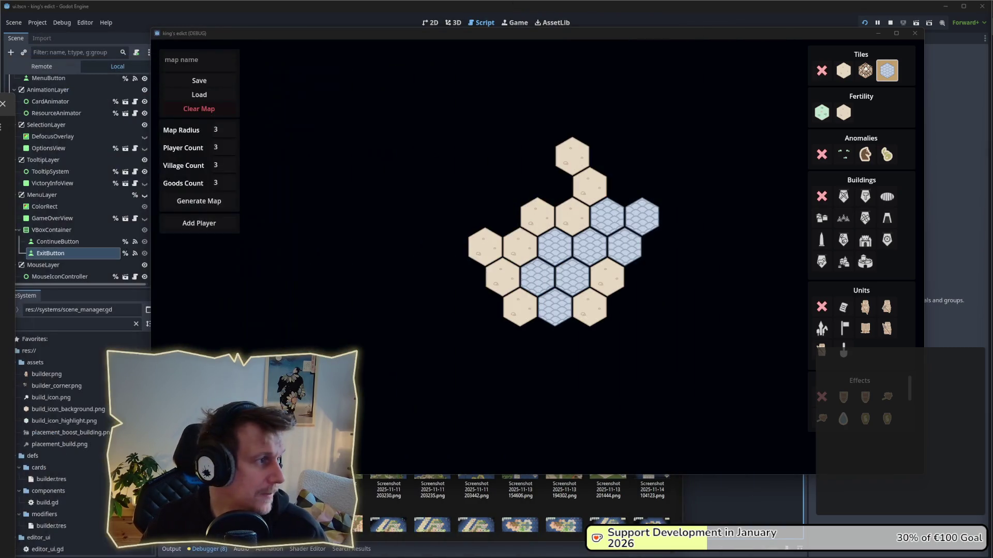
# Step: Bring the Bildschirmfotos folder forward and open screenshot 2025-11-27 230104.png
pyautogui.click(465, 486)
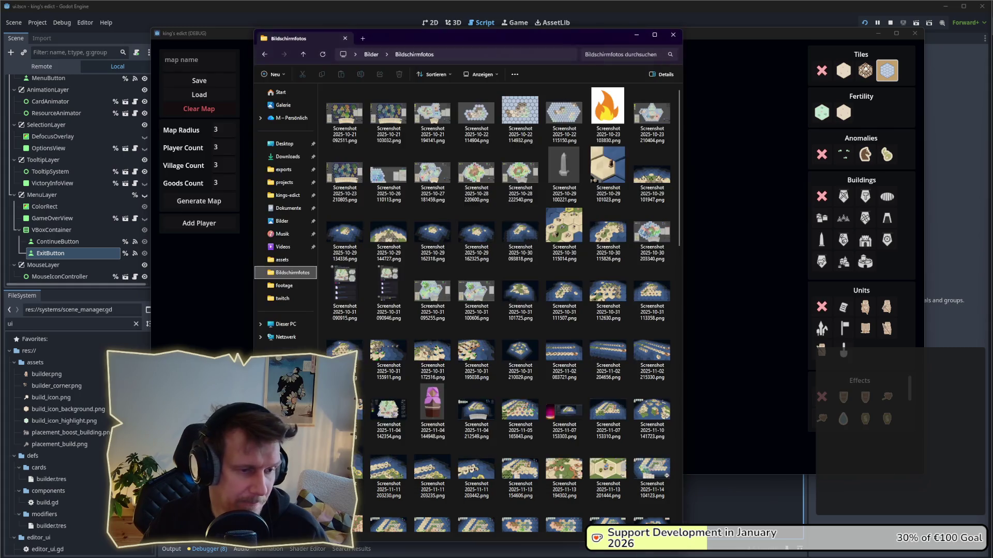
pyautogui.scroll(-10, 507, 265)
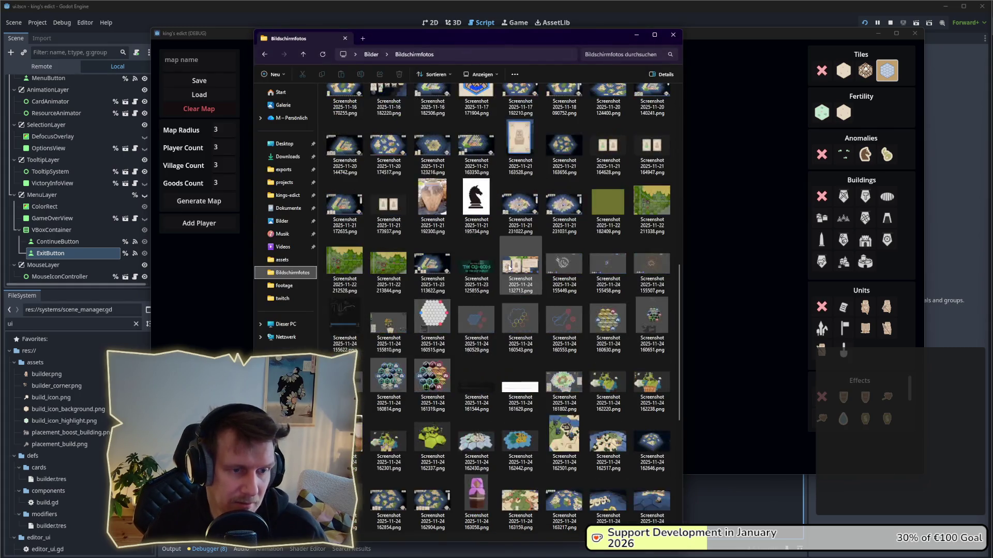
pyautogui.scroll(-5, 509, 266)
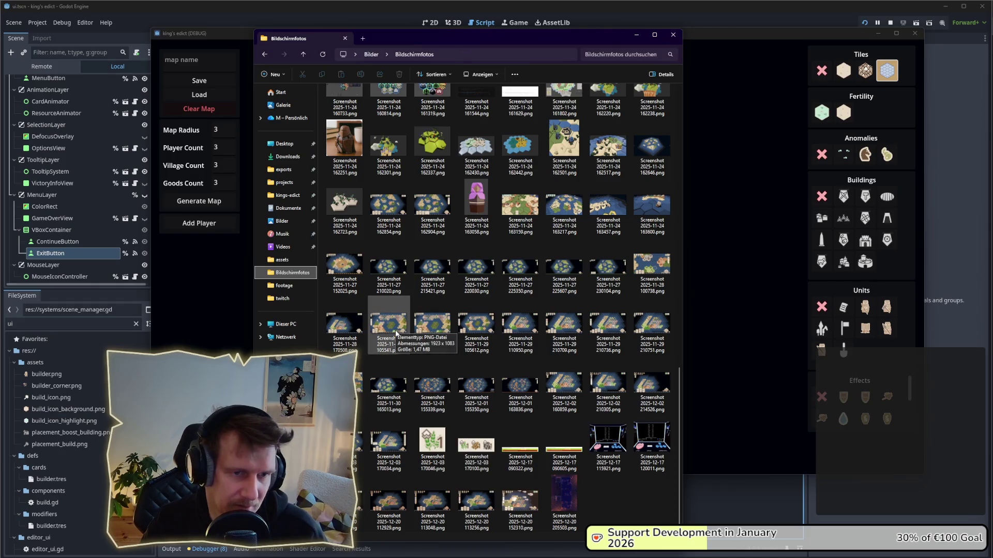
pyautogui.doubleClick(598, 283)
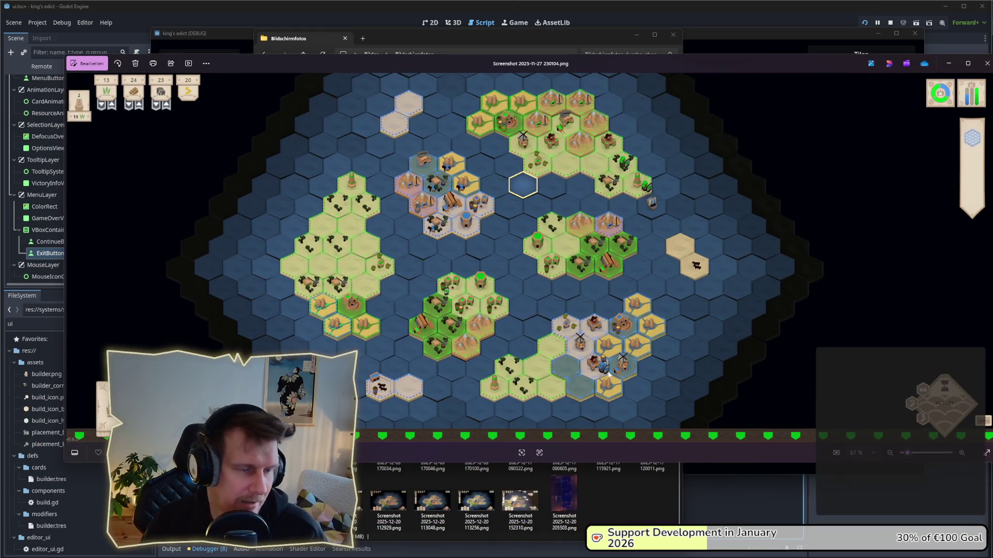
# Step: Browse map screenshots from late November to the mid-December arcade high-score shot, then close Photos
pyautogui.press('Left')
pyautogui.press('Left')
pyautogui.press('Left')
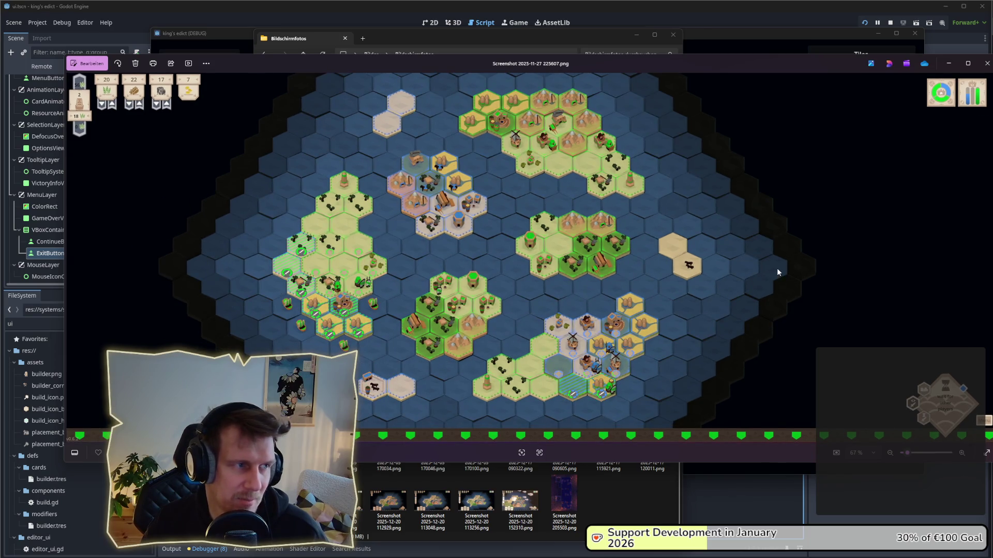
pyautogui.press('Right')
pyautogui.press('Left')
pyautogui.press('Left')
pyautogui.press('Left')
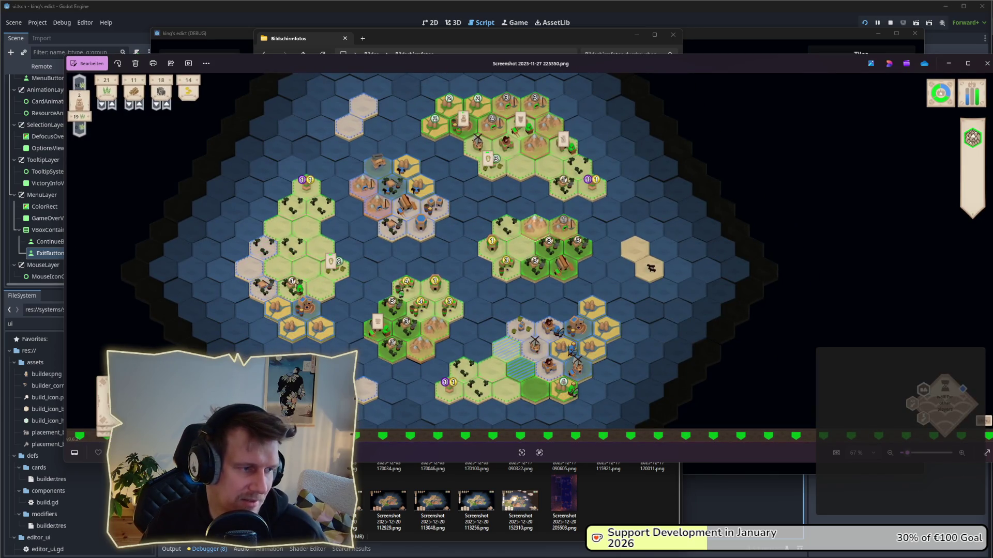
pyautogui.press('Right')
pyautogui.press('Right')
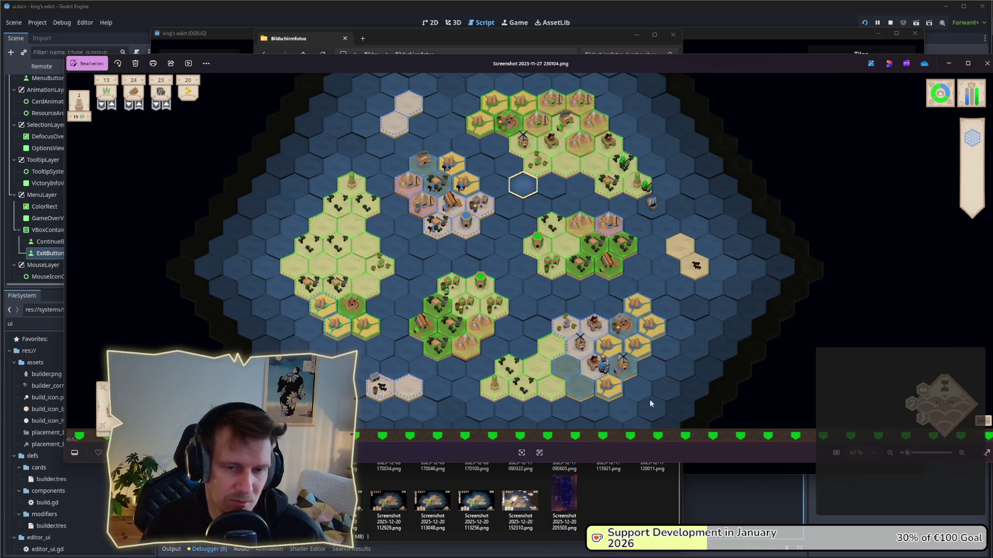
pyautogui.press('Right')
pyautogui.press('Right')
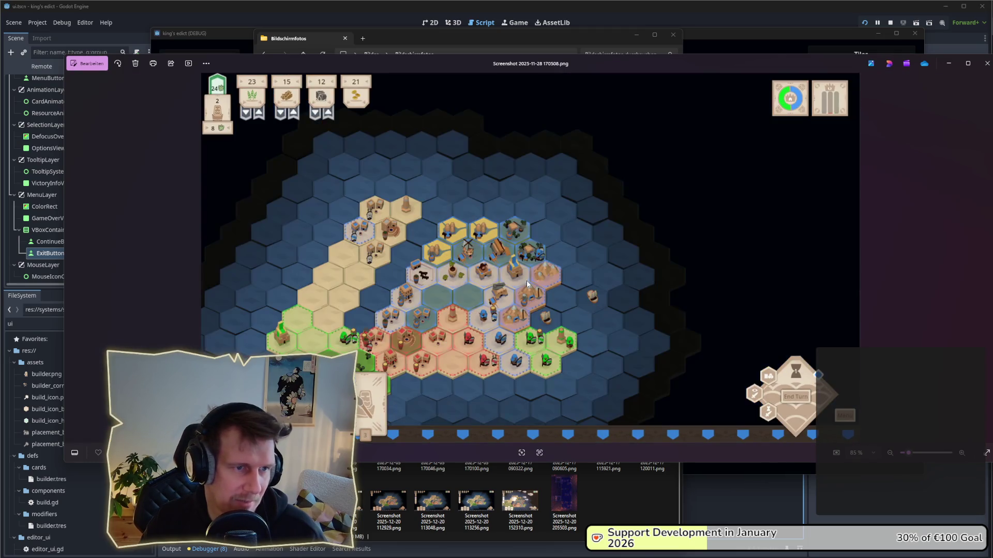
pyautogui.press('Right')
pyautogui.press('Right')
pyautogui.press('Right')
pyautogui.press('Right')
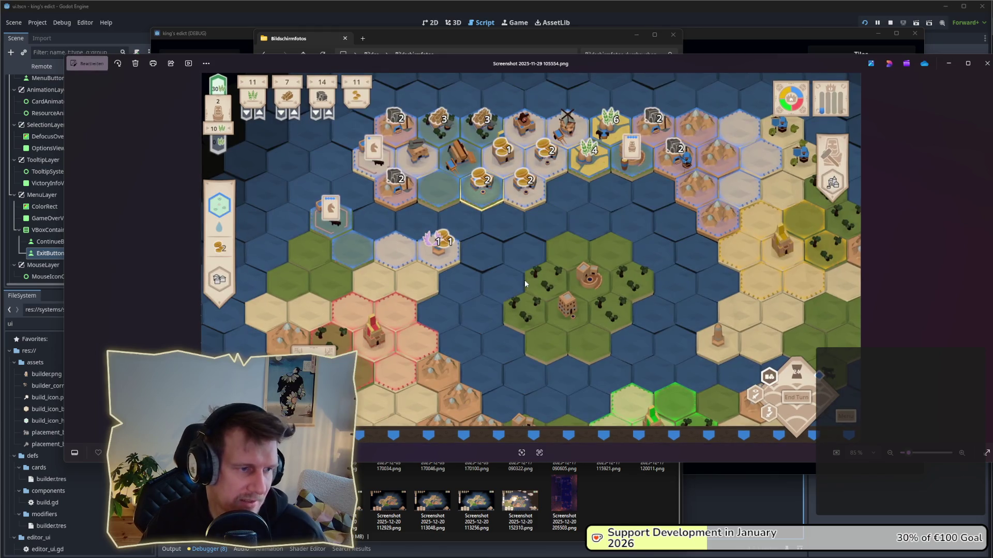
pyautogui.press('Right')
pyautogui.press('Right')
pyautogui.press('Right')
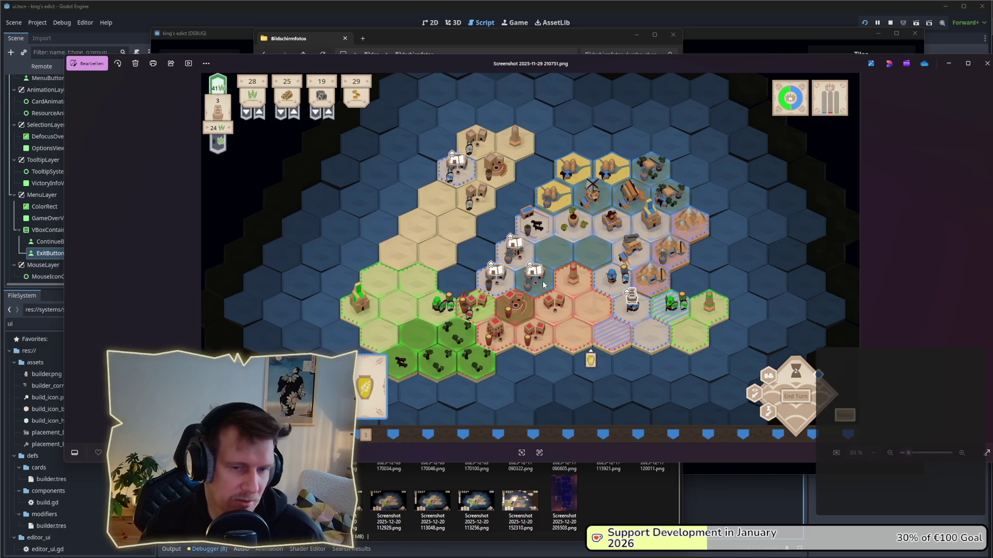
pyautogui.press('Right')
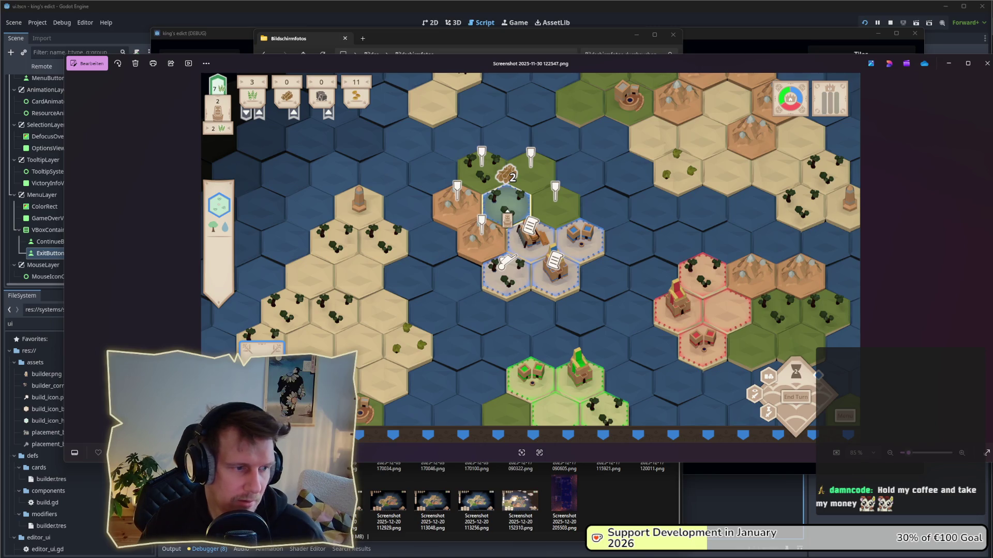
pyautogui.press('Right')
pyautogui.press('Right')
pyautogui.press('Right')
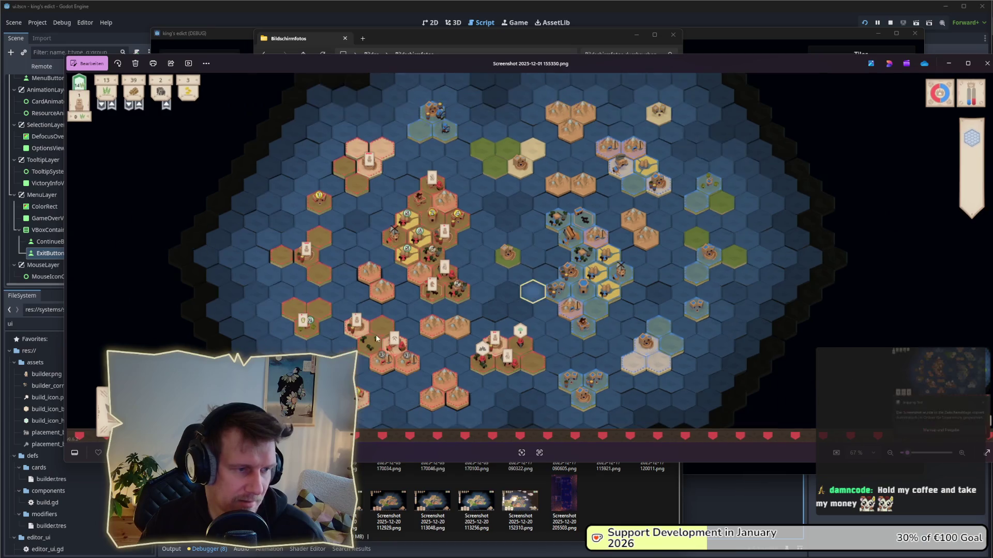
pyautogui.press('Right')
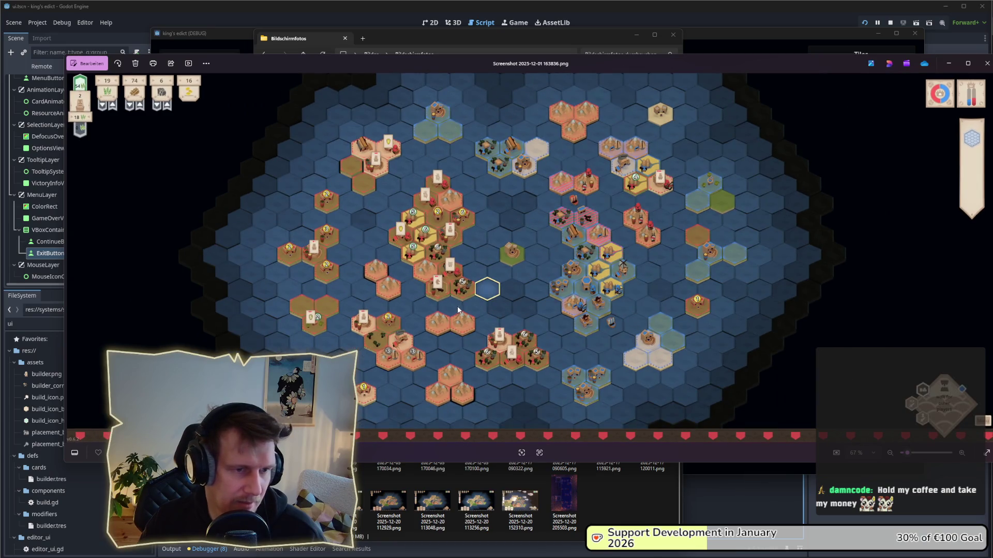
pyautogui.press('Right')
pyautogui.press('Left')
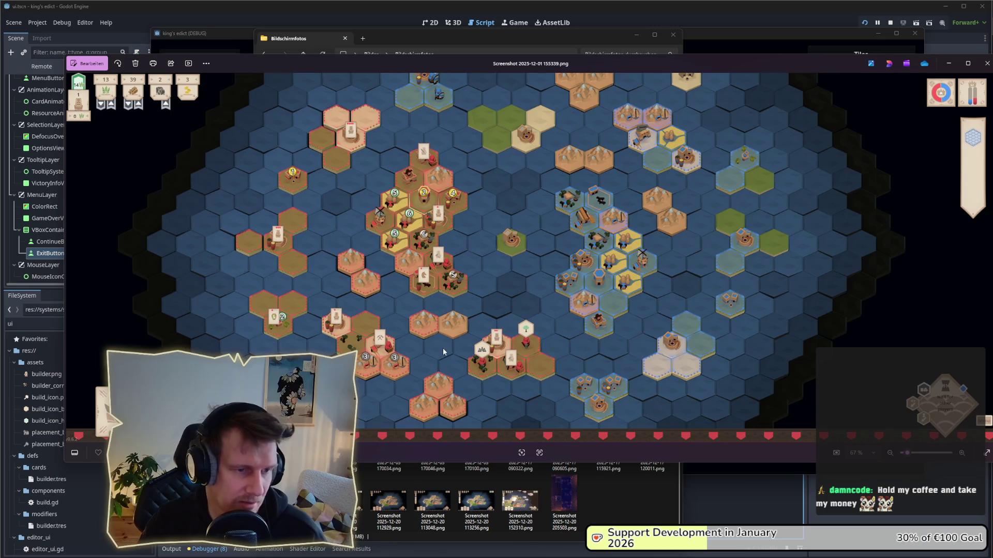
pyautogui.press('Right')
pyautogui.press('Right')
pyautogui.press('Right')
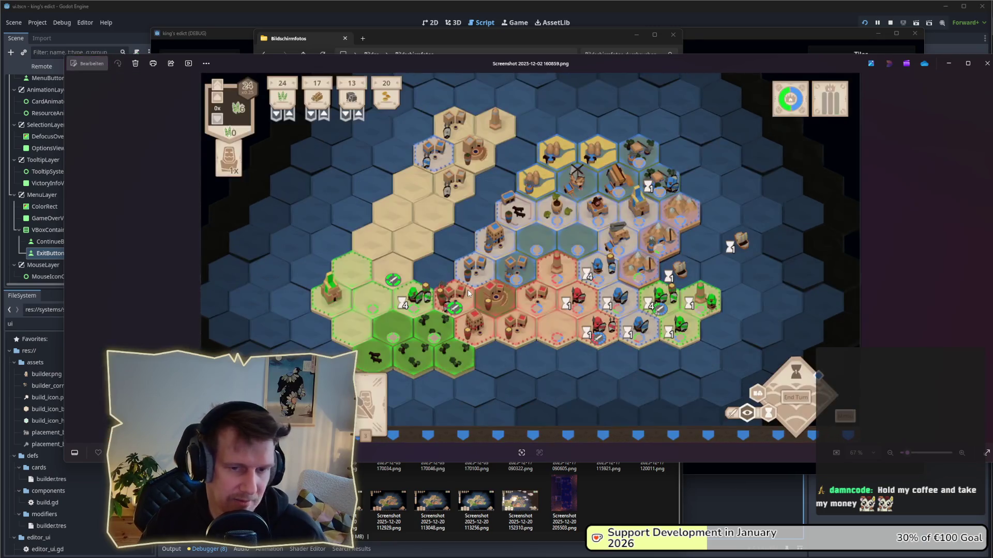
pyautogui.press('Right')
pyautogui.press('Right')
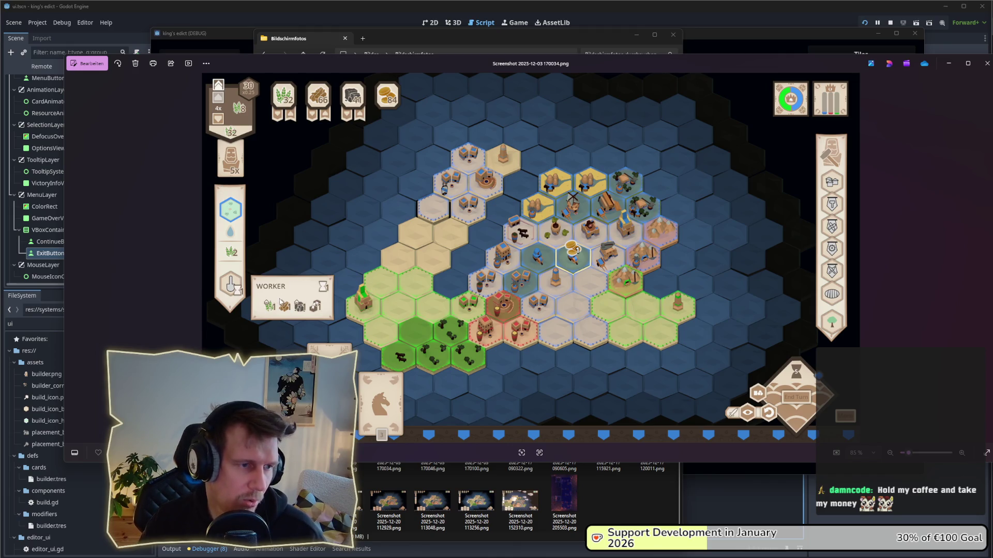
pyautogui.press('Right')
pyautogui.press('Right')
pyautogui.press('Right')
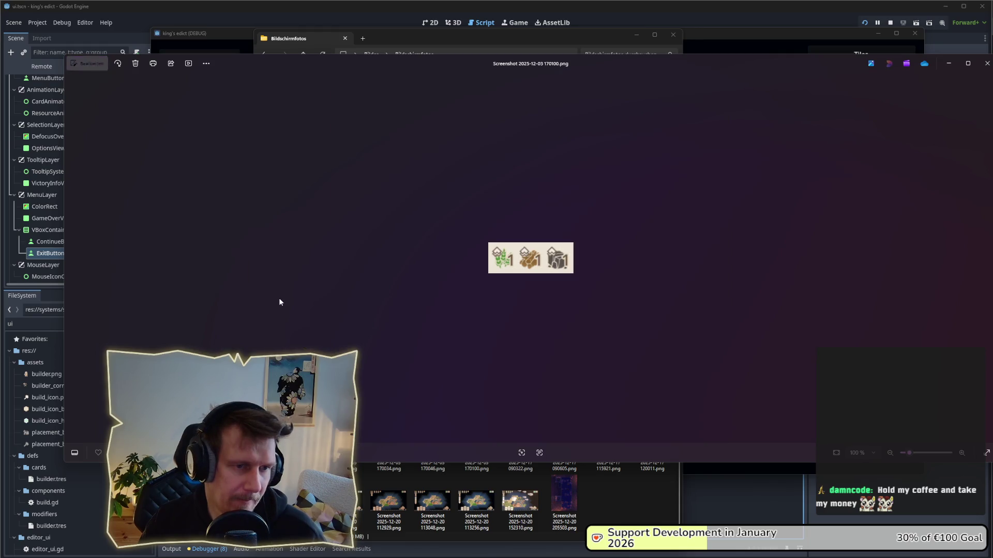
pyautogui.press('Right')
pyautogui.press('Right')
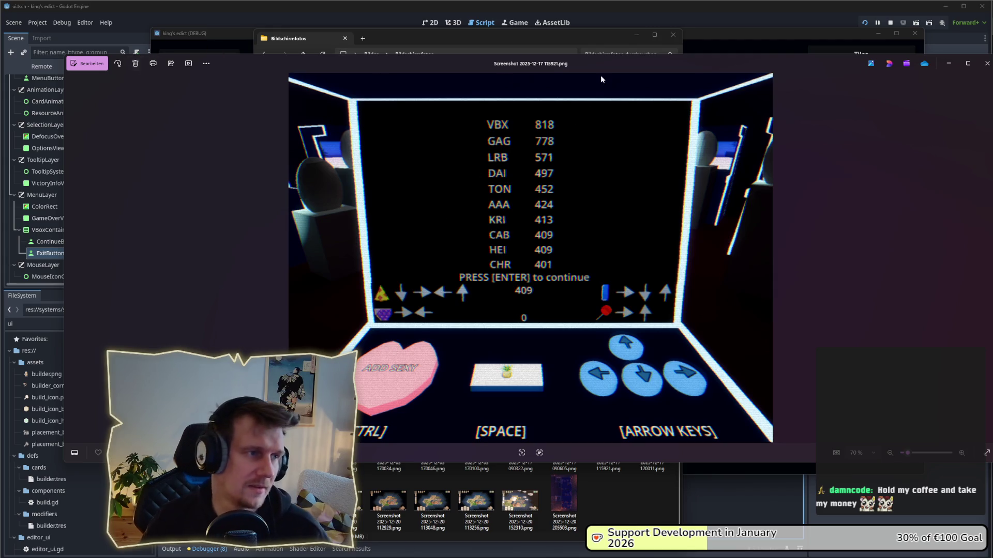
pyautogui.click(984, 64)
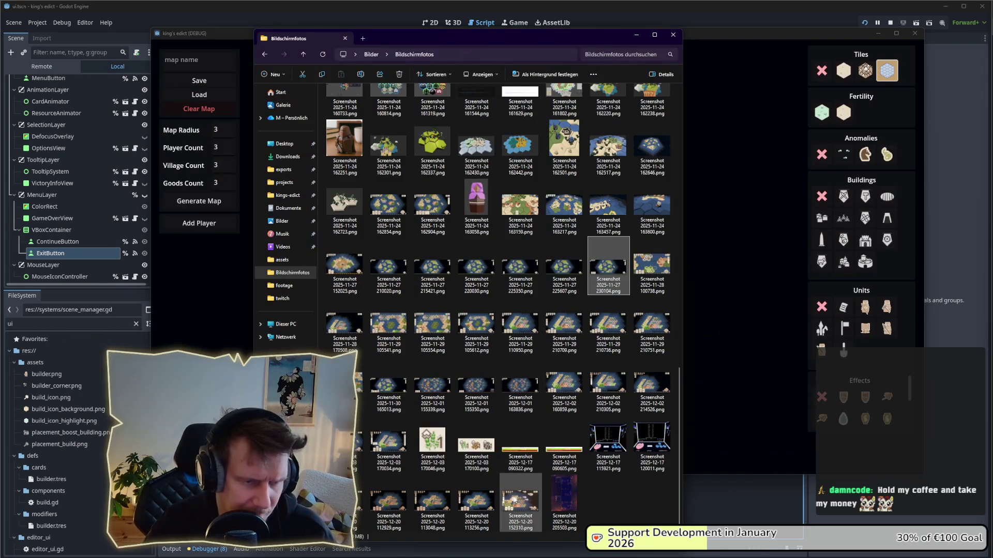
pyautogui.doubleClick(389, 502)
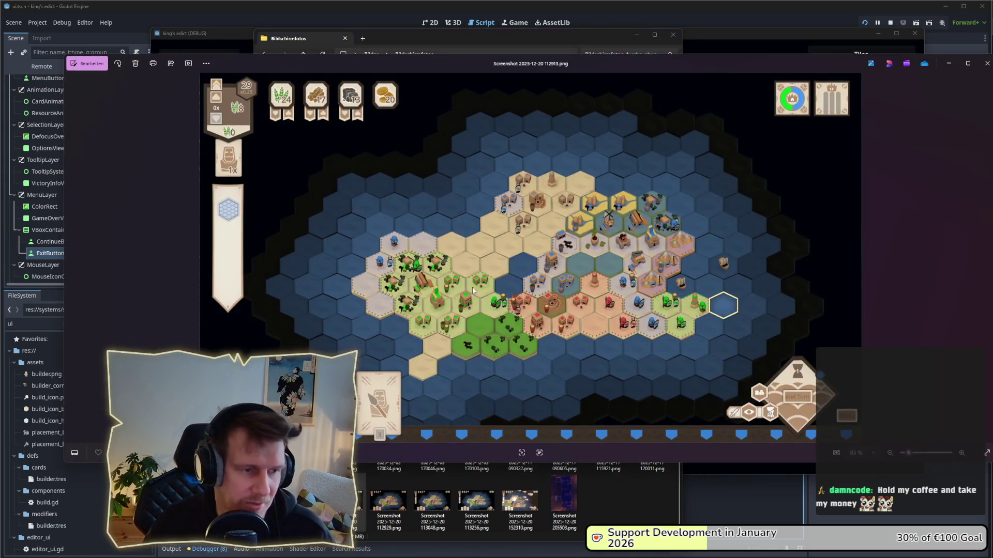
pyautogui.press('Right')
pyautogui.press('Right')
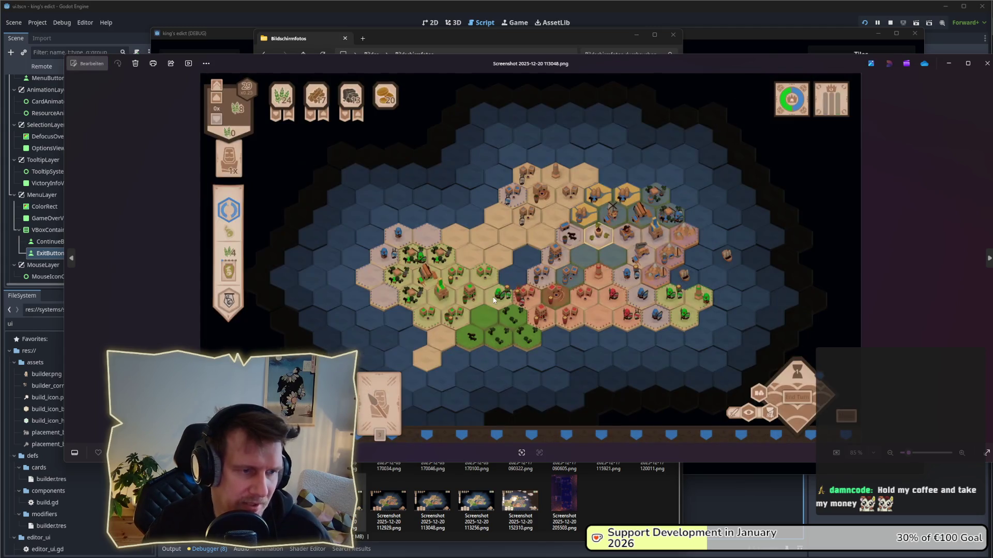
pyautogui.press('Right')
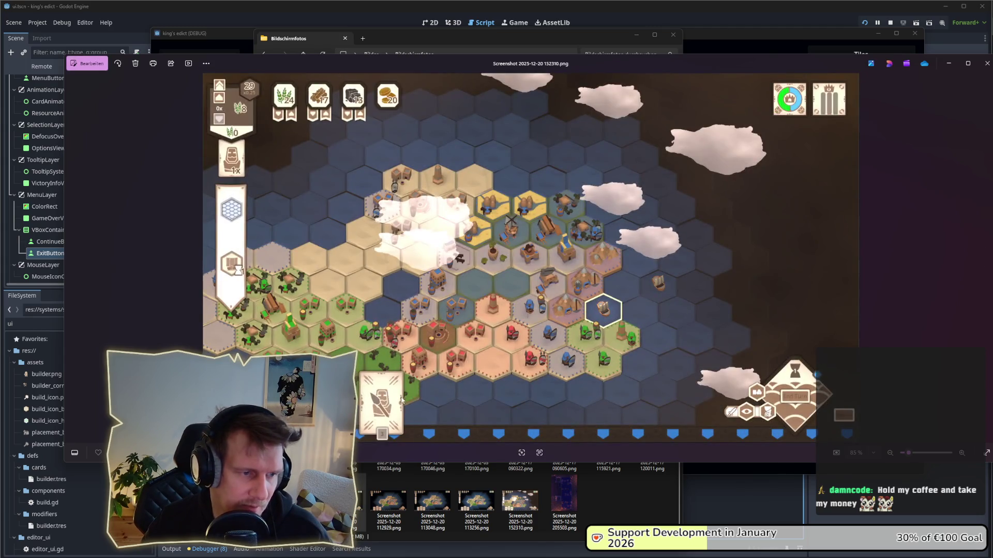
pyautogui.press('Right')
pyautogui.press('Left')
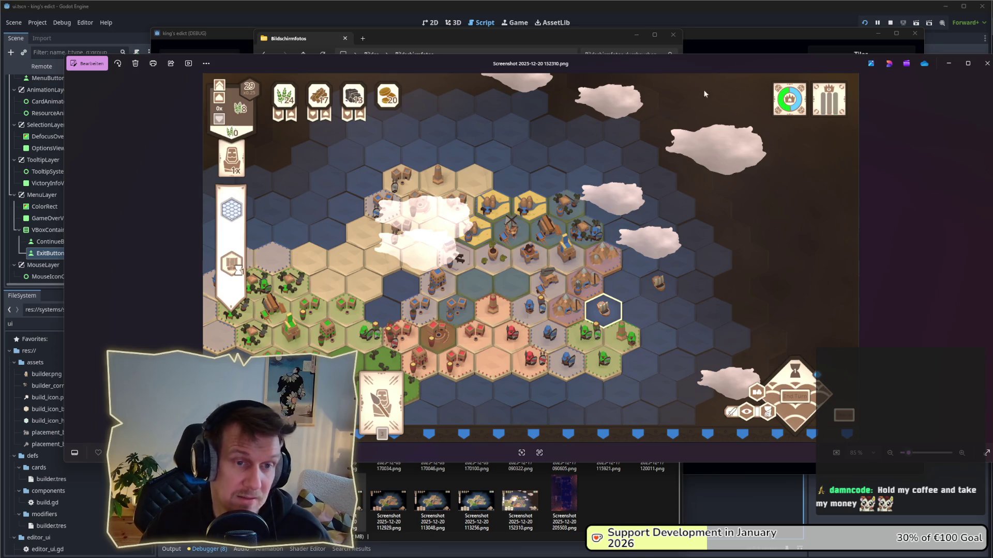
pyautogui.click(984, 66)
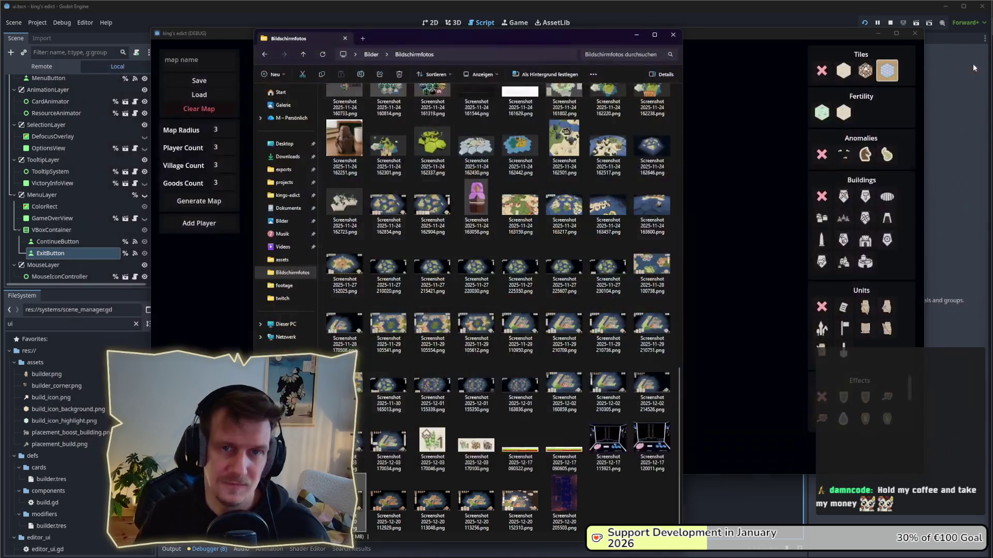
pyautogui.click(674, 36)
# Step: Restart the game, create a new game on devland.map, and begin from a chosen start position
pyautogui.moveTo(838, 32)
pyautogui.mouseDown()
pyautogui.moveTo(789, 64)
pyautogui.moveTo(809, 48)
pyautogui.mouseUp()
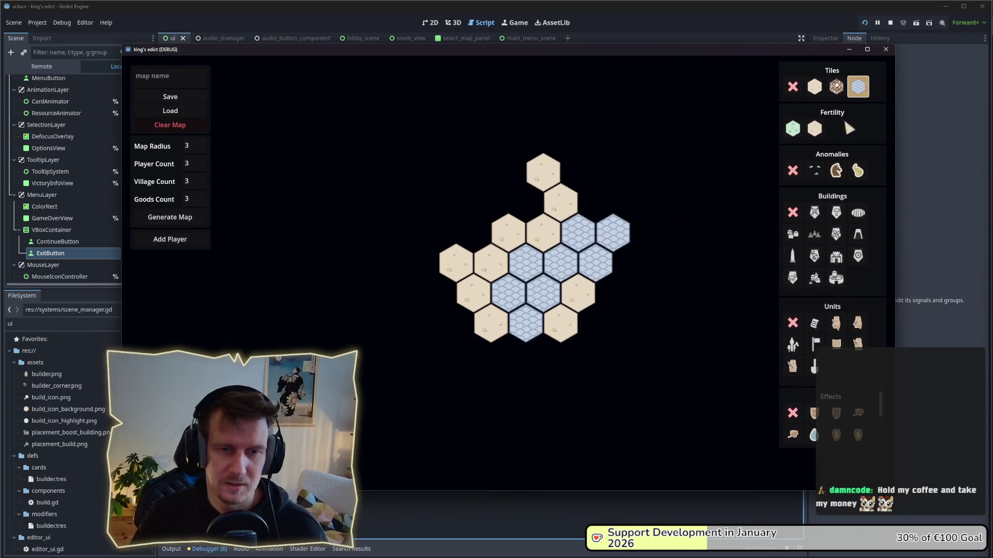
pyautogui.click(886, 49)
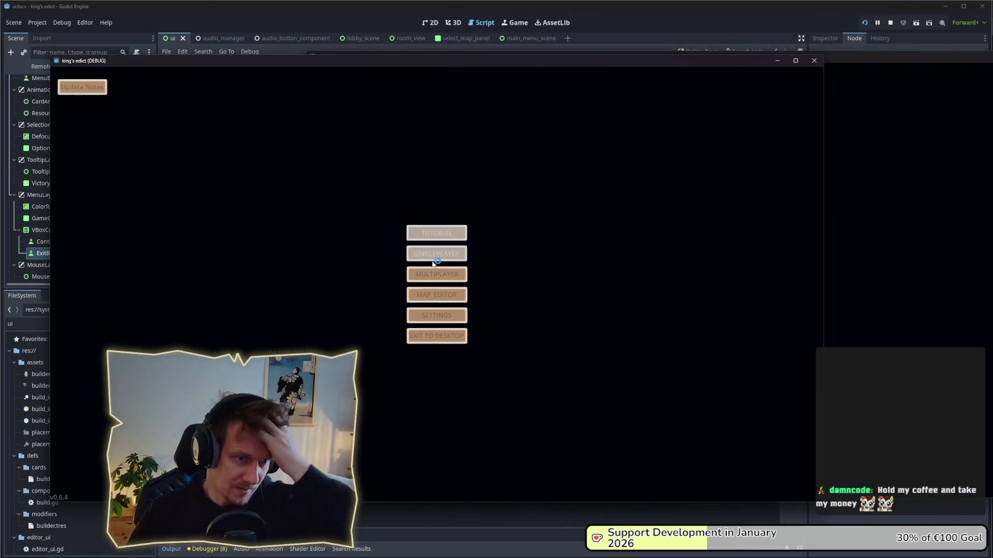
pyautogui.click(442, 273)
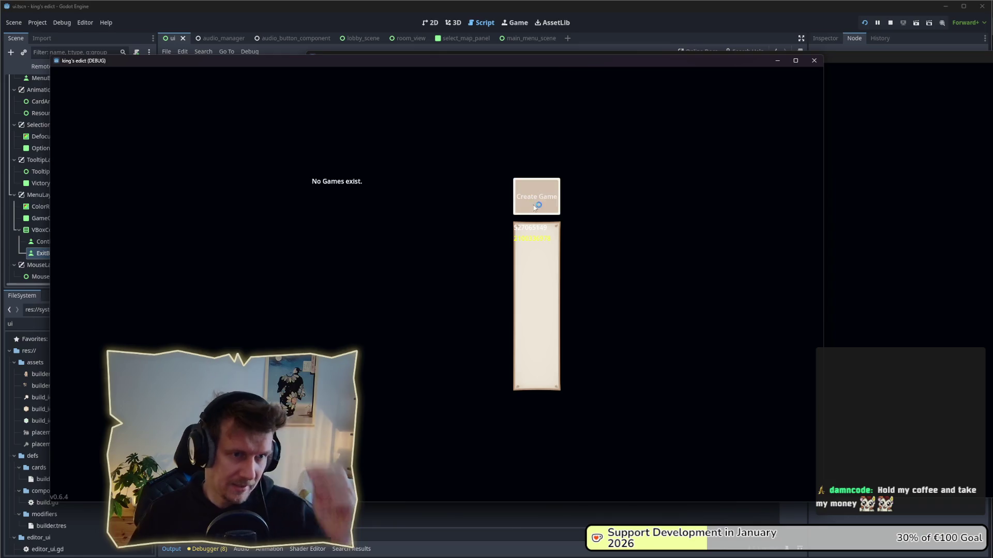
pyautogui.click(538, 112)
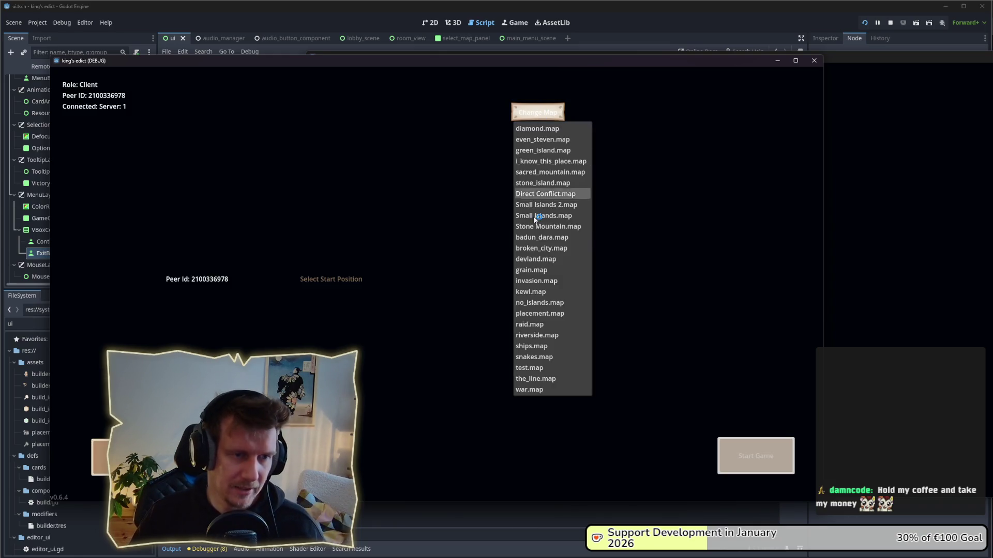
pyautogui.click(543, 260)
pyautogui.click(346, 280)
pyautogui.click(300, 308)
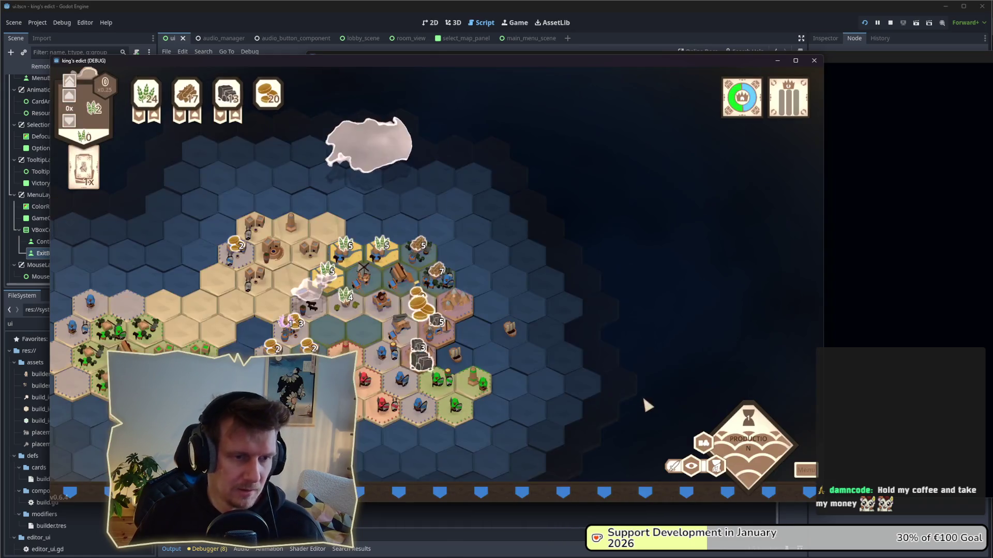
# Step: Select a tile on the devland.map hex board, then close the game window
pyautogui.moveTo(371, 65); pyautogui.dragTo(522, 55)
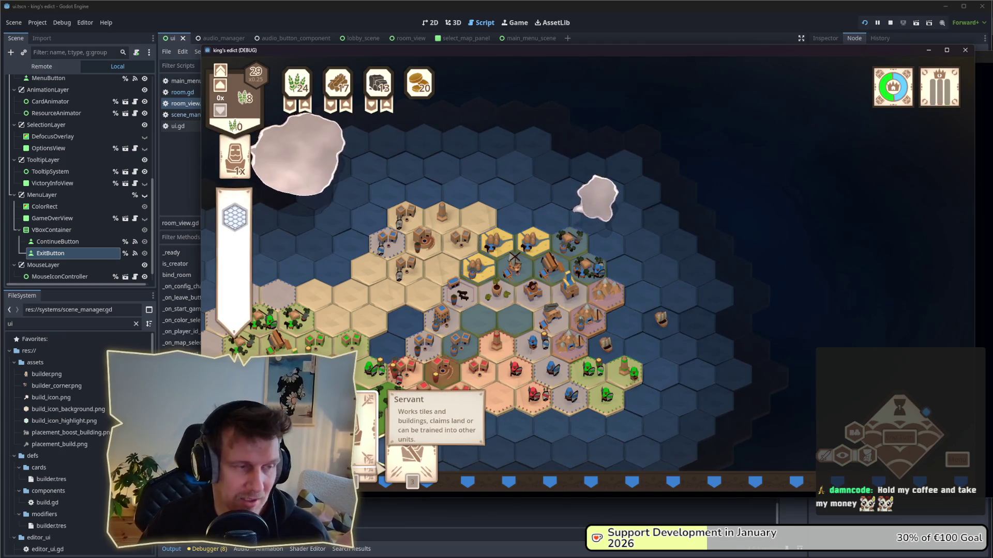
pyautogui.click(475, 408)
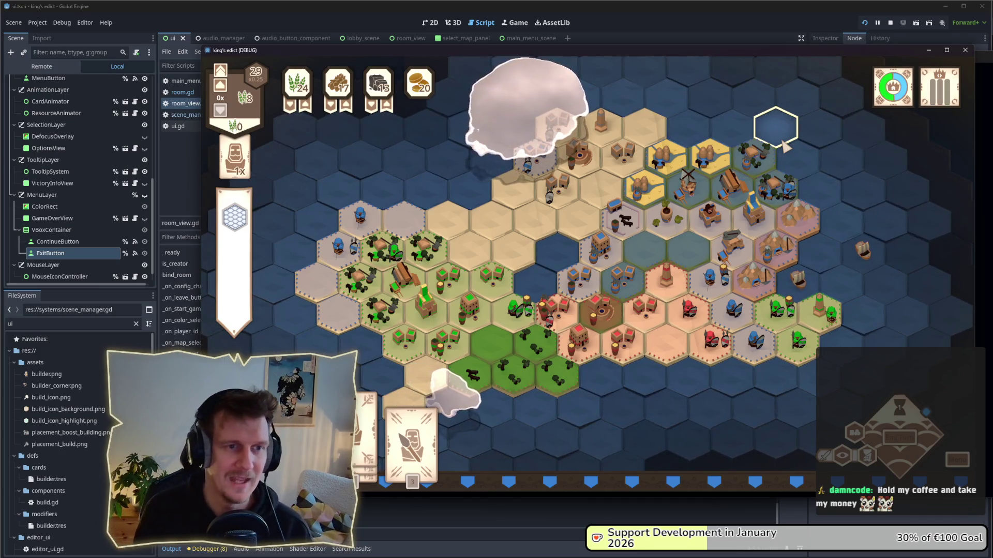
pyautogui.click(967, 51)
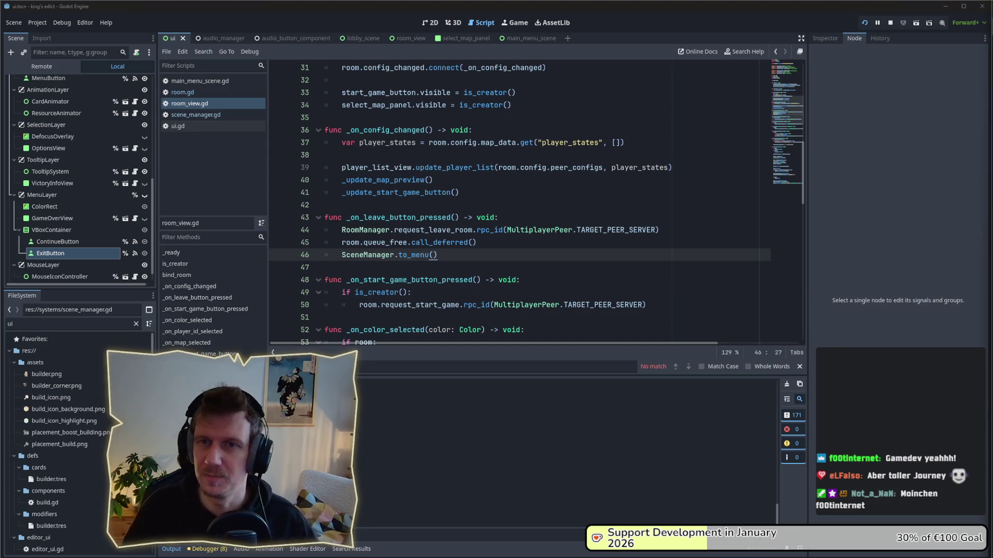
# Step: Drag the Chrome window with the GodotFest Halls of Torment talk over the editor
pyautogui.moveTo(992, 61)
pyautogui.mouseDown()
pyautogui.moveTo(597, 61)
pyautogui.moveTo(567, 51)
pyautogui.mouseUp()
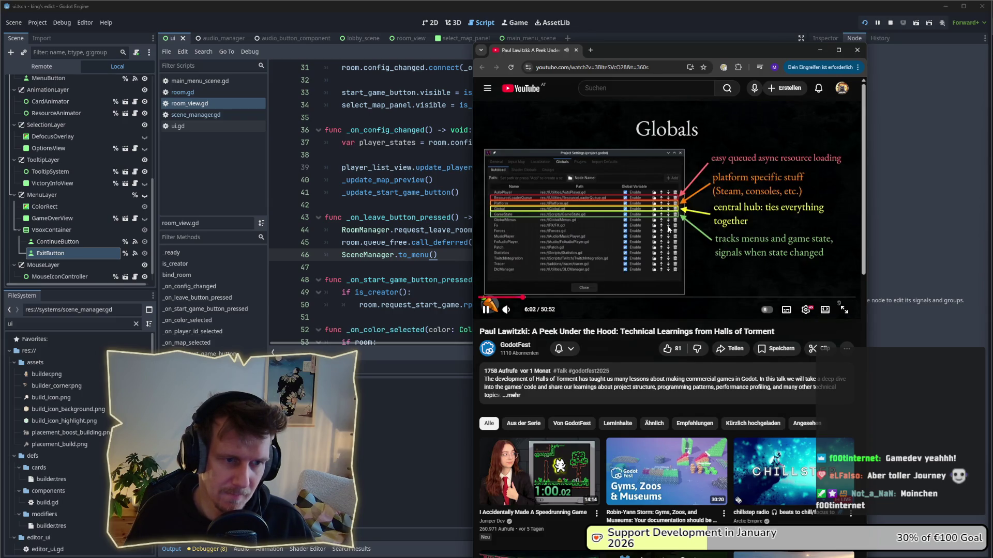
# Step: Pause the Halls of Torment talk at 6:04, bookmark it, and minimize Chrome
pyautogui.click(580, 293)
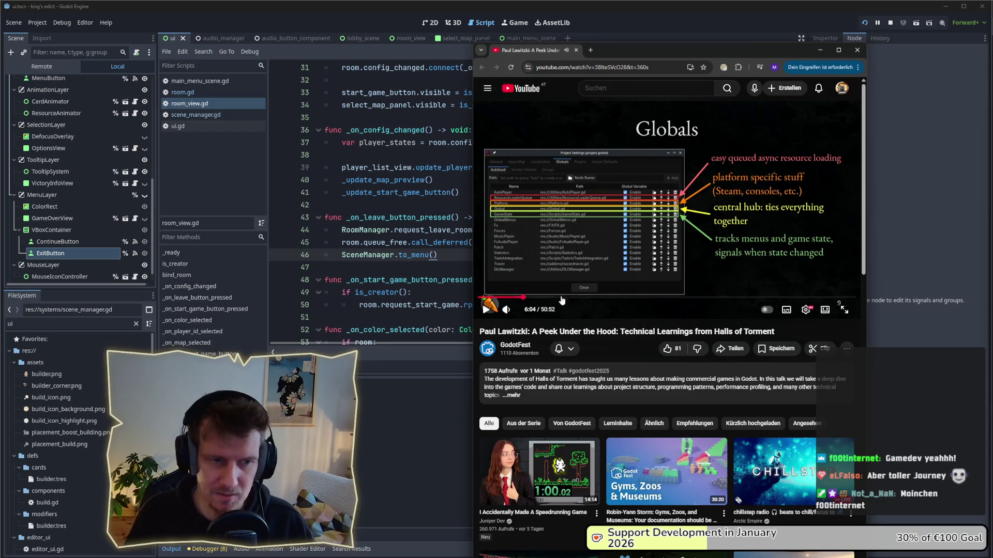
pyautogui.click(703, 67)
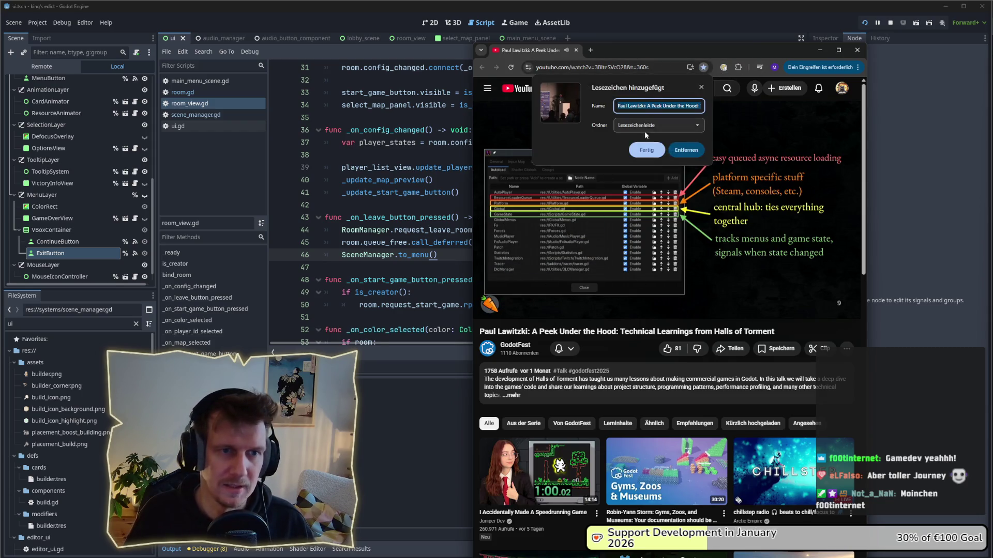
pyautogui.click(647, 150)
pyautogui.click(820, 50)
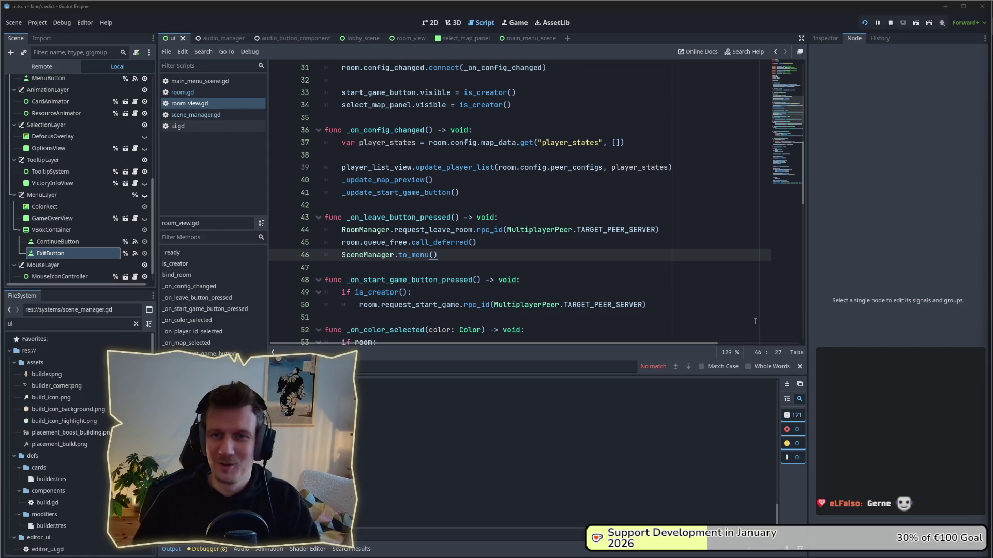
# Step: Switch back to the Godot editor and run the project with F5
pyautogui.hotkey('alt', 'Tab')
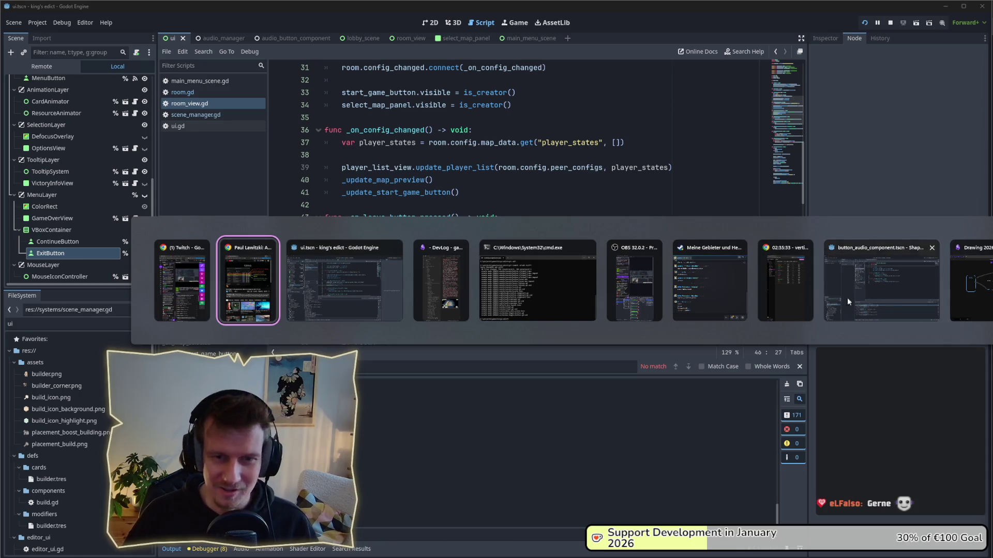
pyautogui.click(331, 277)
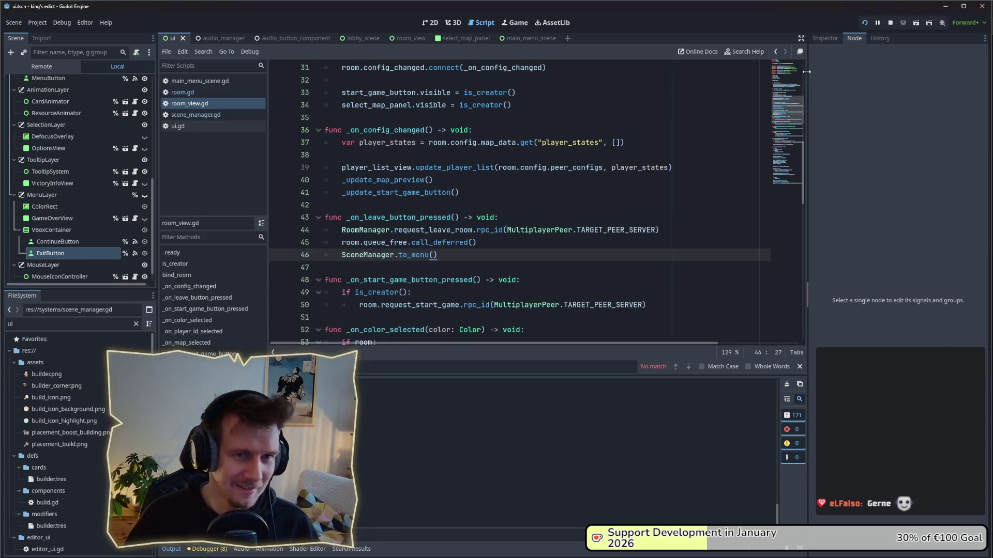
pyautogui.press('F5')
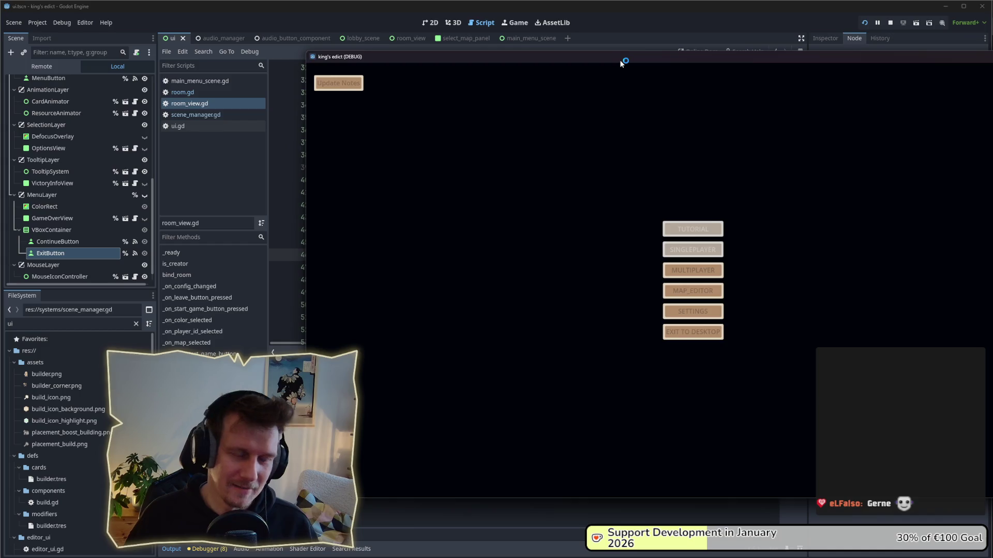
# Step: Create a multiplayer game on devland.map and start the match from start position 0
pyautogui.moveTo(620, 60); pyautogui.dragTo(468, 49)
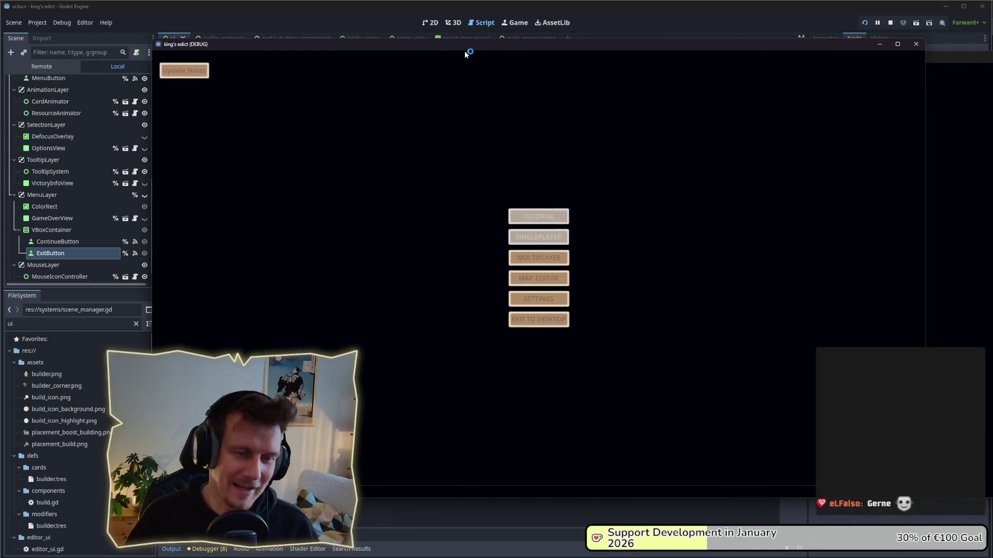
pyautogui.click(535, 261)
pyautogui.click(618, 171)
pyautogui.click(636, 101)
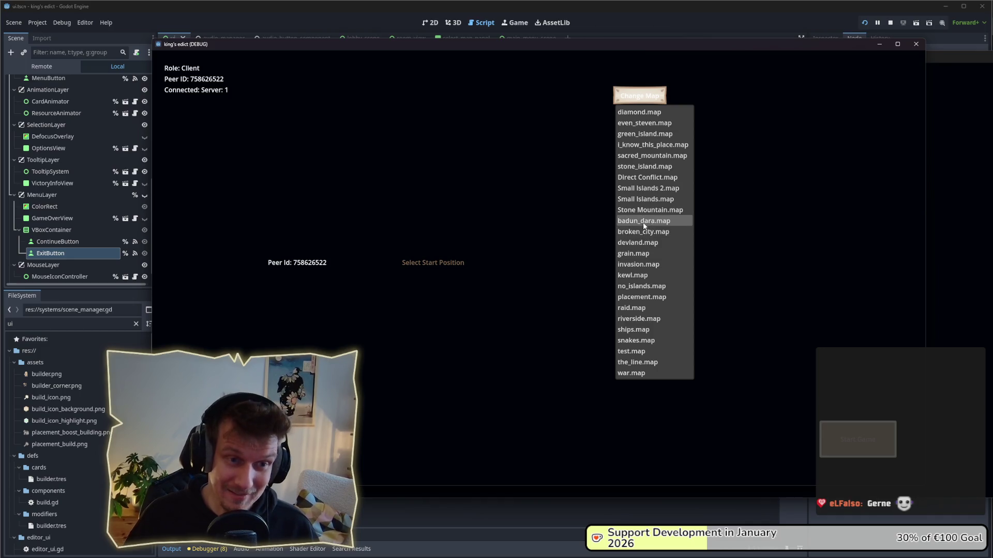
pyautogui.click(641, 242)
pyautogui.click(402, 290)
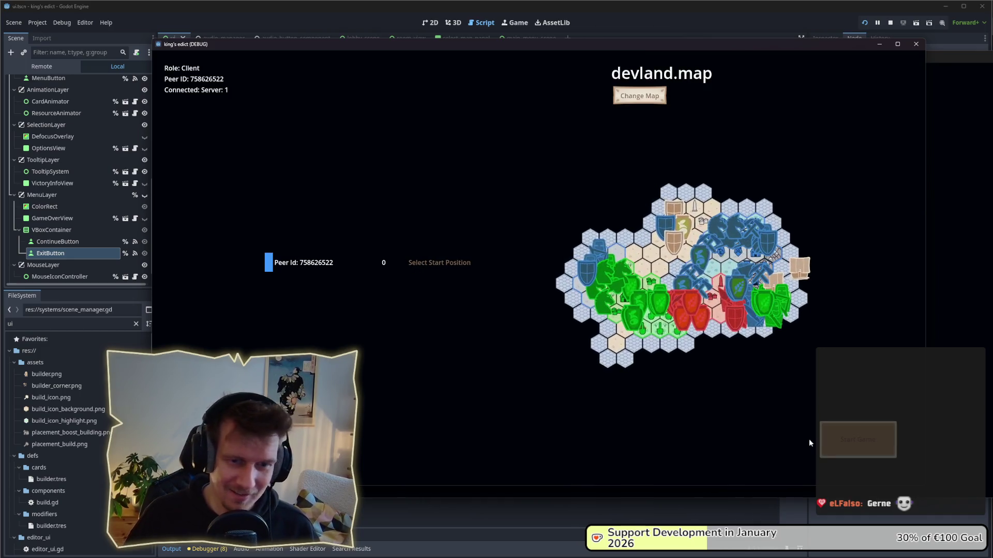
pyautogui.click(833, 440)
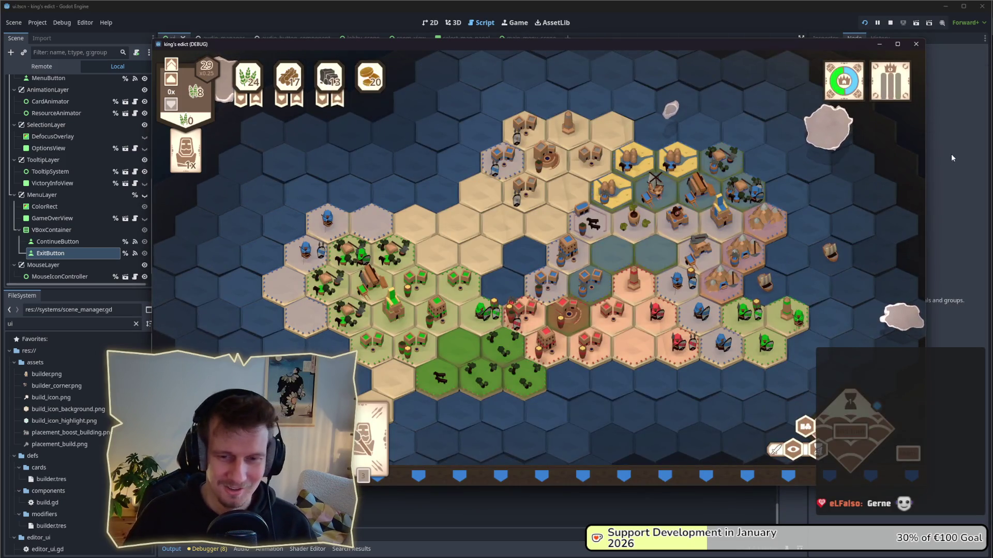
# Step: Quit the match from the Escape pause menu, open the map editor, then close the game
pyautogui.moveTo(375, 456)
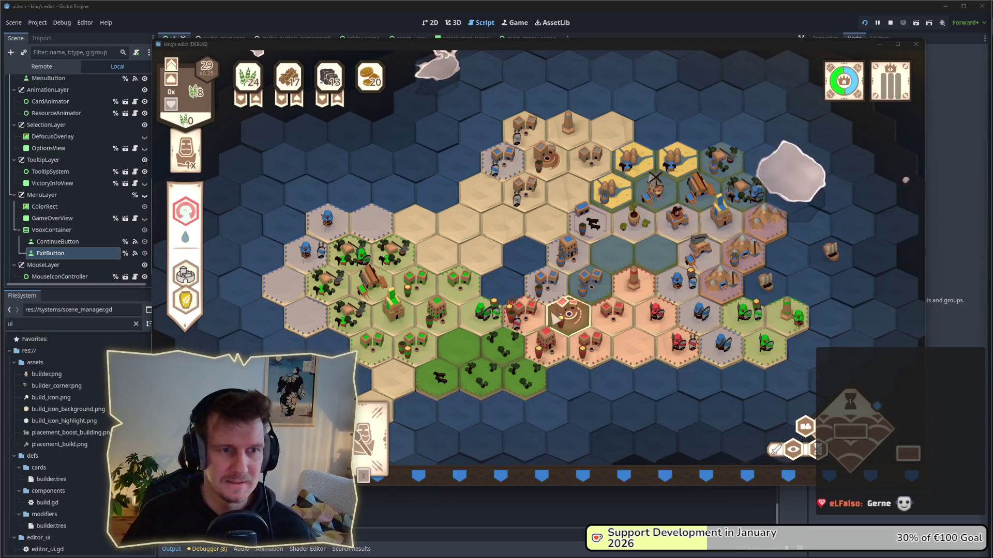
pyautogui.press('Escape')
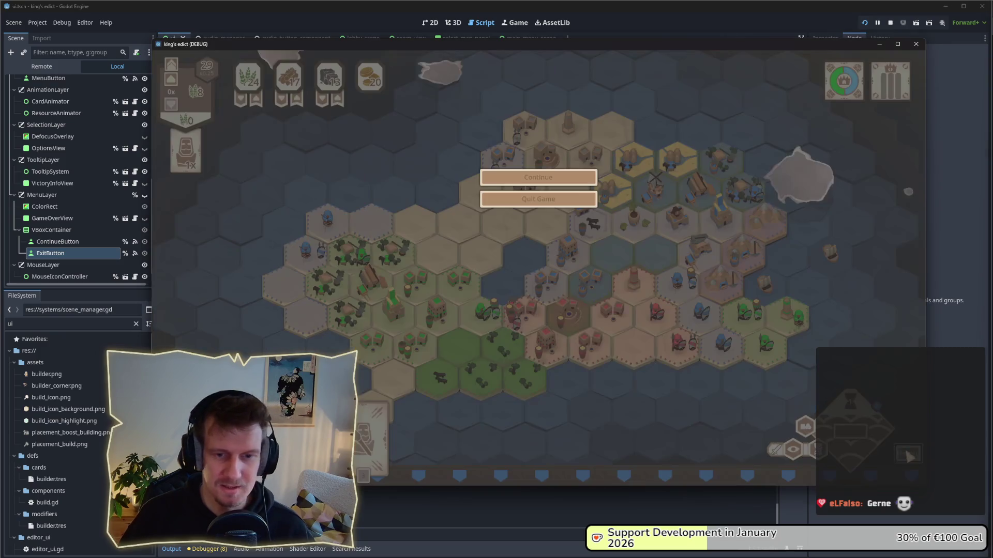
pyautogui.click(553, 206)
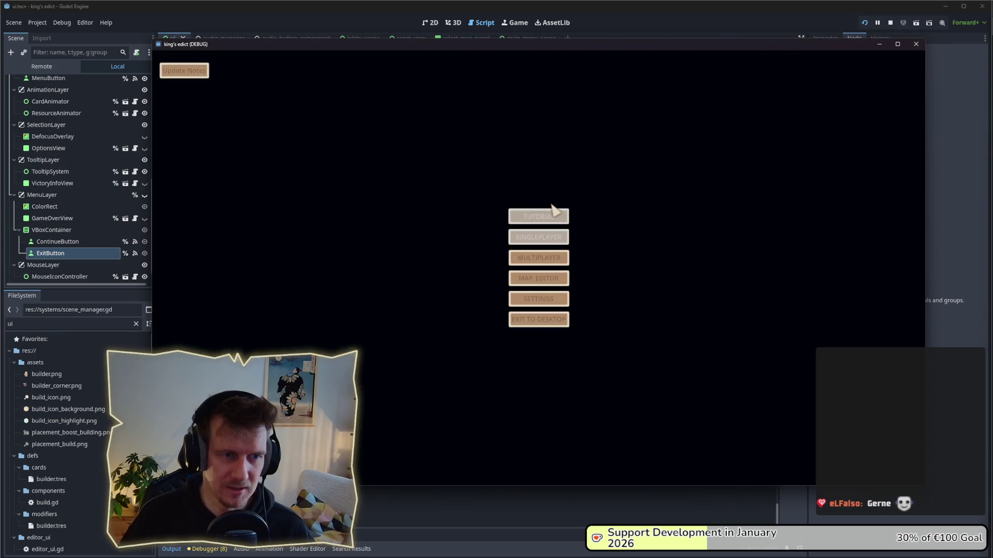
pyautogui.click(548, 278)
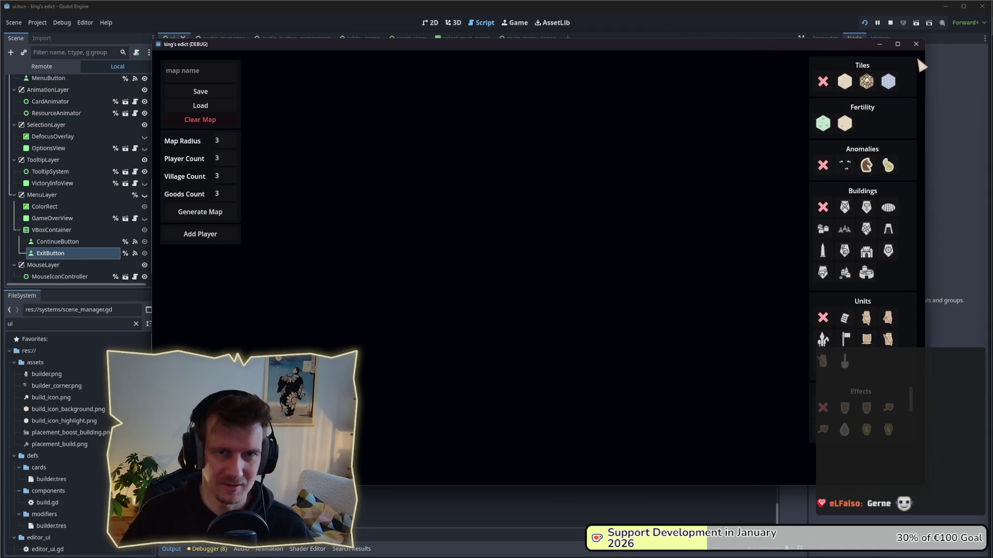
pyautogui.click(916, 44)
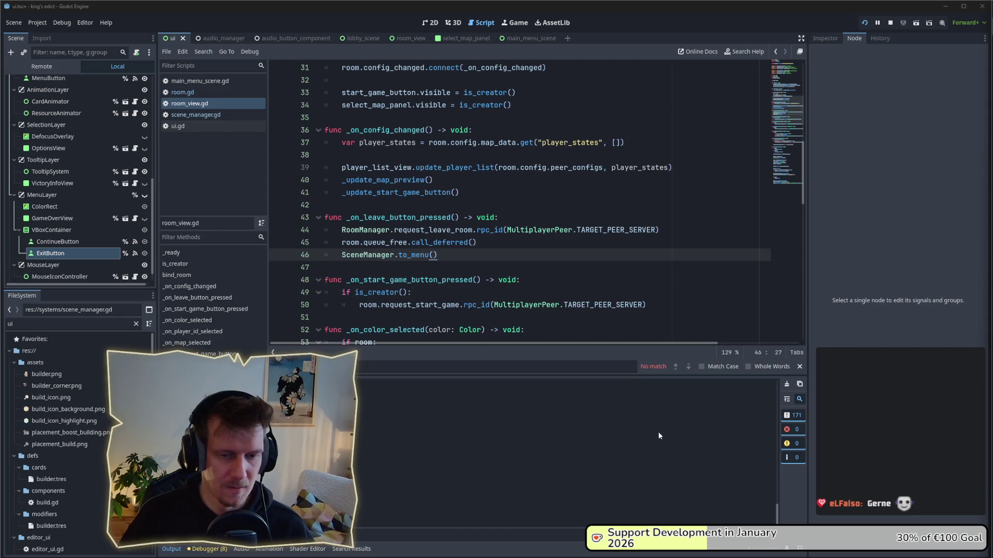
# Step: Relaunch the game and create a multiplayer room three times over, then open the map list
pyautogui.click(866, 23)
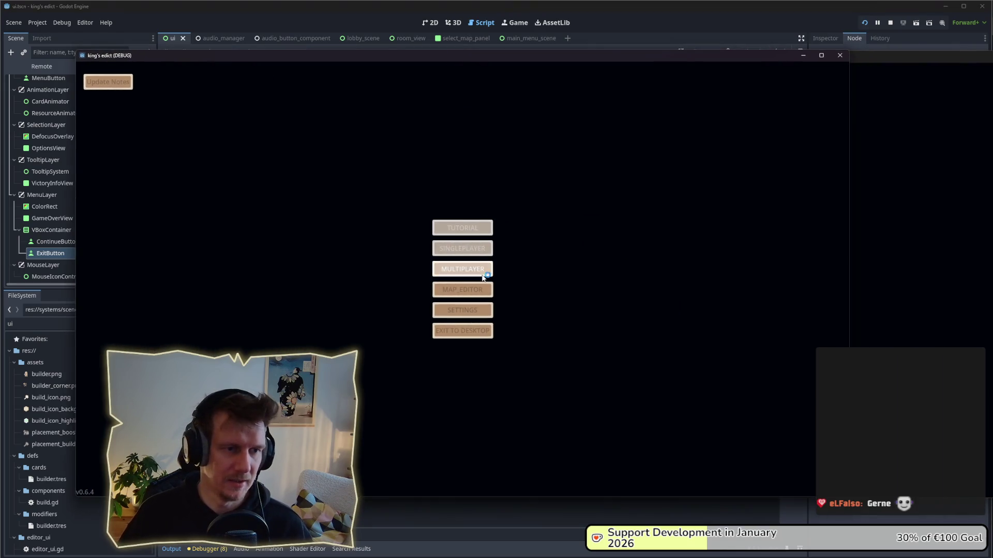
pyautogui.click(481, 270)
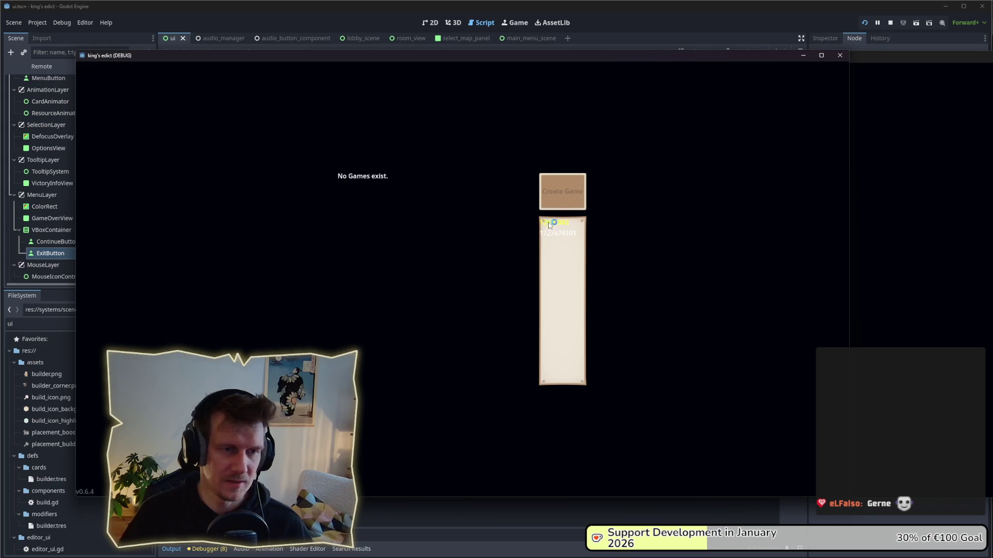
pyautogui.click(560, 198)
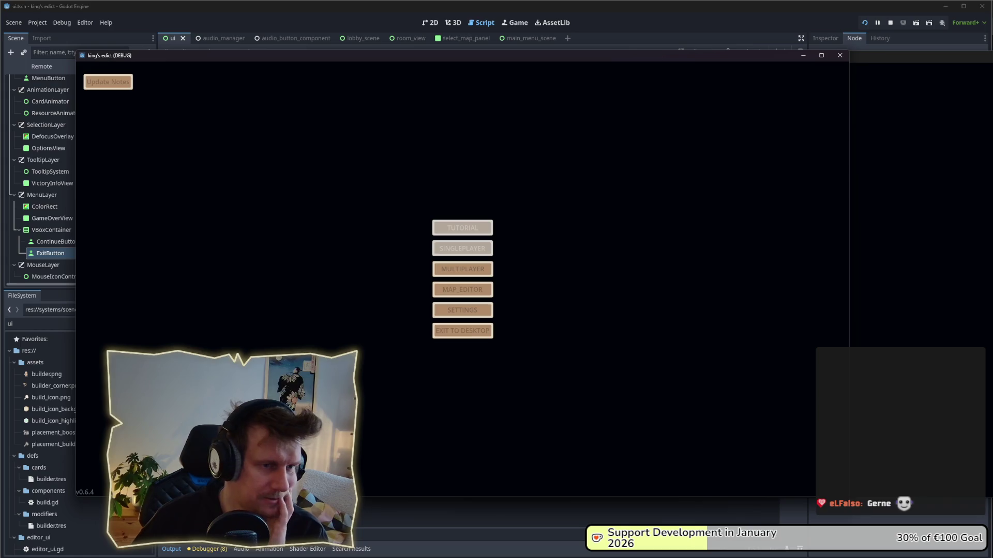
pyautogui.click(450, 270)
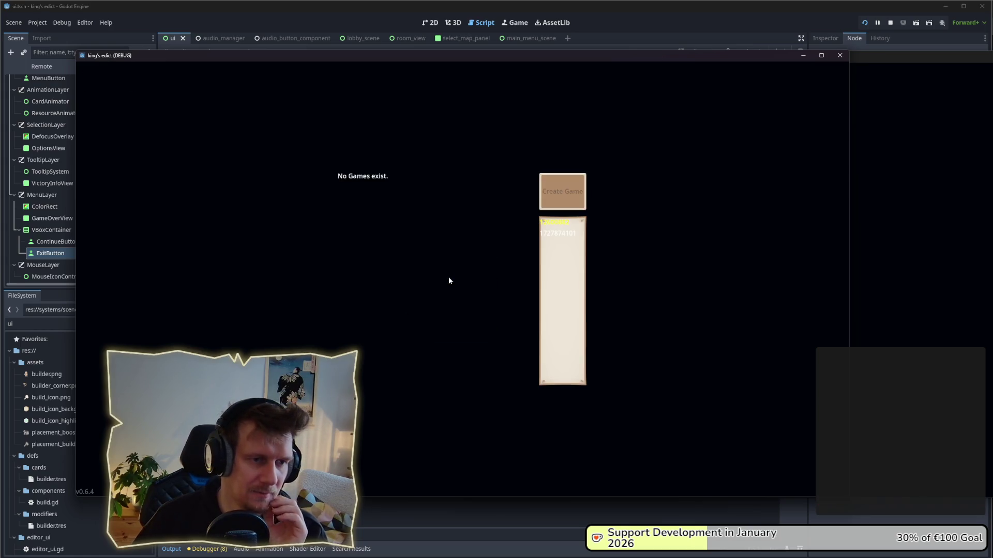
pyautogui.click(568, 185)
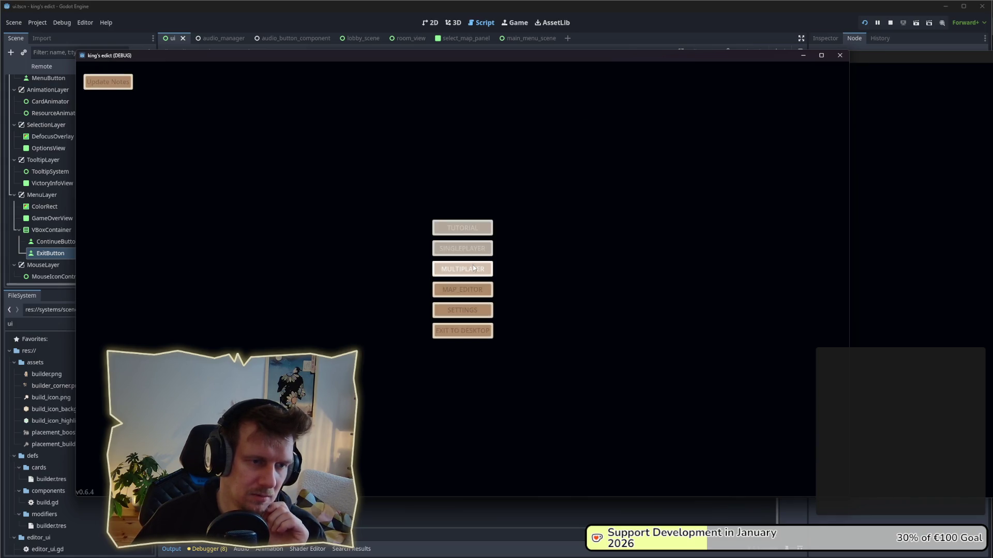
pyautogui.click(470, 269)
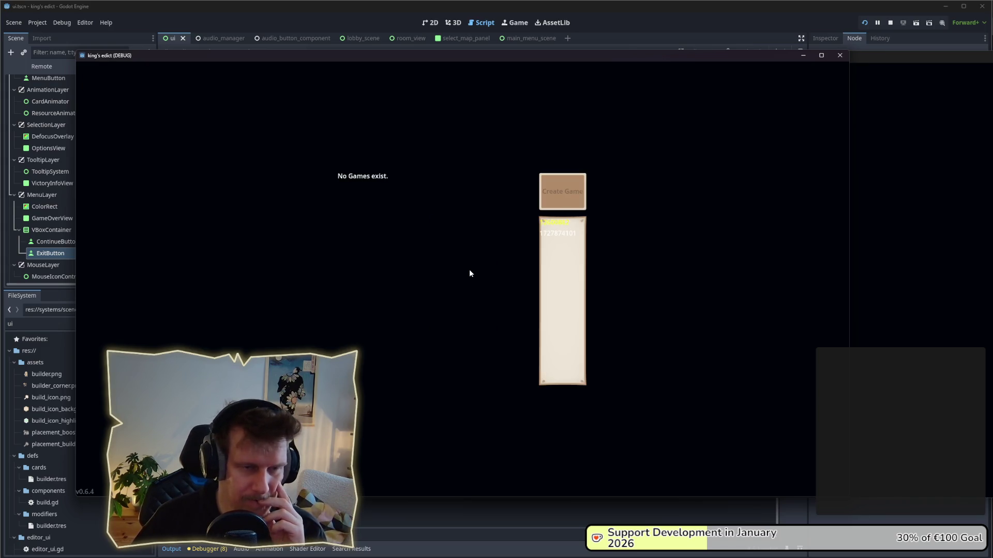
pyautogui.click(546, 199)
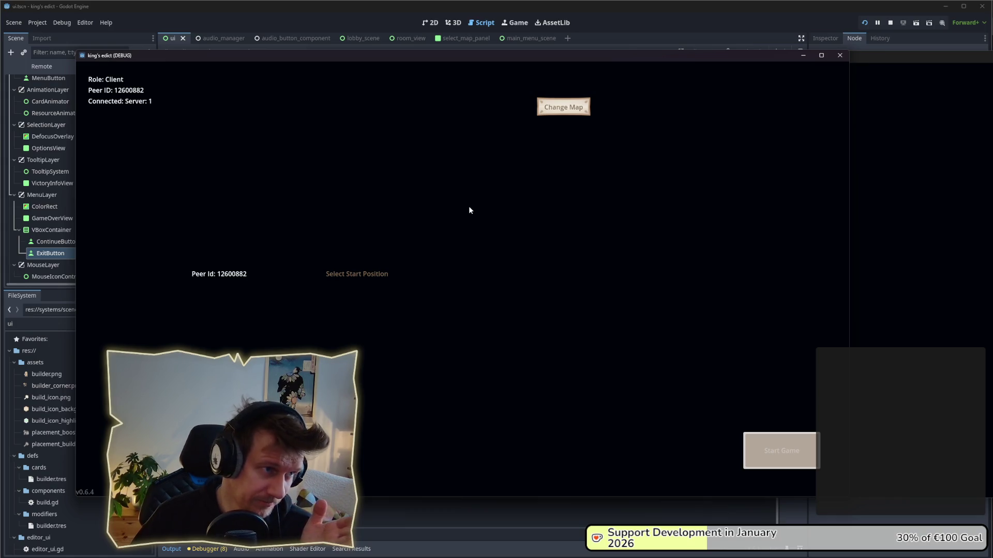
pyautogui.click(548, 109)
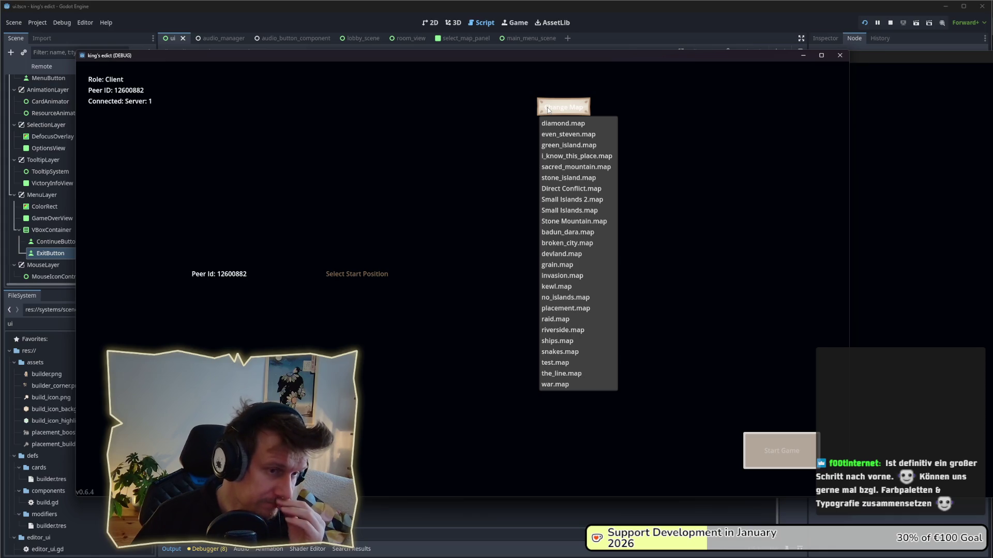
# Step: Dismiss the map list twice, then choose devland.map as the room's map
pyautogui.click(468, 202)
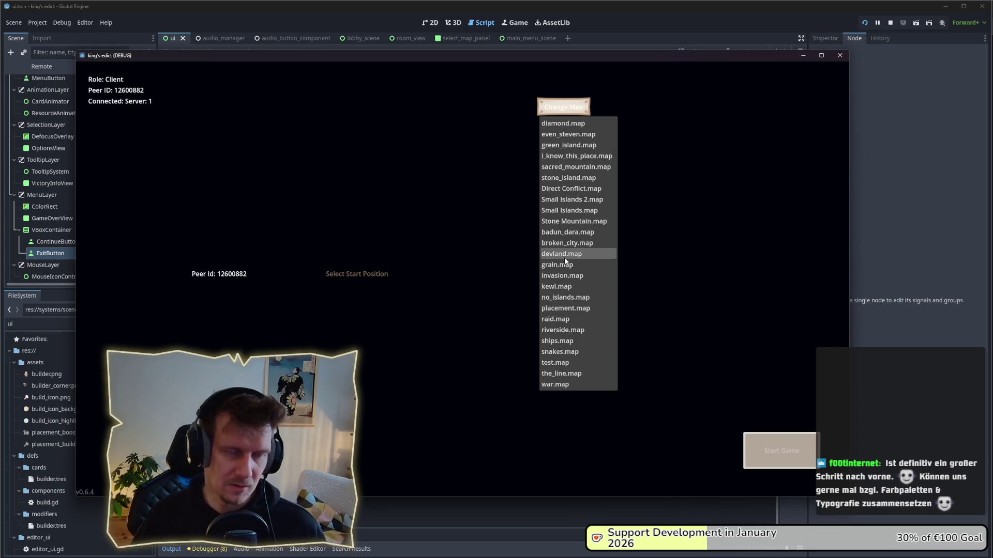
pyautogui.click(486, 253)
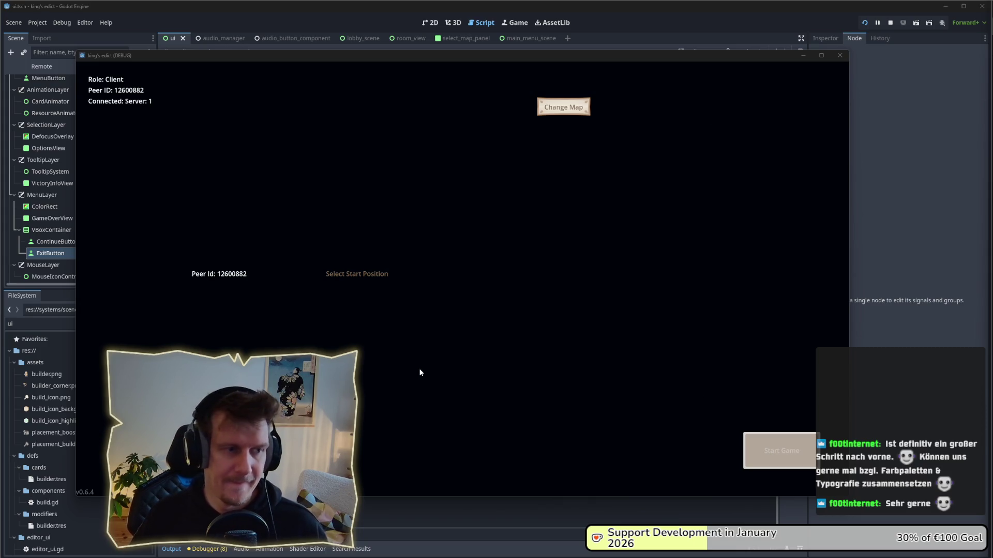
pyautogui.click(371, 276)
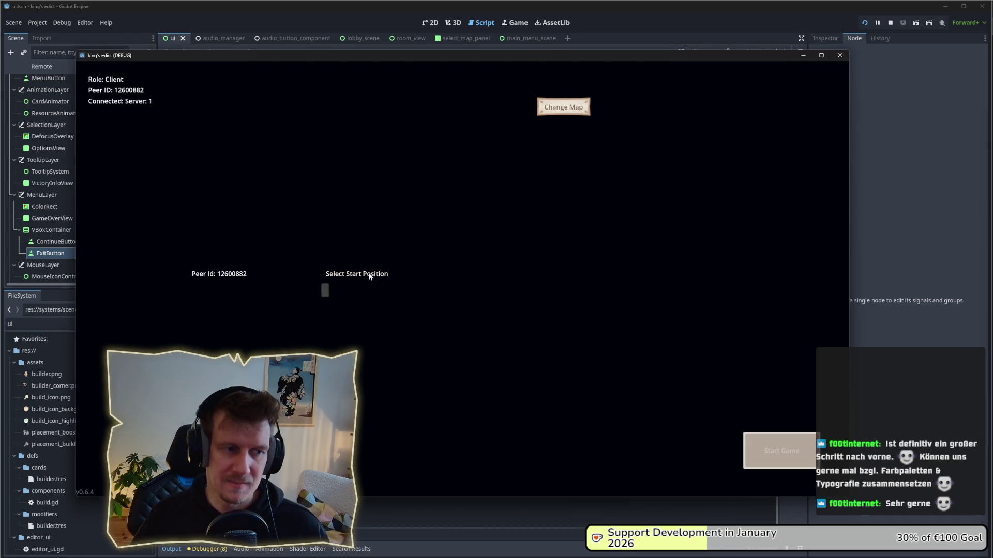
pyautogui.click(556, 110)
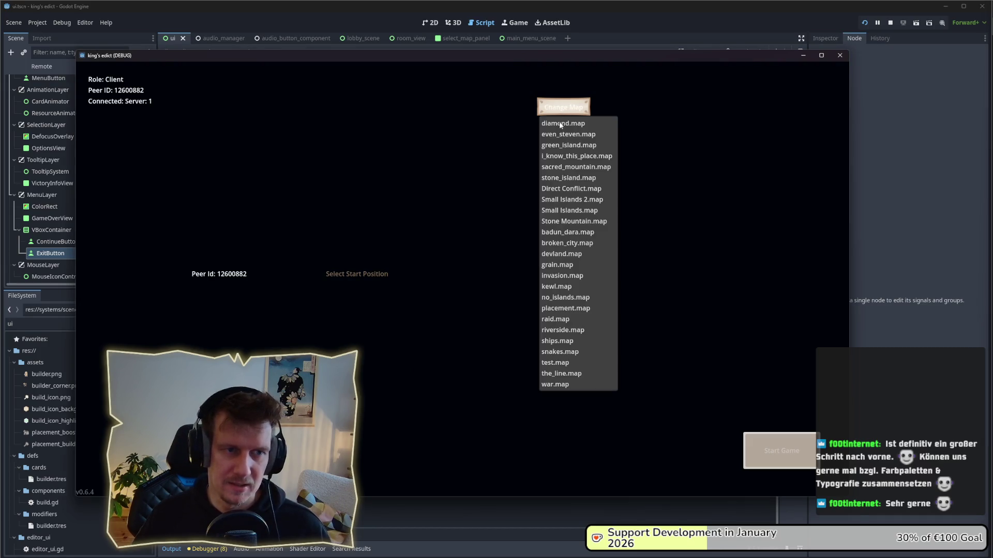
pyautogui.click(556, 256)
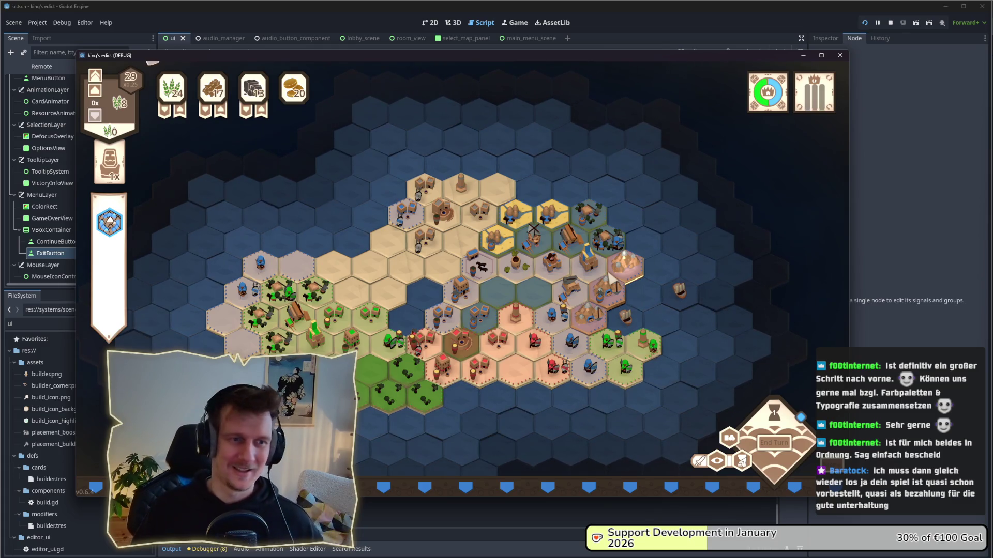
# Step: Select units such as the cattle on the hex map, pan and zoom, then stop the game
pyautogui.click(587, 291)
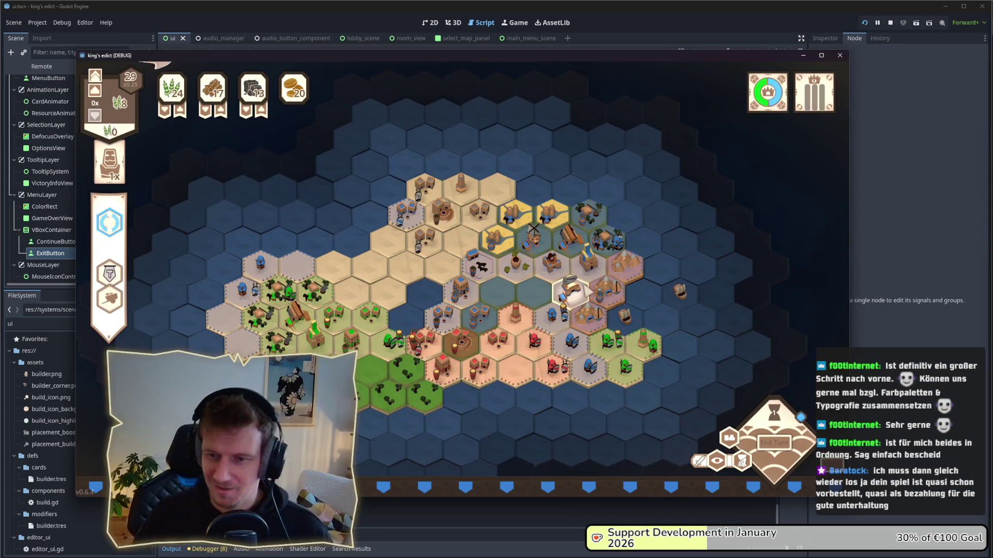
pyautogui.click(474, 279)
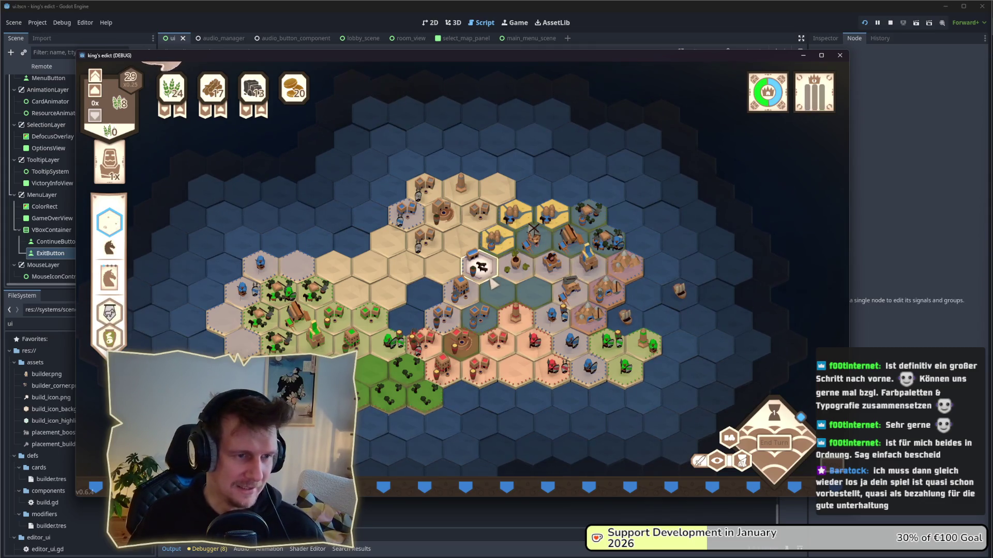
pyautogui.moveTo(474, 279); pyautogui.dragTo(509, 281)
pyautogui.click(476, 282)
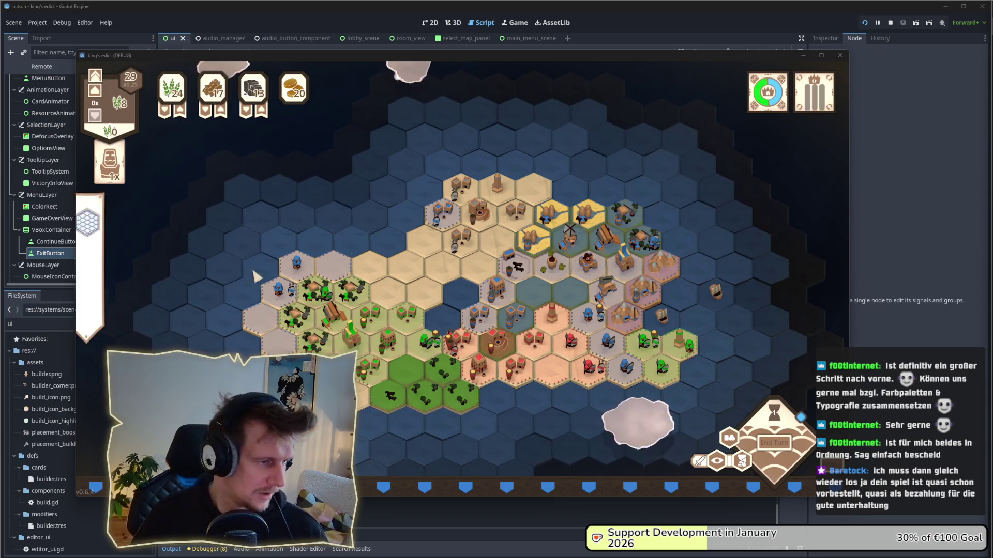
pyautogui.press('s')
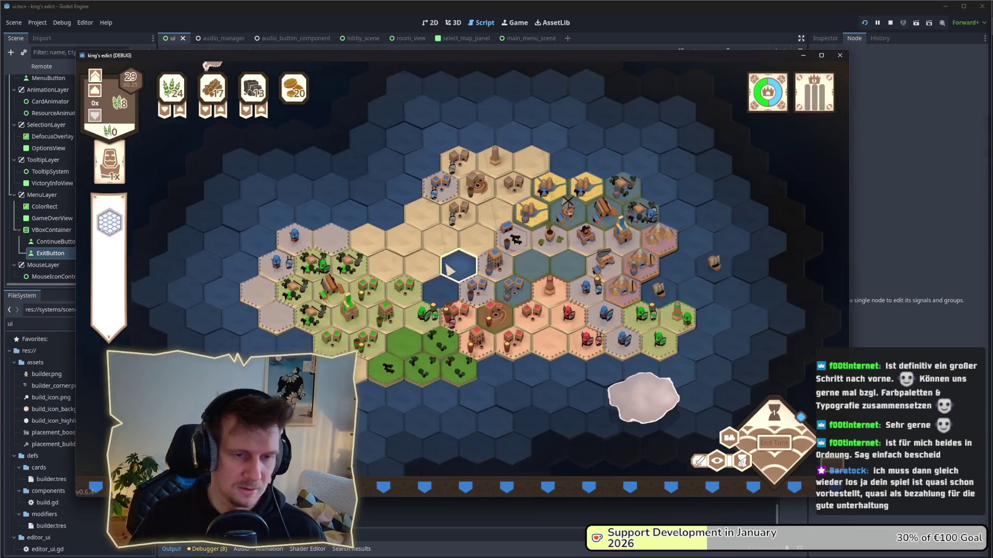
pyautogui.scroll(2, 448, 268)
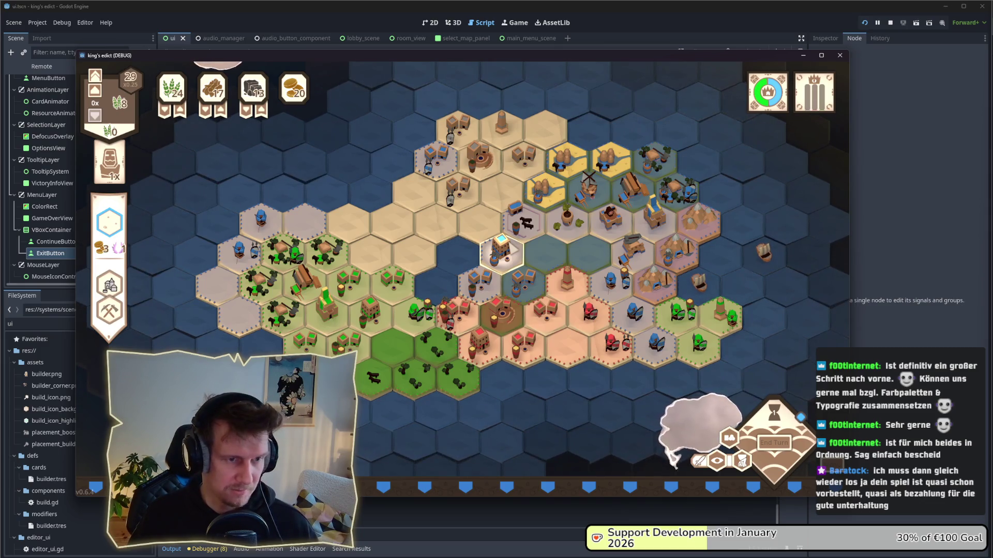
pyautogui.click(890, 22)
pyautogui.click(478, 180)
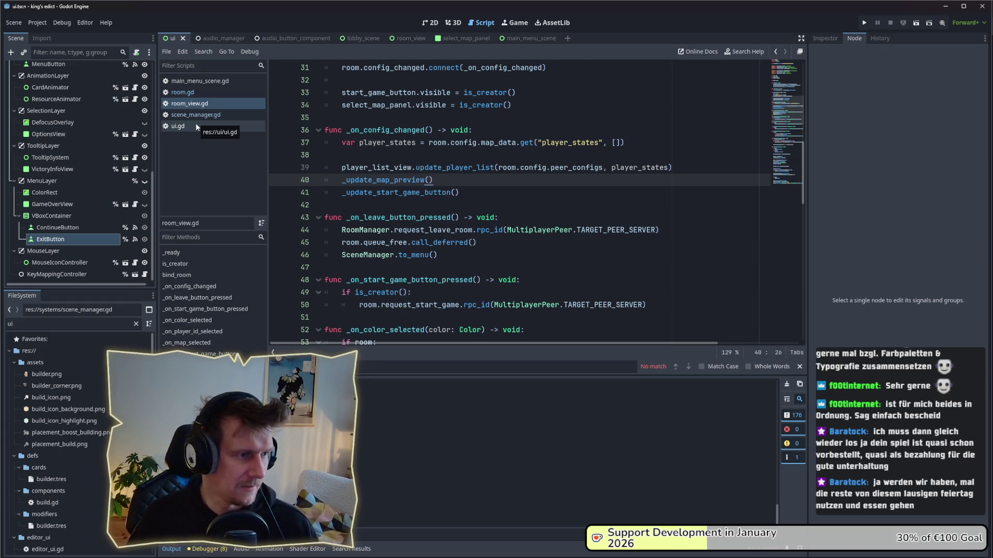
# Step: Relaunch the game, close its map editor, and create a multiplayer room on devland.map
pyautogui.press('F5')
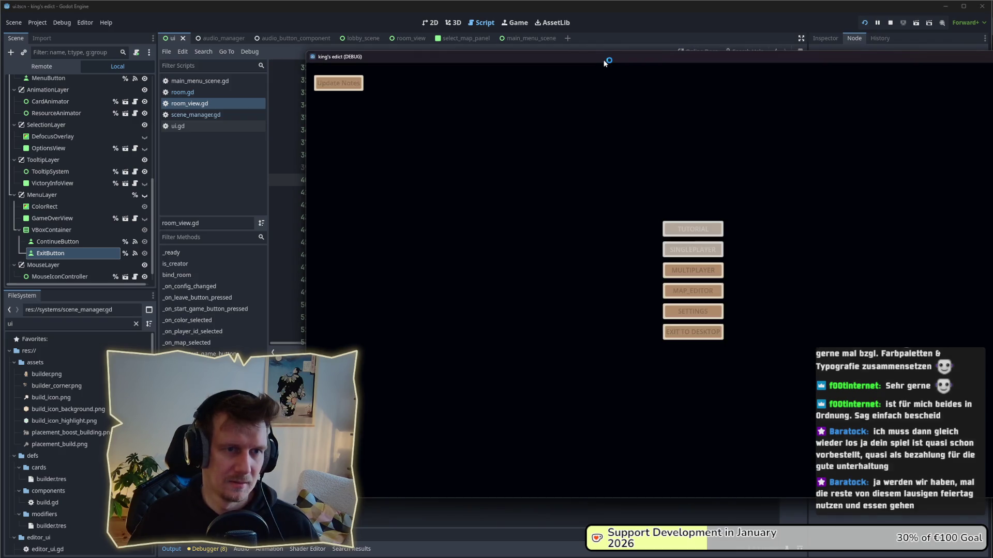
pyautogui.click(527, 279)
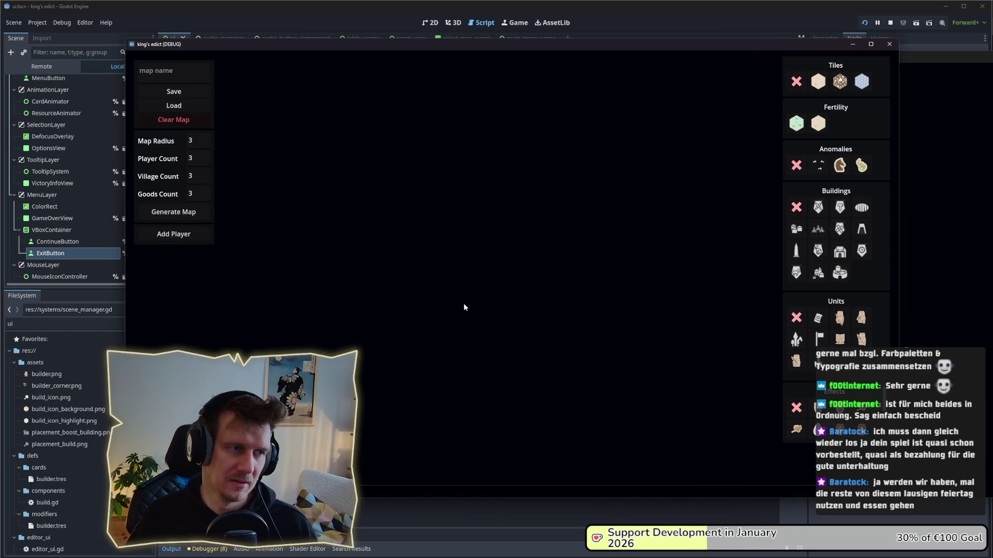
pyautogui.click(890, 44)
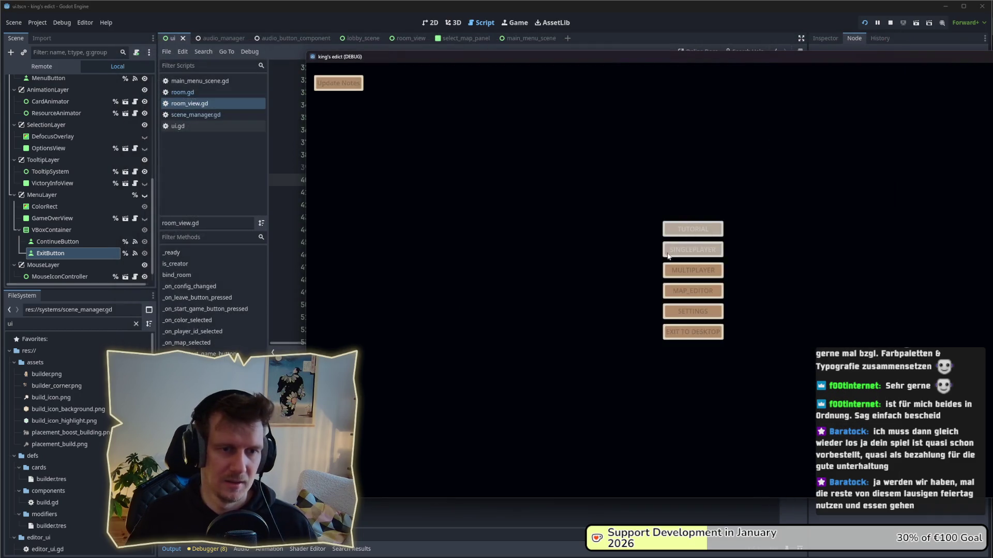
pyautogui.click(675, 271)
pyautogui.click(793, 192)
pyautogui.click(793, 108)
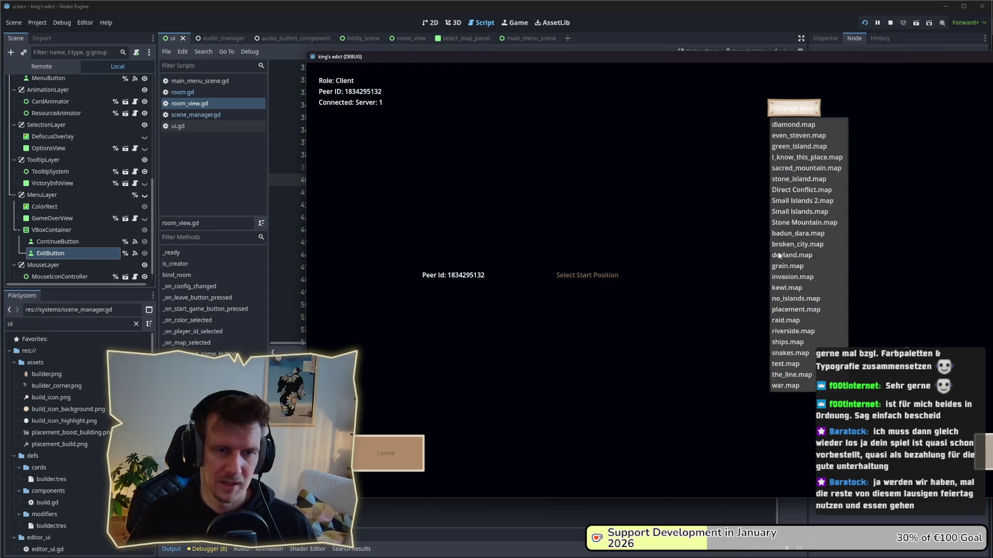
pyautogui.click(801, 248)
pyautogui.click(587, 275)
# Step: Begin the match from start position 0, quit via the Escape pause menu, and shift the window left
pyautogui.click(561, 303)
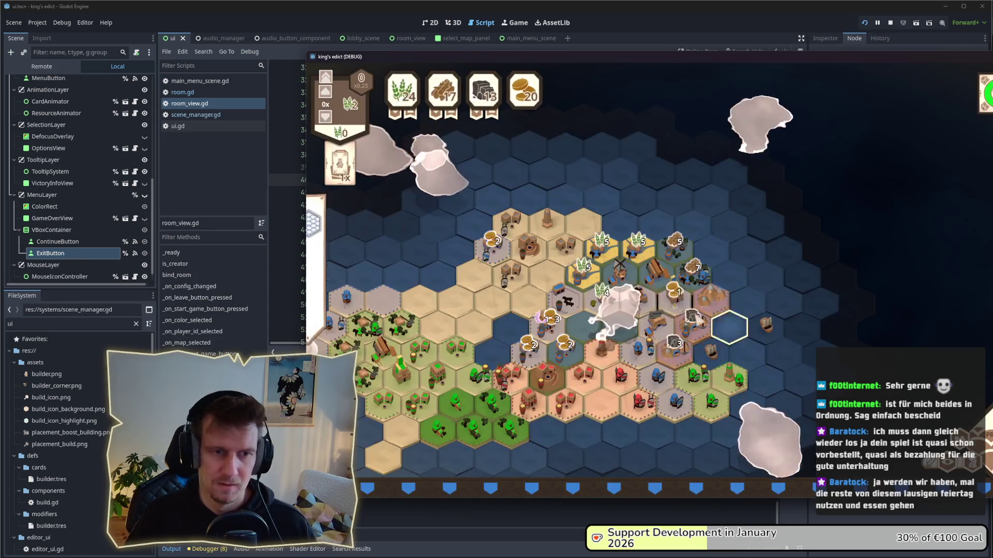
pyautogui.press('Escape')
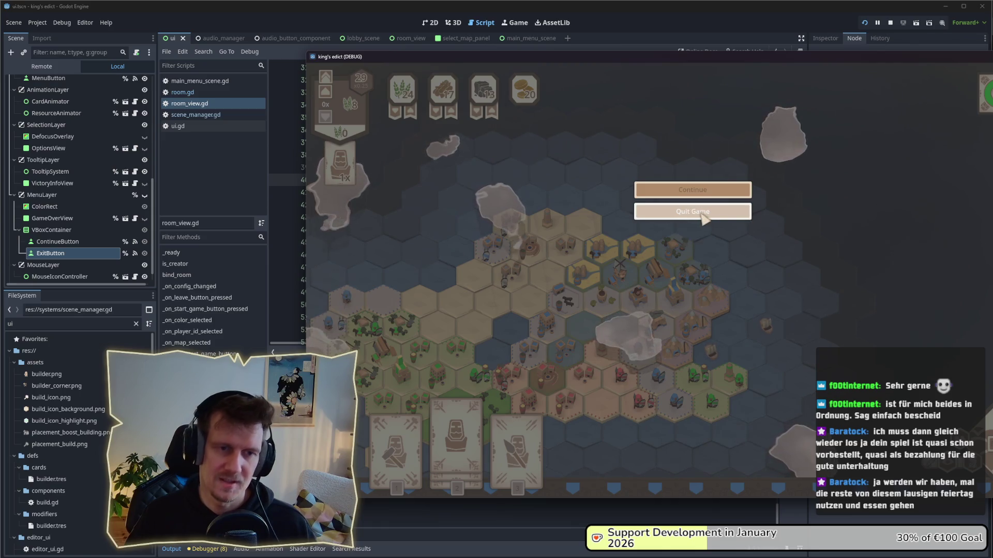
pyautogui.click(695, 220)
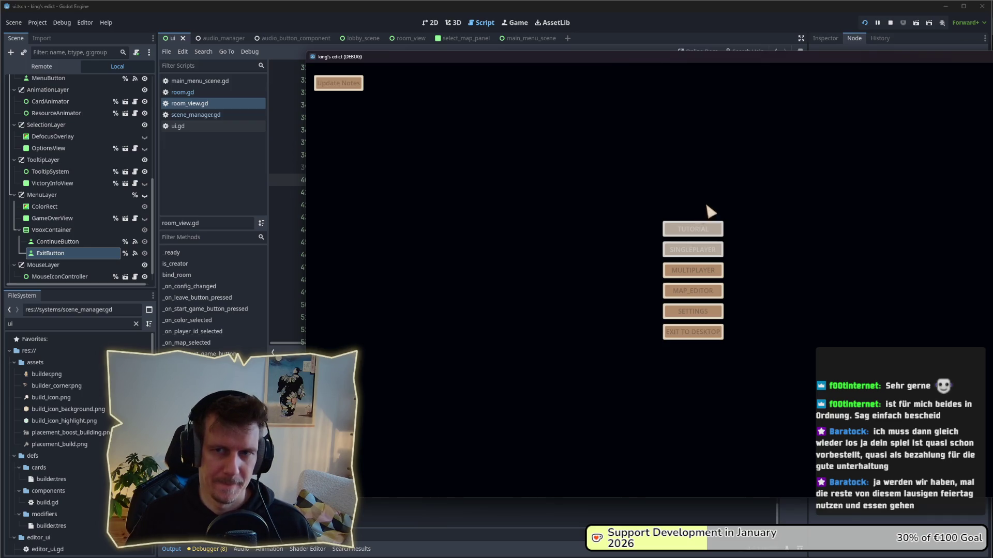
pyautogui.moveTo(805, 58); pyautogui.dragTo(602, 53)
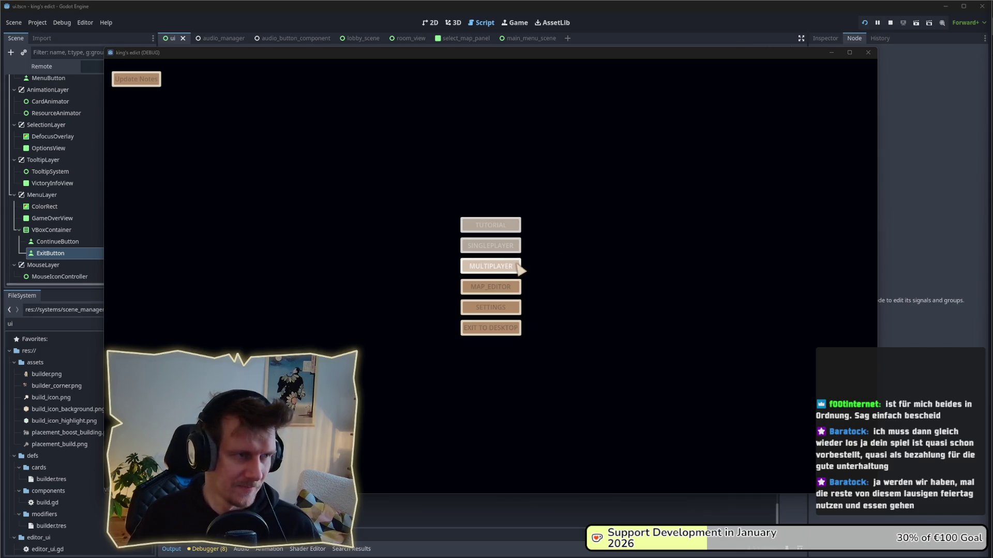
# Step: Create a multiplayer room on devland.map and start the match
pyautogui.click(490, 267)
pyautogui.click(591, 188)
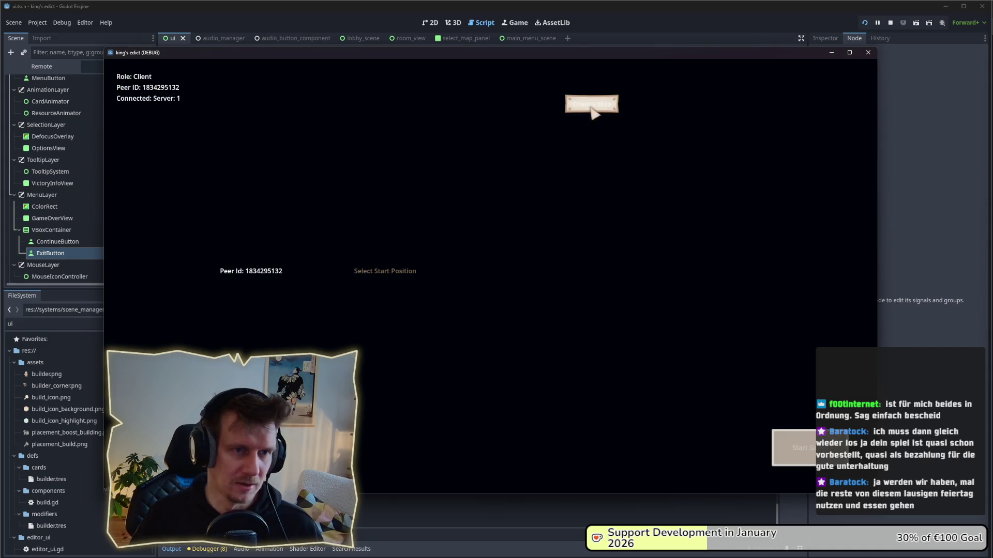
pyautogui.click(592, 106)
pyautogui.click(593, 252)
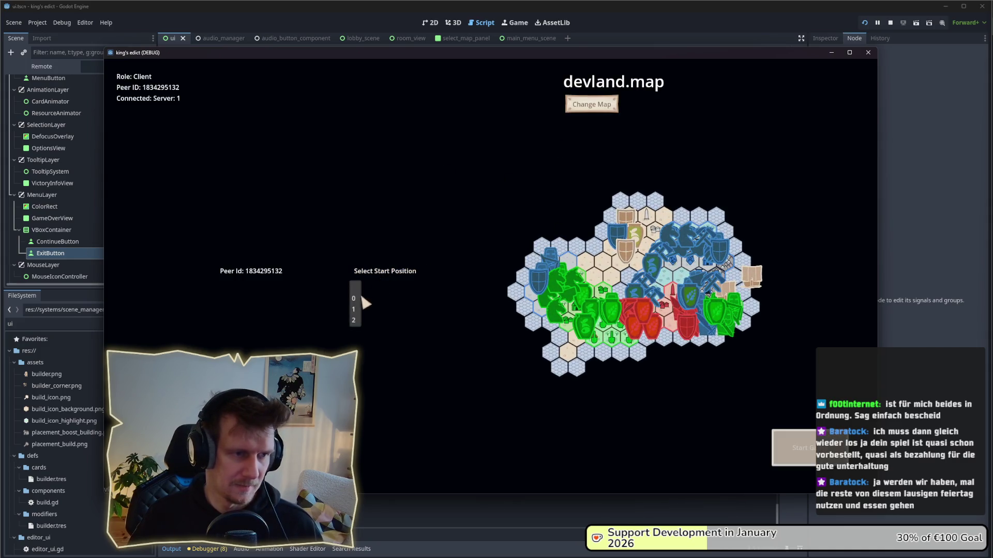
pyautogui.click(778, 439)
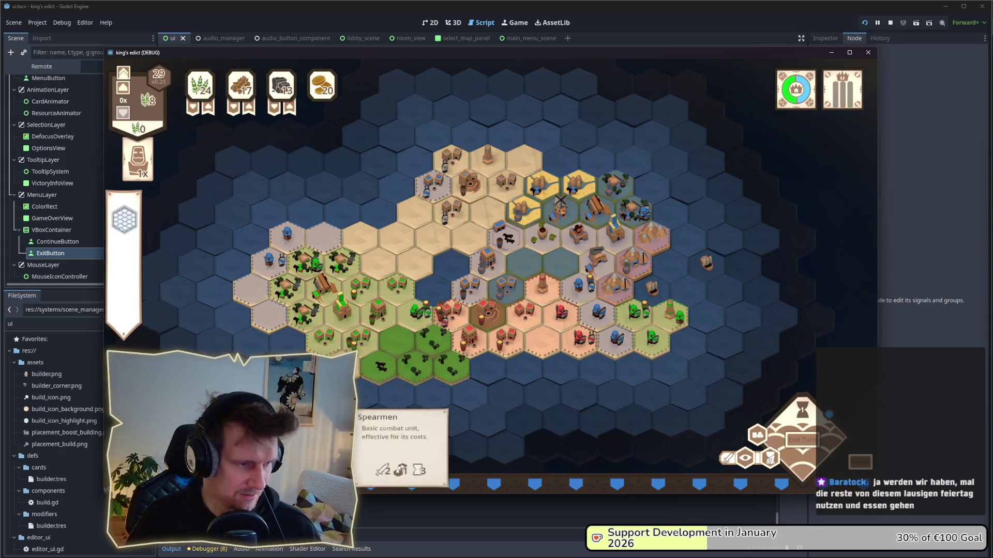
# Step: Pick up the Spearmen card, cancel its placement with a right-click, and stop the game
pyautogui.click(331, 455)
pyautogui.rightClick(560, 199)
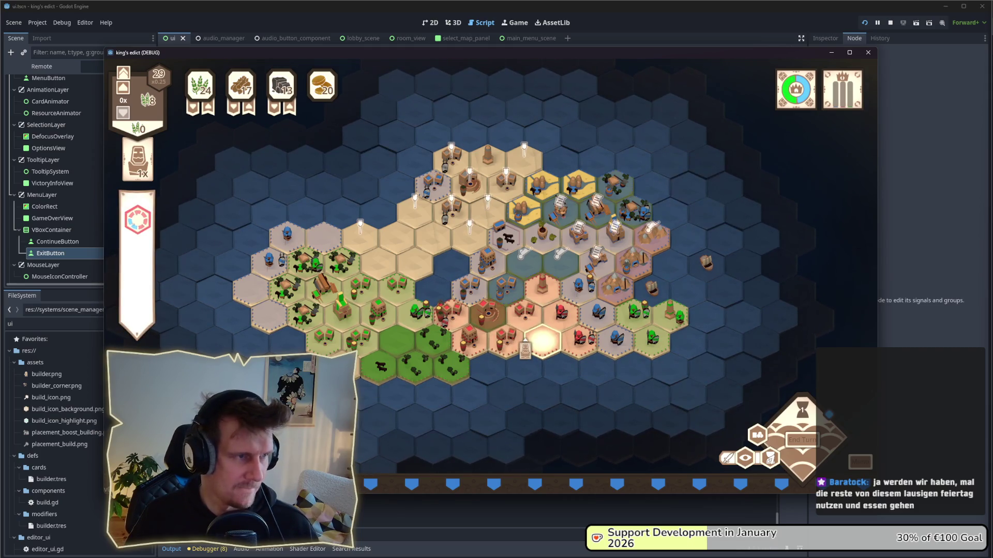
pyautogui.click(890, 22)
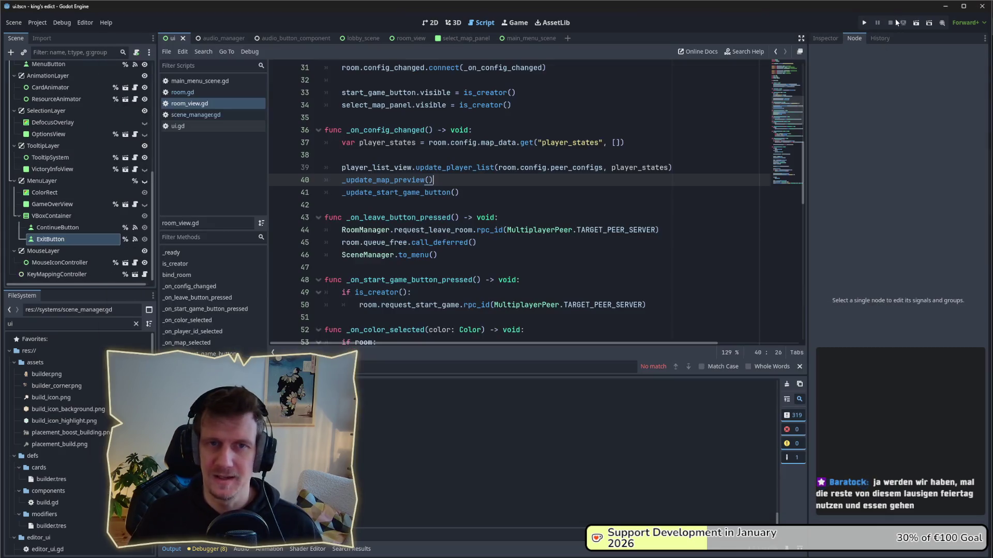
# Step: Rename the VBoxContainer node under MenuLayer to IngameMenu
pyautogui.scroll(10, 97, 228)
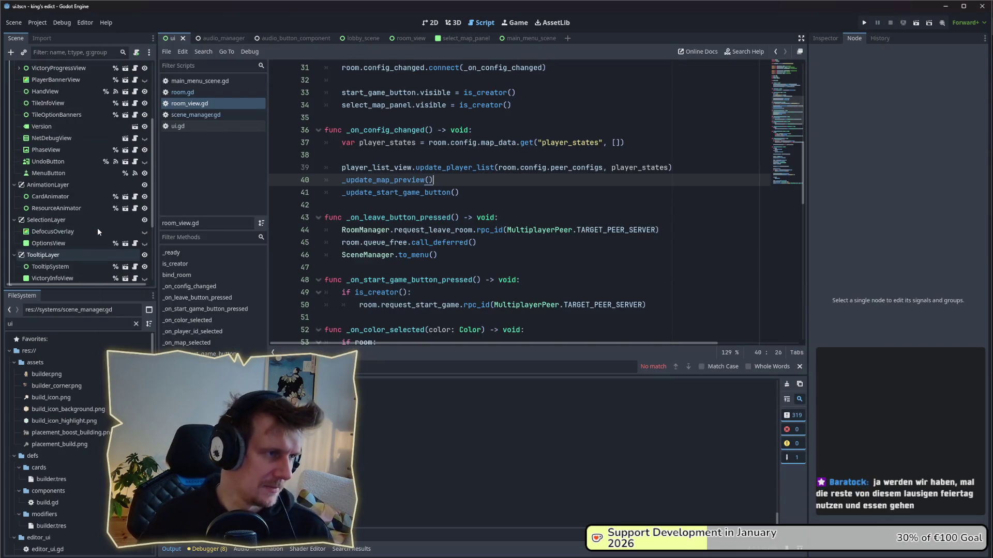
pyautogui.scroll(-10, 95, 205)
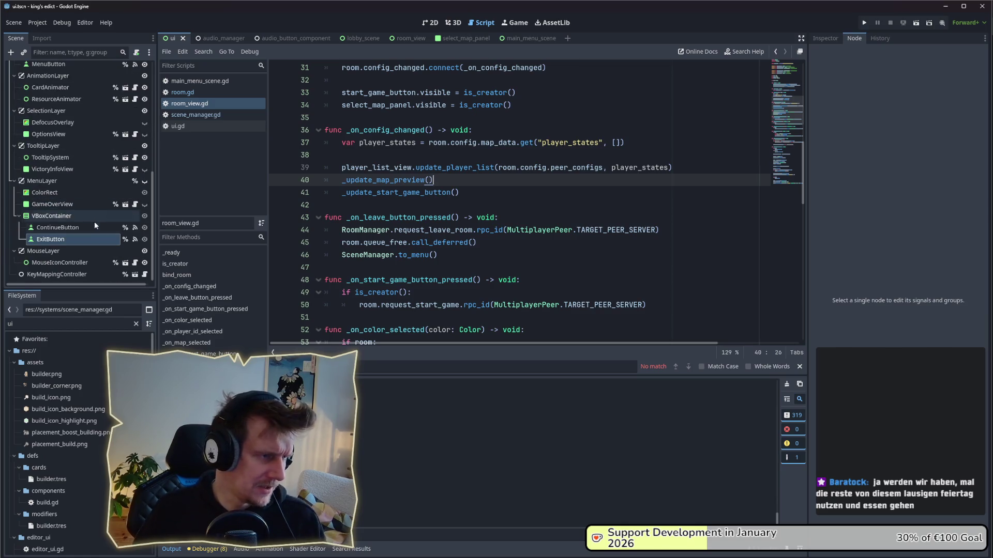
pyautogui.click(100, 218)
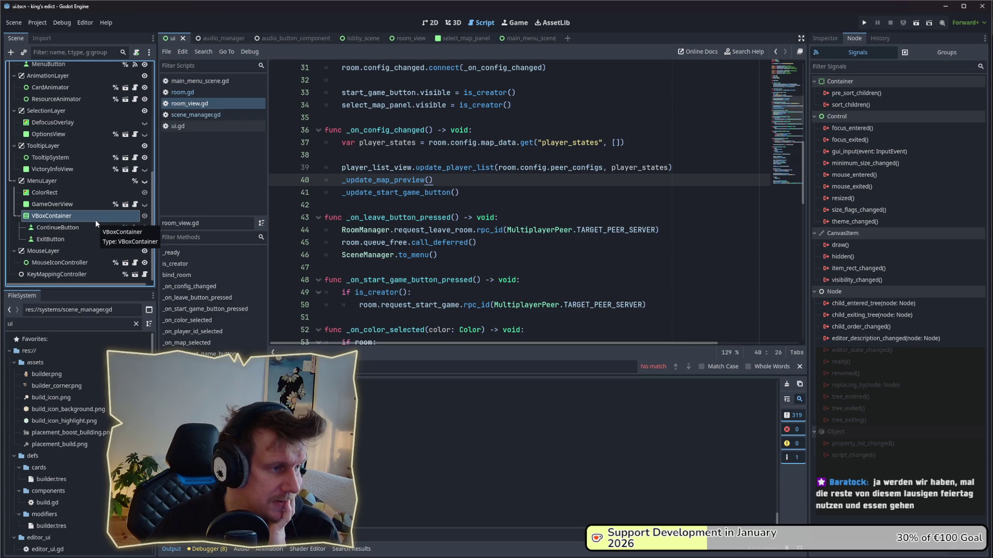
pyautogui.doubleClick(93, 218)
pyautogui.press('BackSpace')
pyautogui.write('Menu')
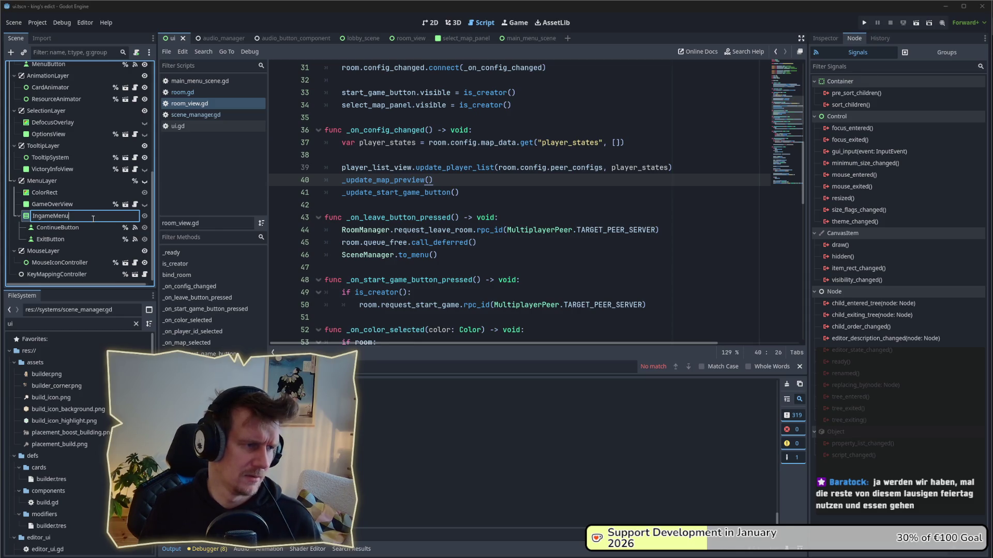
pyautogui.press('Return')
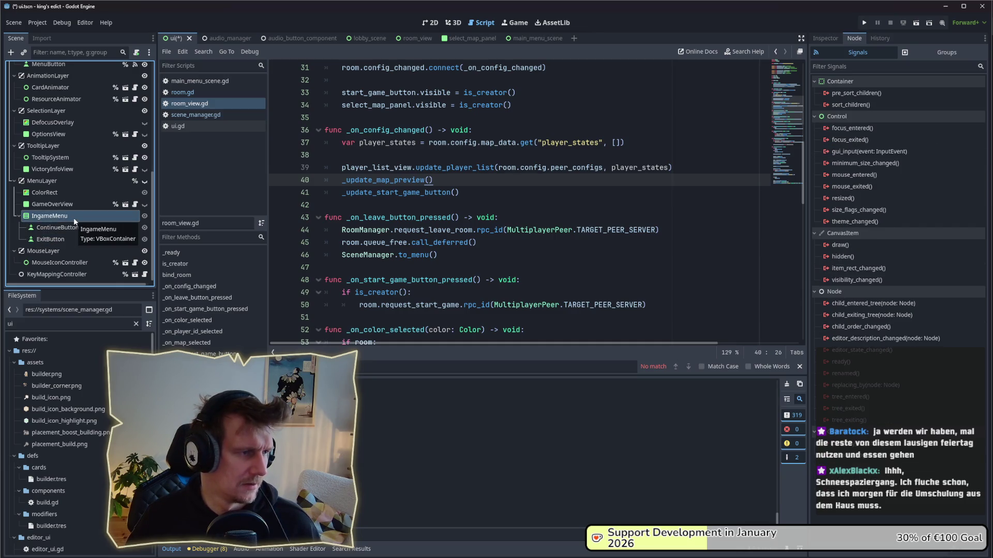
# Step: Review the MenuLayer and GameOverView nodes and save ui.tscn
pyautogui.click(52, 181)
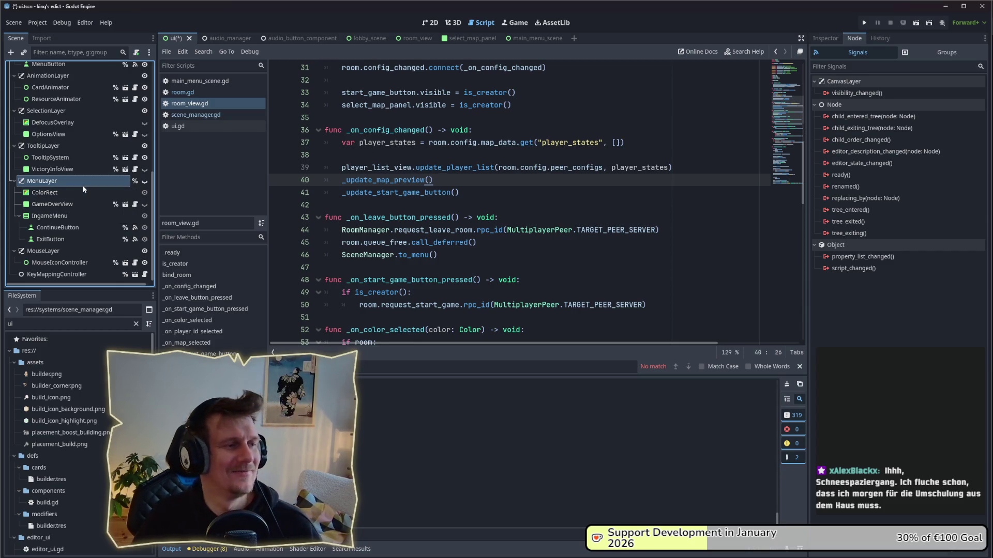
pyautogui.click(70, 205)
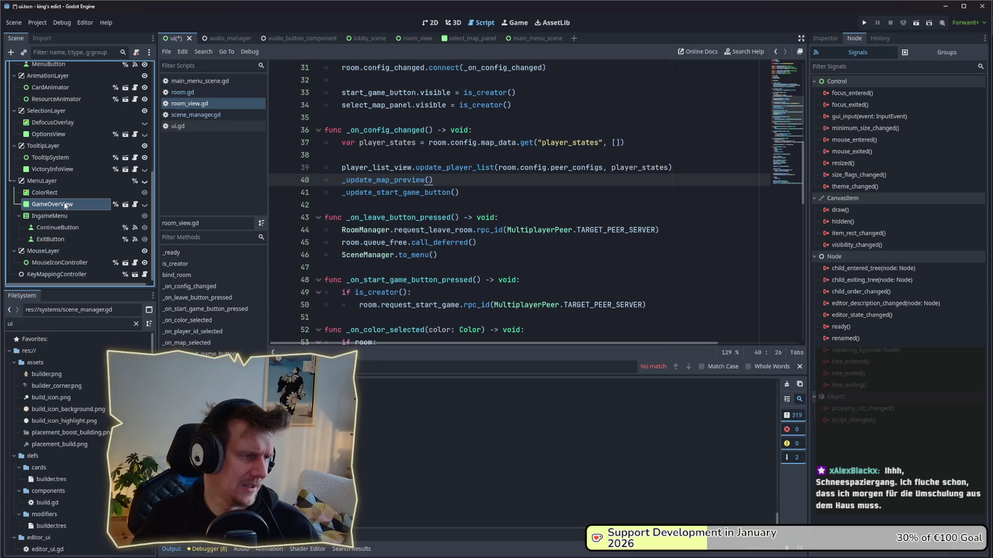
pyautogui.click(57, 182)
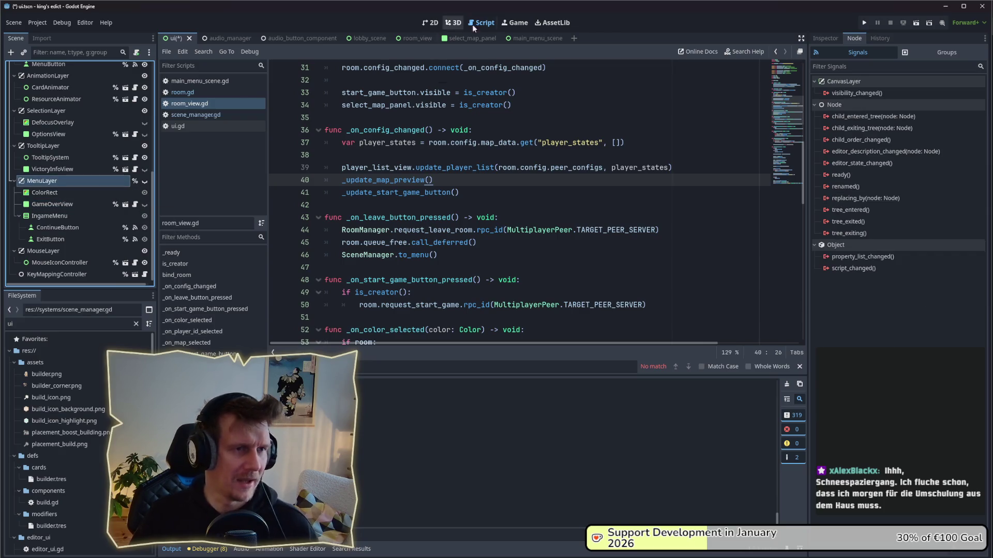
pyautogui.hotkey('ctrl', 's')
pyautogui.click(77, 324)
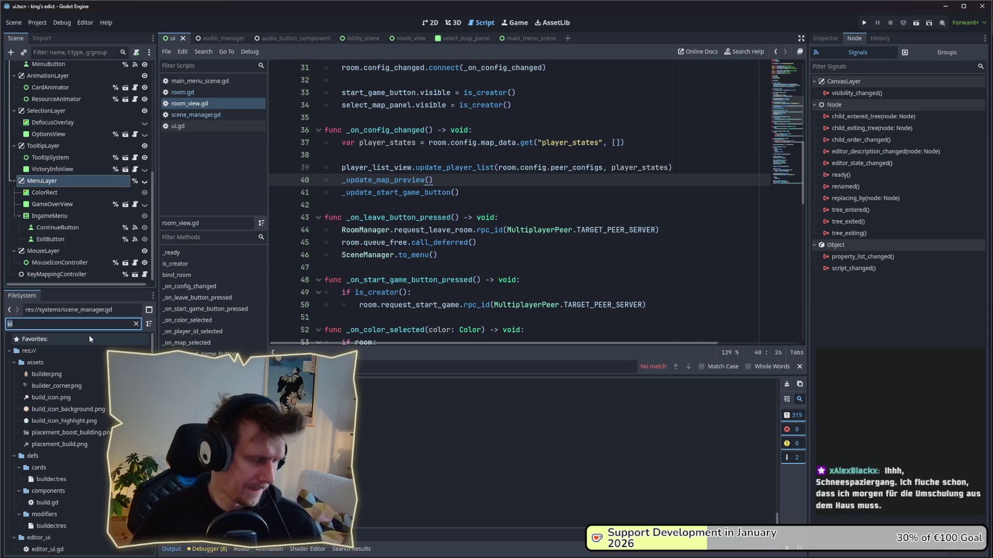
# Step: Open editor_ui.tscn in the 2D view and rename its CanvasLayer to EditorLayer
pyautogui.write('editor')
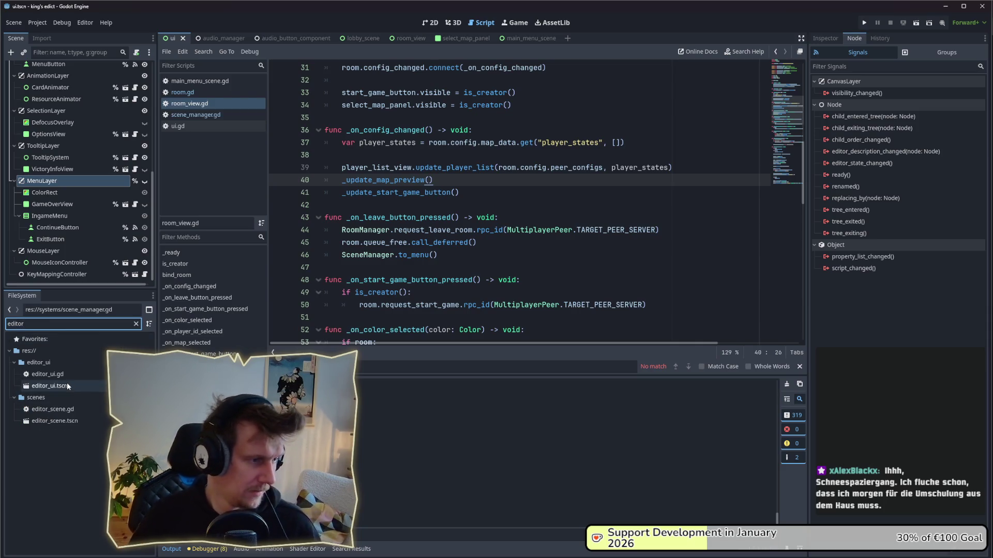
pyautogui.doubleClick(68, 385)
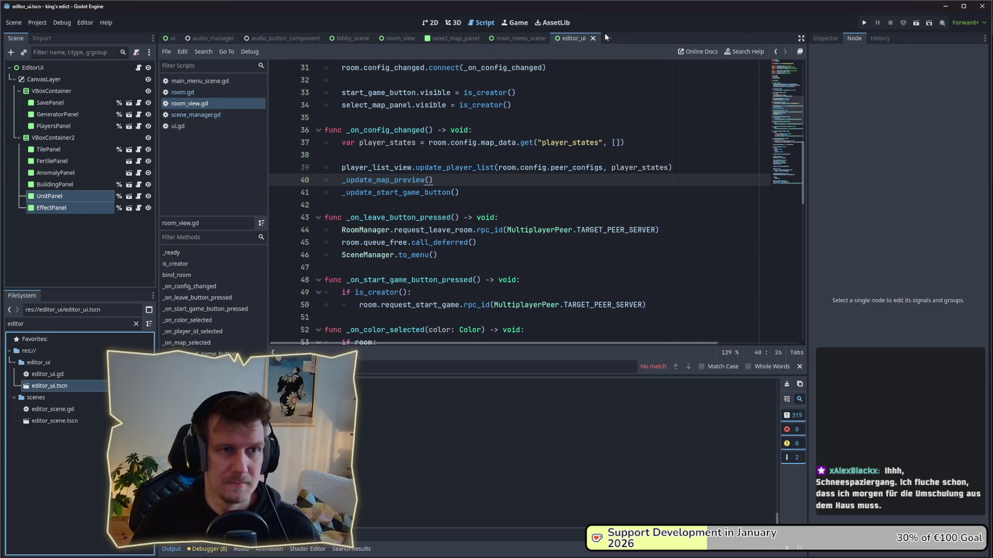
pyautogui.click(431, 23)
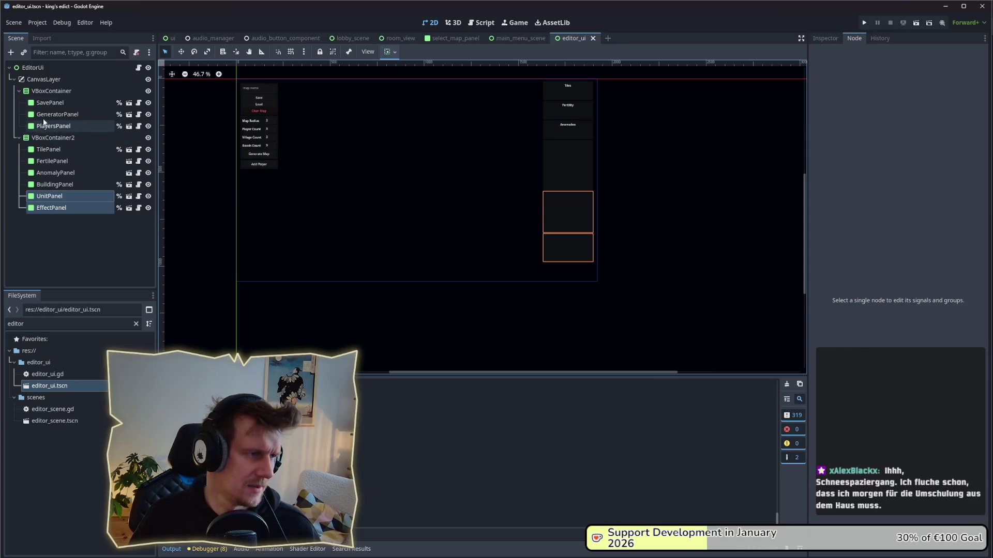
pyautogui.click(46, 79)
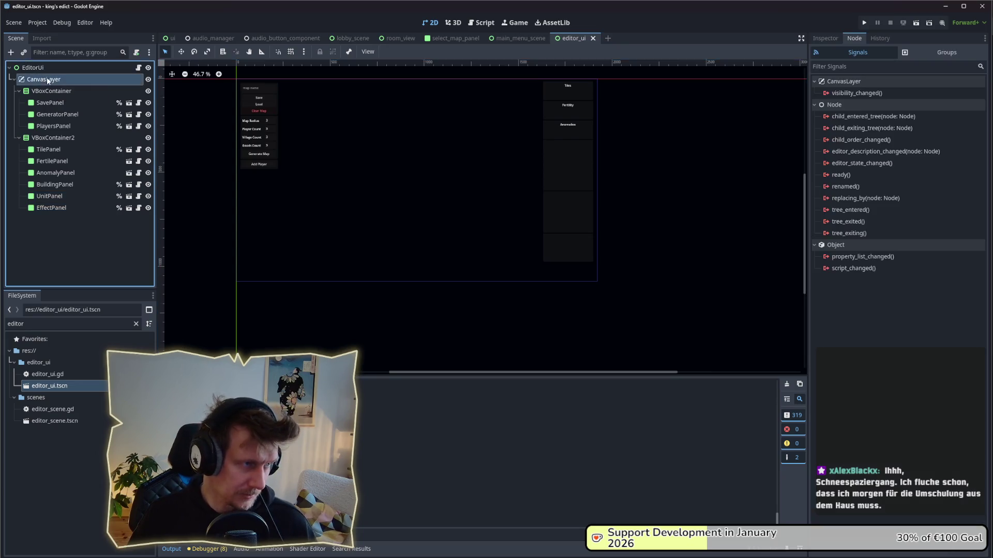
pyautogui.press('F2')
pyautogui.press('BackSpace')
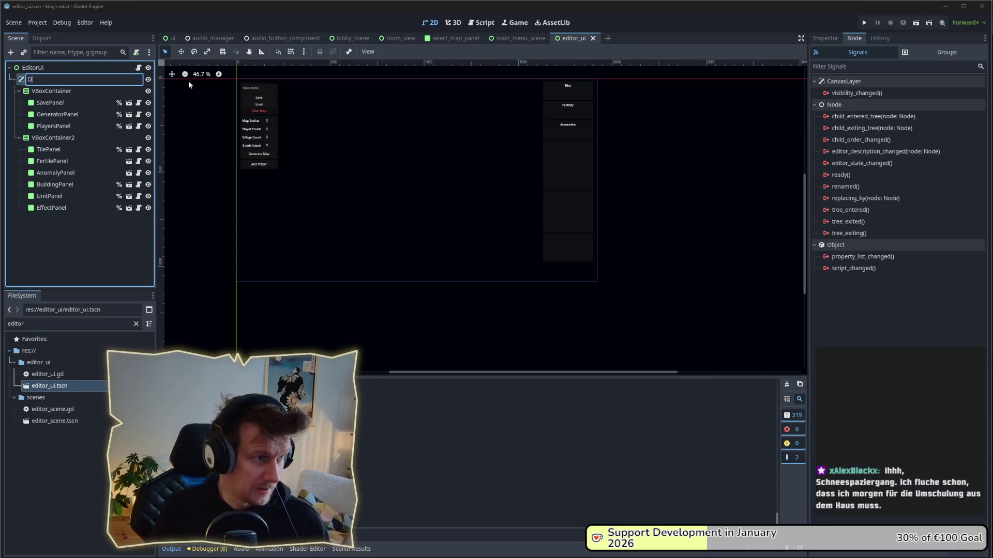
pyautogui.write('EditorLayer')
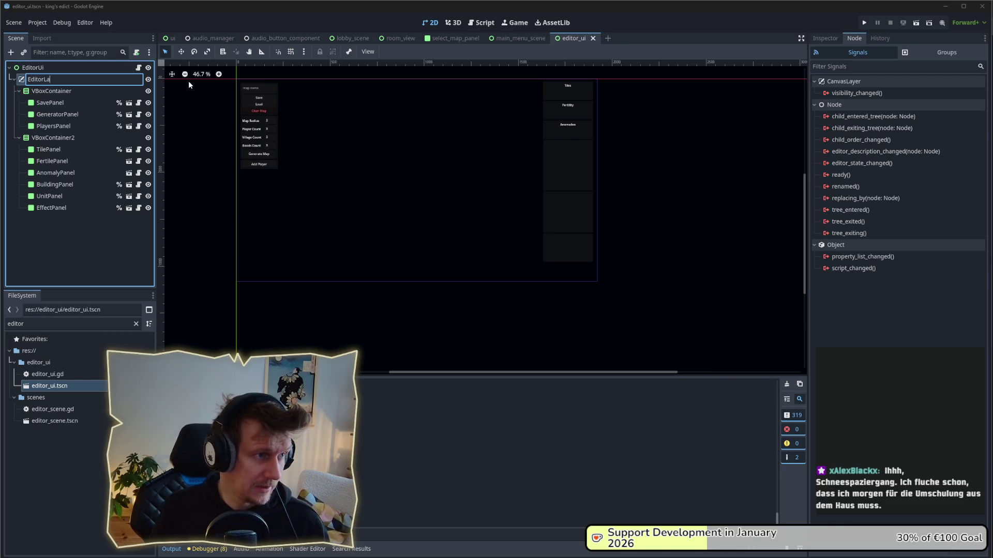
pyautogui.press('Return')
# Step: Paste the copied MenuLayer at the root and delete its GameOverView node
pyautogui.click(42, 228)
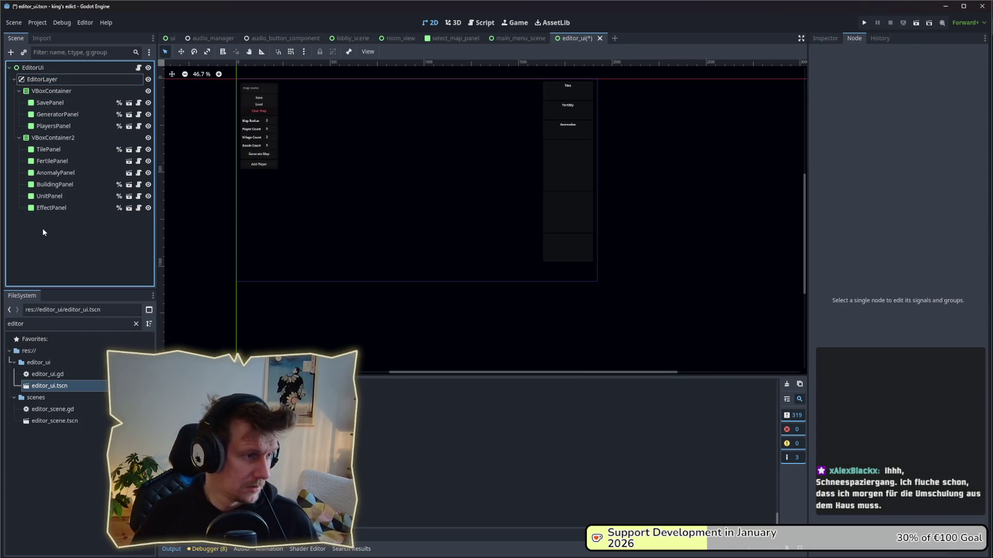
pyautogui.hotkey('ctrl', 'v')
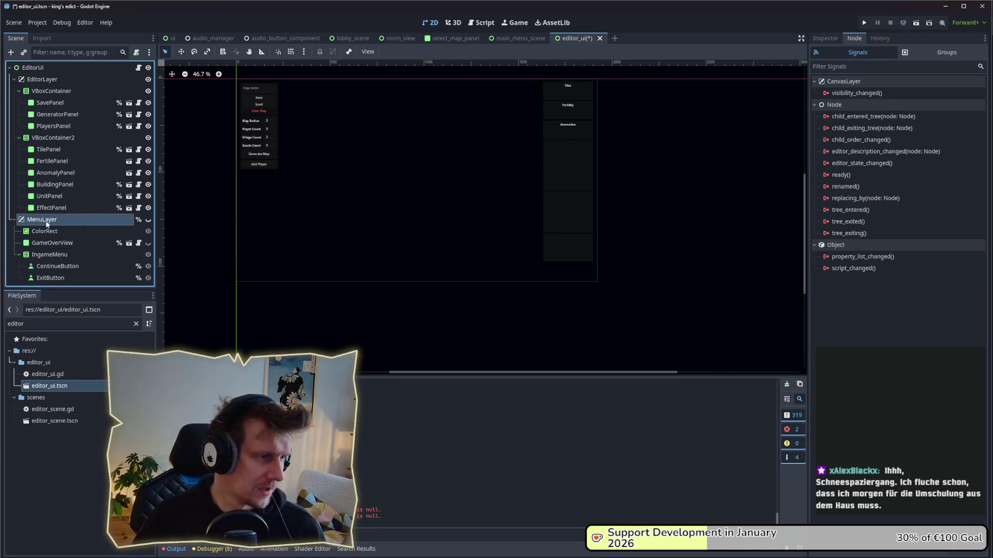
pyautogui.click(55, 243)
pyautogui.press('Delete')
pyautogui.press('Return')
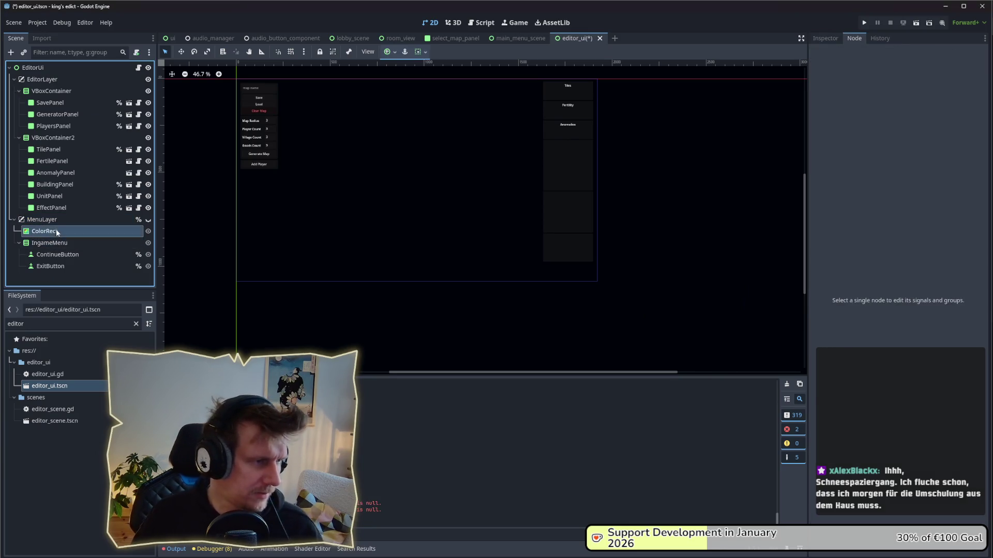
pyautogui.click(57, 232)
pyautogui.click(57, 254)
# Step: Preview the MenuLayer overlay, leave it hidden, save editor_ui.tscn, and return to ui.tscn
pyautogui.click(148, 220)
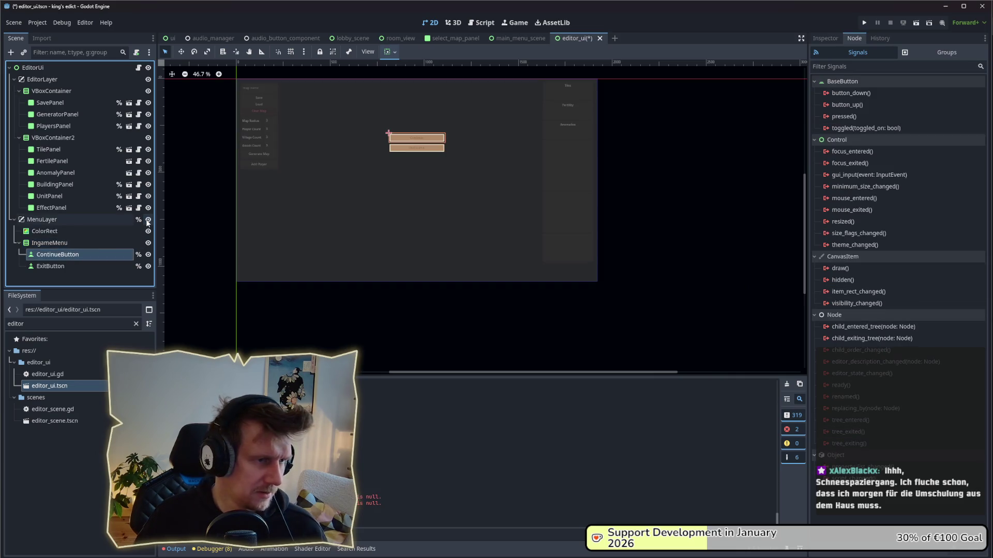
pyautogui.click(147, 221)
pyautogui.click(147, 222)
pyautogui.click(147, 221)
pyautogui.click(147, 221)
pyautogui.click(147, 221)
pyautogui.hotkey('ctrl', 's')
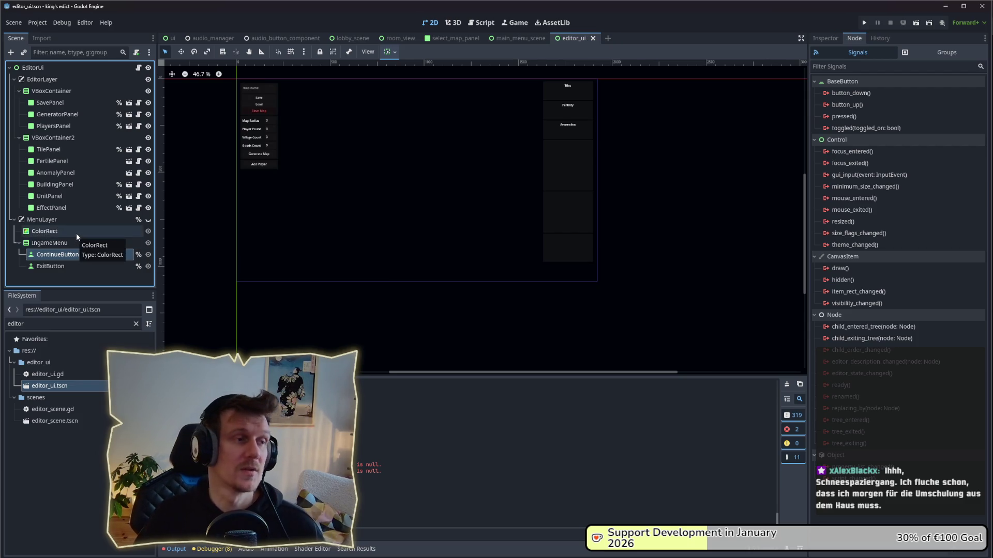
pyautogui.click(171, 38)
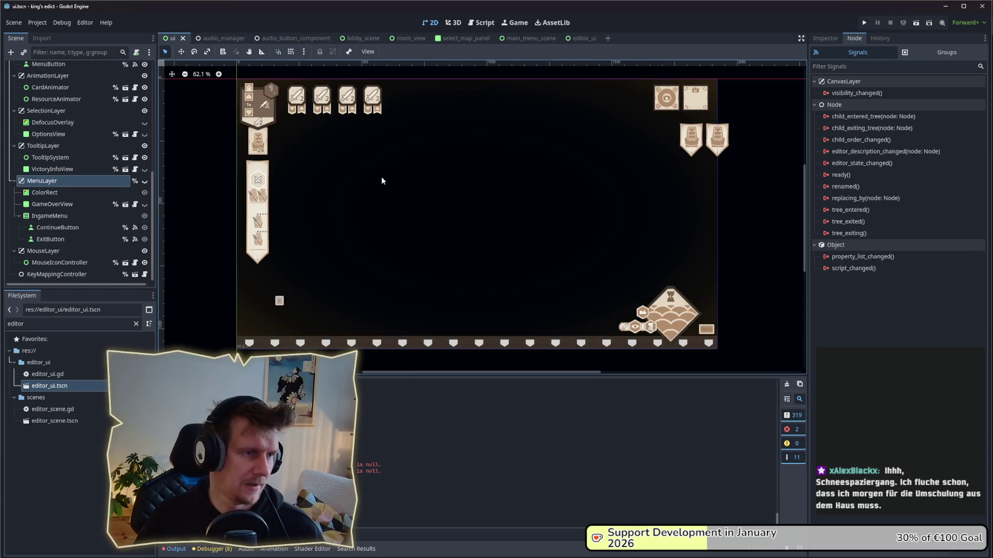
pyautogui.scroll(10, 119, 83)
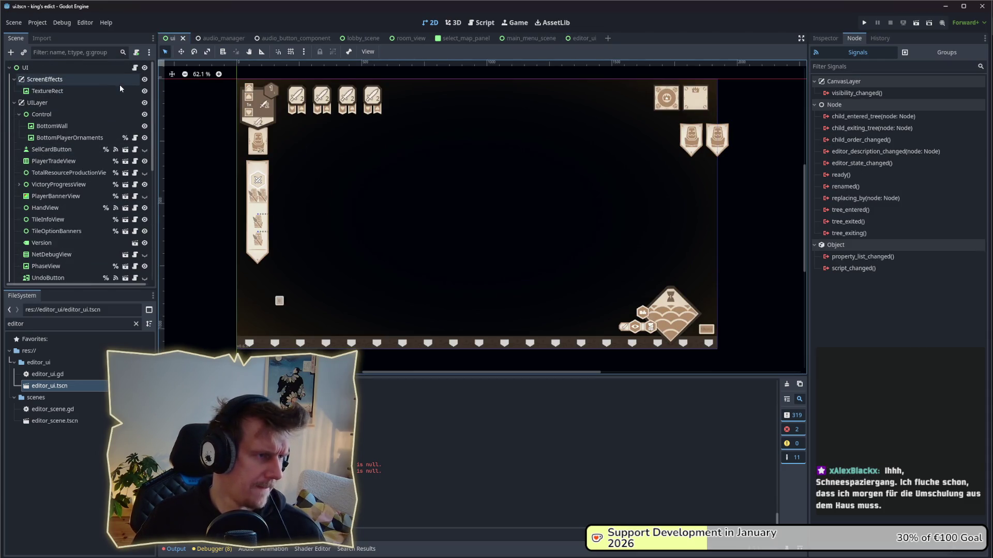
# Step: Open ui.gd, review the button handlers on lines 68–75, then return to editor_ui.tscn
pyautogui.click(135, 68)
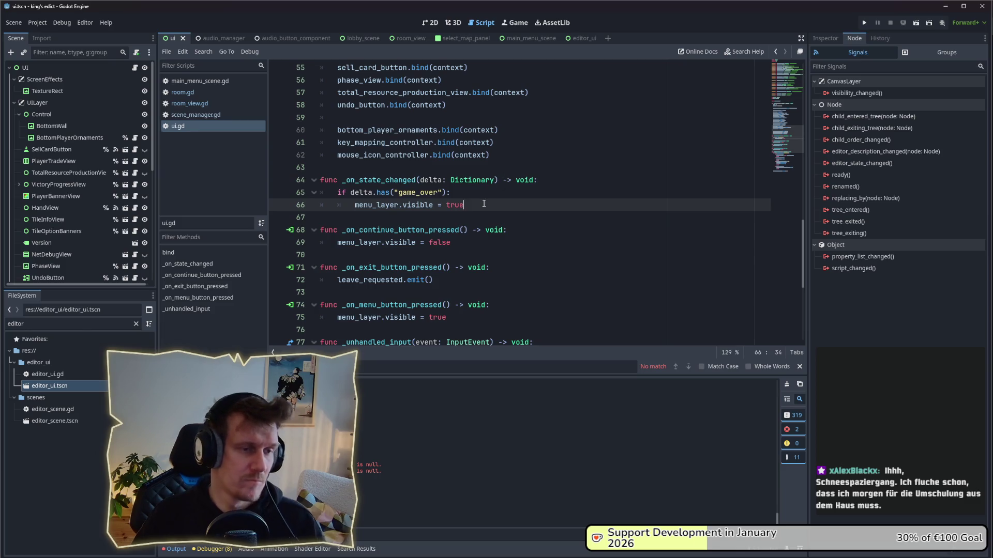
pyautogui.moveTo(468, 242); pyautogui.dragTo(316, 239)
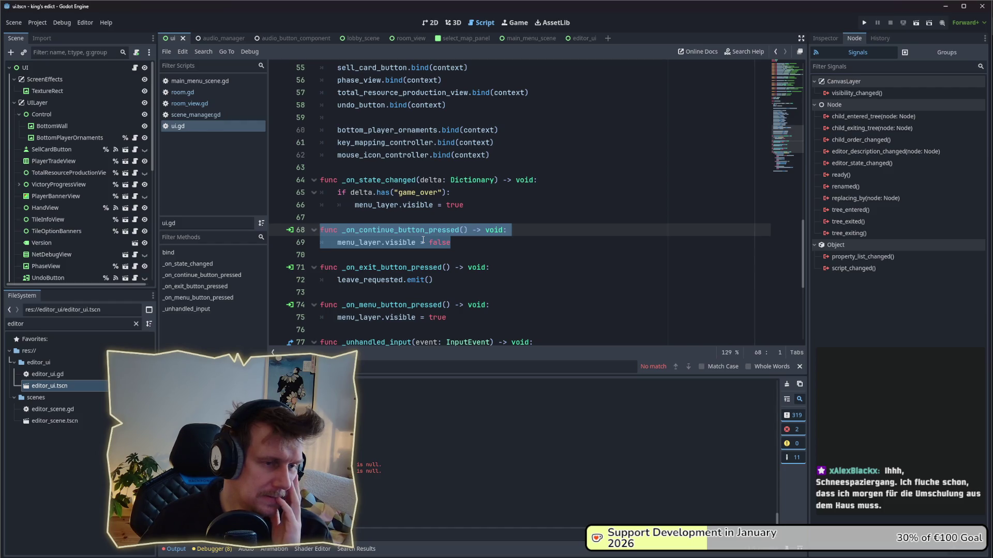
pyautogui.scroll(-3, 509, 234)
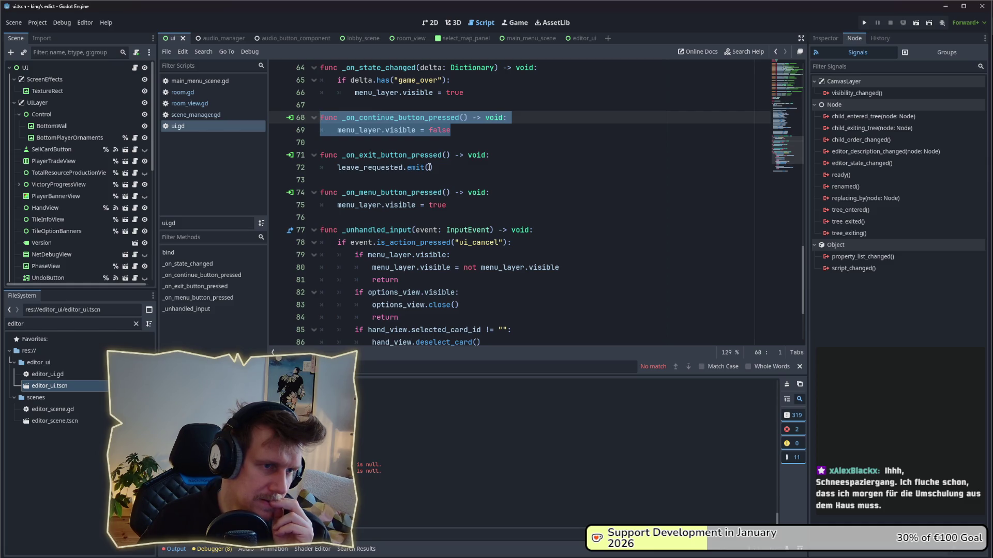
pyautogui.moveTo(446, 205)
pyautogui.mouseDown()
pyautogui.moveTo(357, 194)
pyautogui.moveTo(320, 119)
pyautogui.mouseUp()
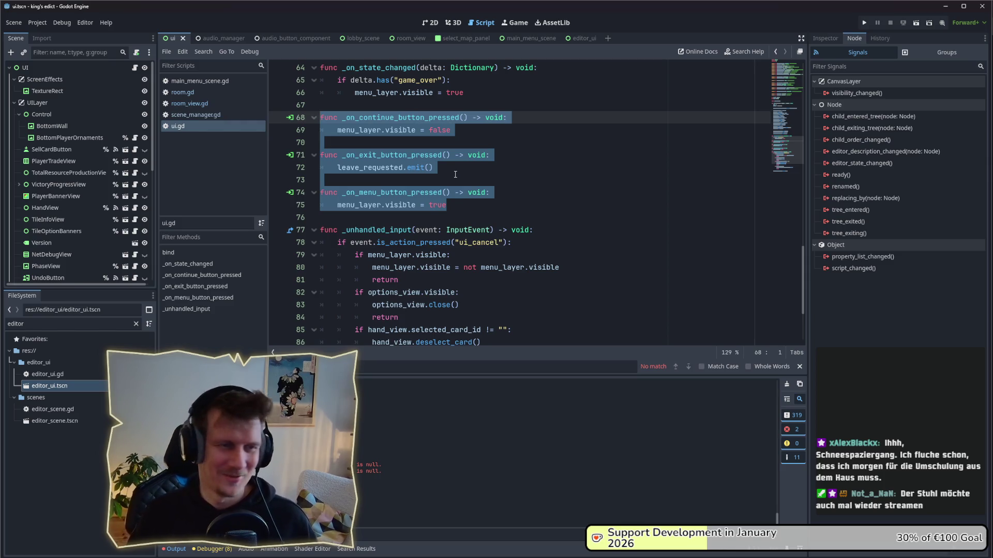
pyautogui.moveTo(481, 205); pyautogui.dragTo(320, 117)
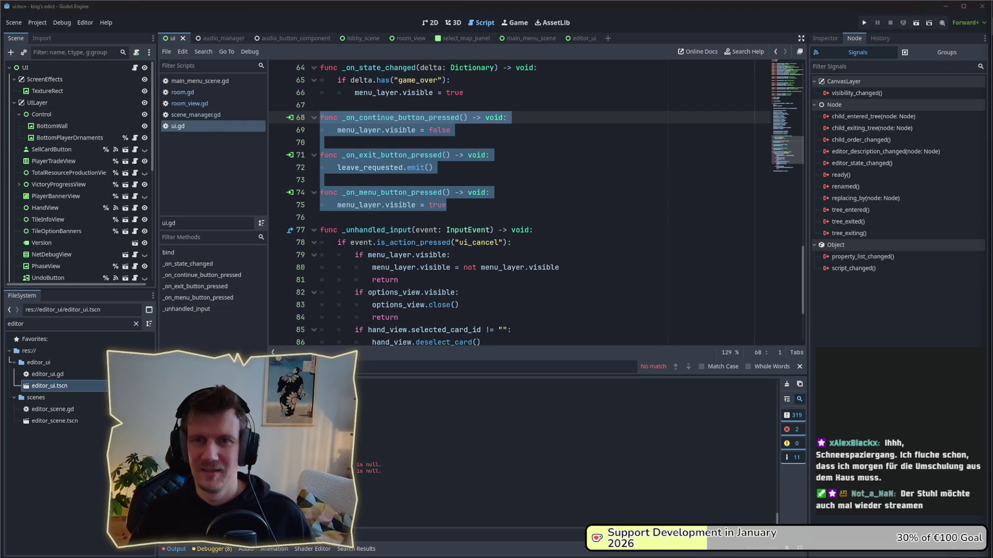
pyautogui.moveTo(448, 205)
pyautogui.mouseDown()
pyautogui.moveTo(362, 192)
pyautogui.moveTo(321, 118)
pyautogui.mouseUp()
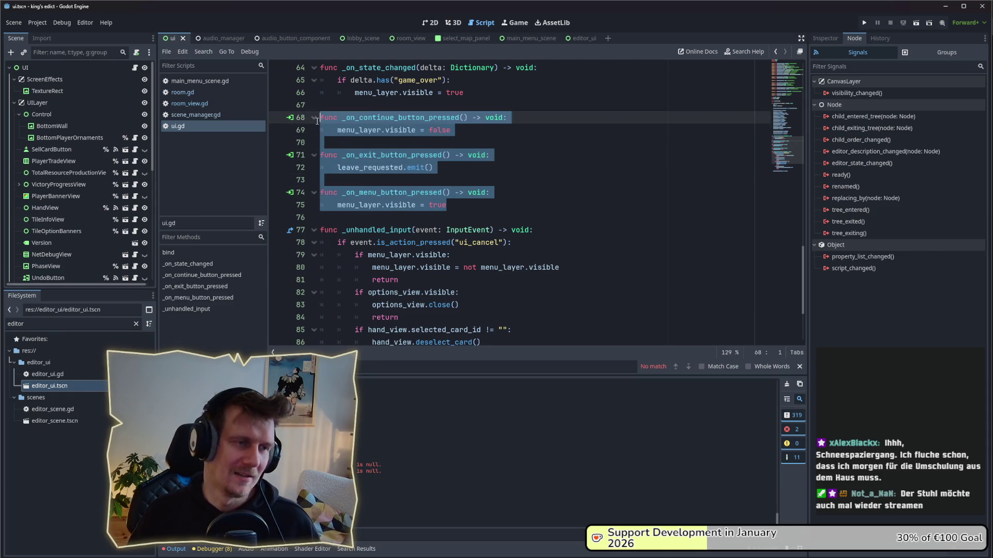
pyautogui.click(473, 137)
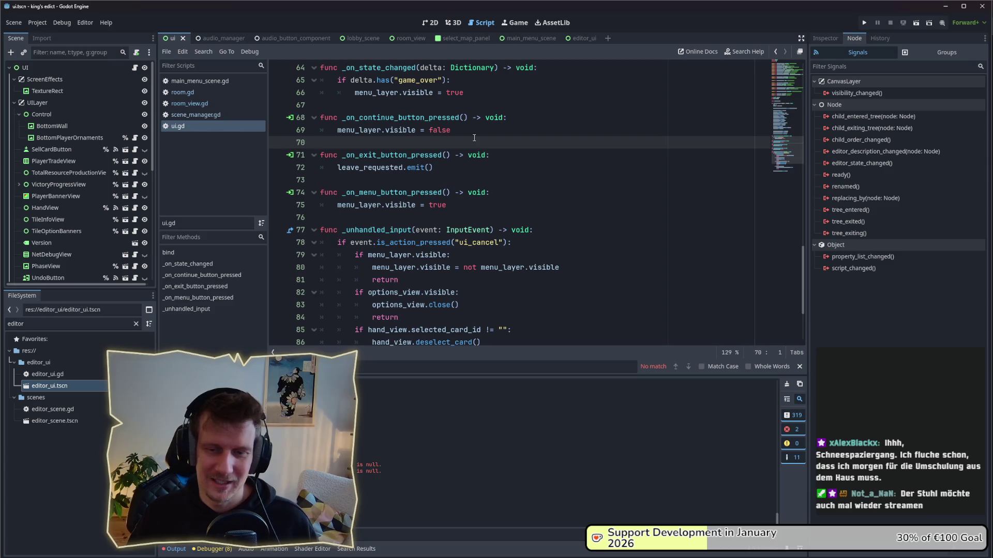
pyautogui.hotkey('ctrl', 'shift', 'Tab')
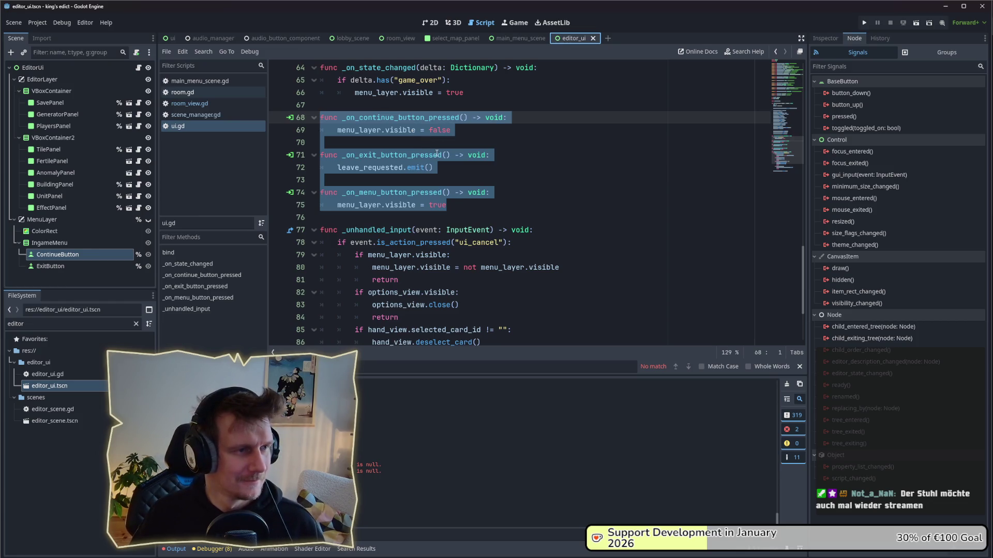
pyautogui.moveTo(447, 206)
pyautogui.mouseDown()
pyautogui.moveTo(362, 192)
pyautogui.moveTo(321, 120)
pyautogui.mouseUp()
pyautogui.hotkey('ctrl', 'c')
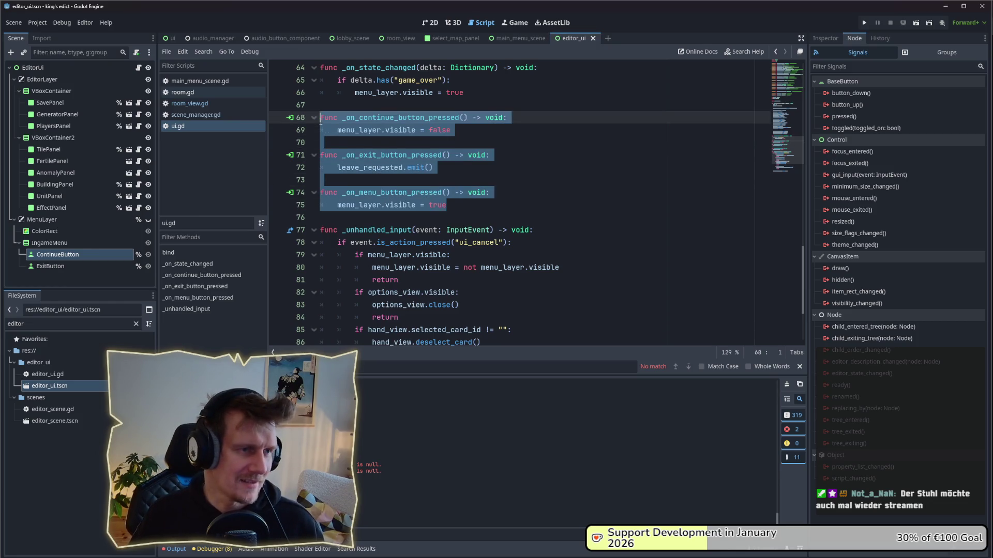
pyautogui.scroll(2, 383, 130)
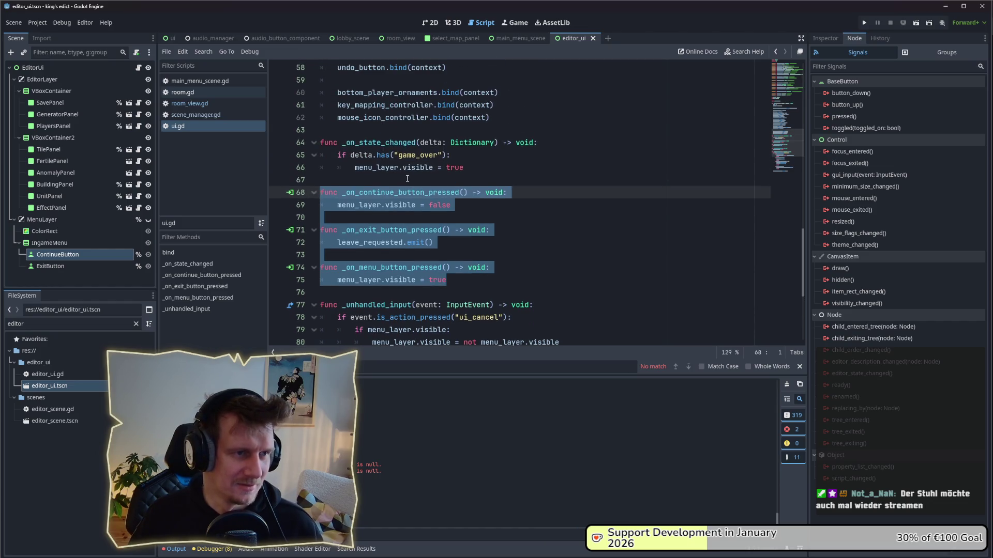
pyautogui.click(538, 39)
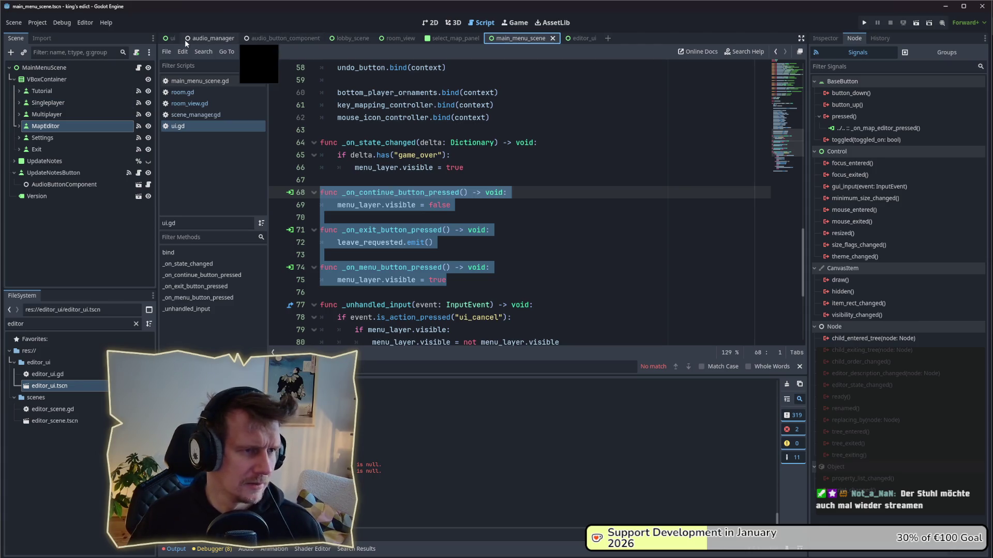
pyautogui.click(168, 38)
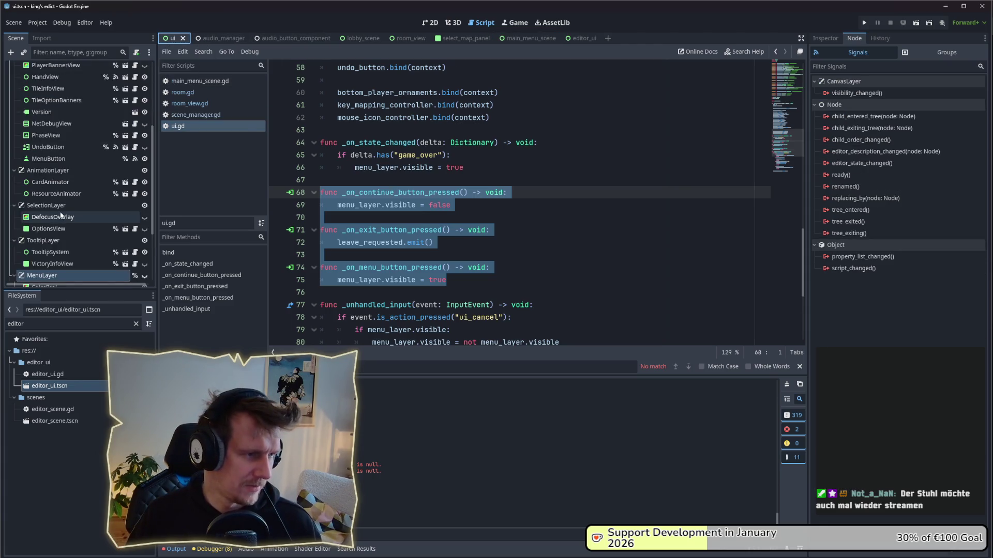
pyautogui.scroll(-1, 61, 215)
pyautogui.scroll(-2, 60, 212)
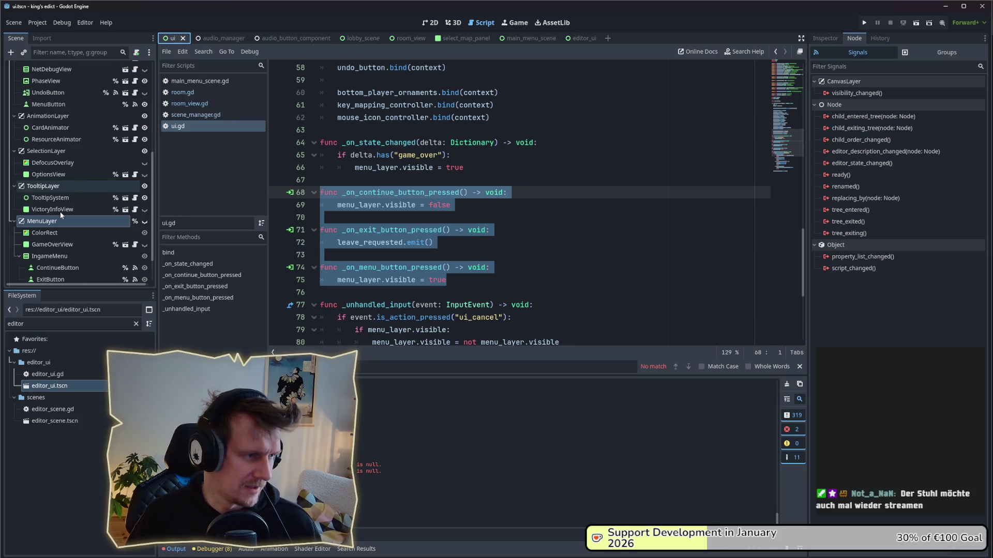
pyautogui.scroll(-1, 41, 217)
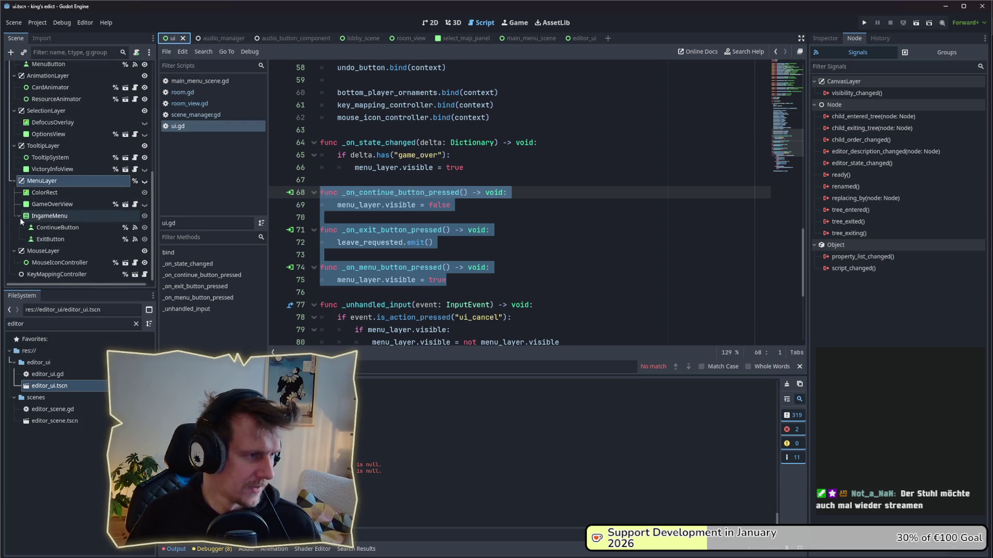
pyautogui.click(19, 217)
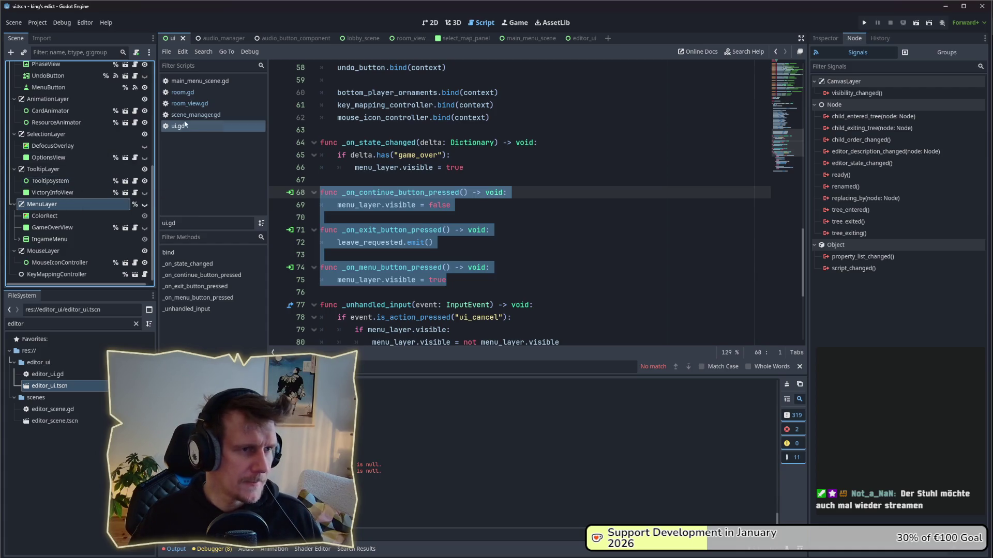
pyautogui.click(574, 38)
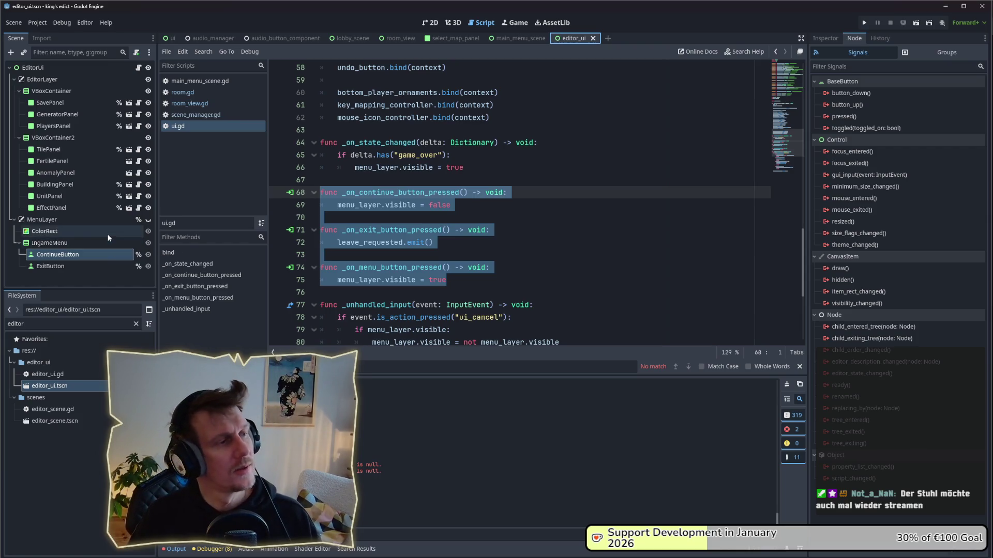
pyautogui.click(139, 68)
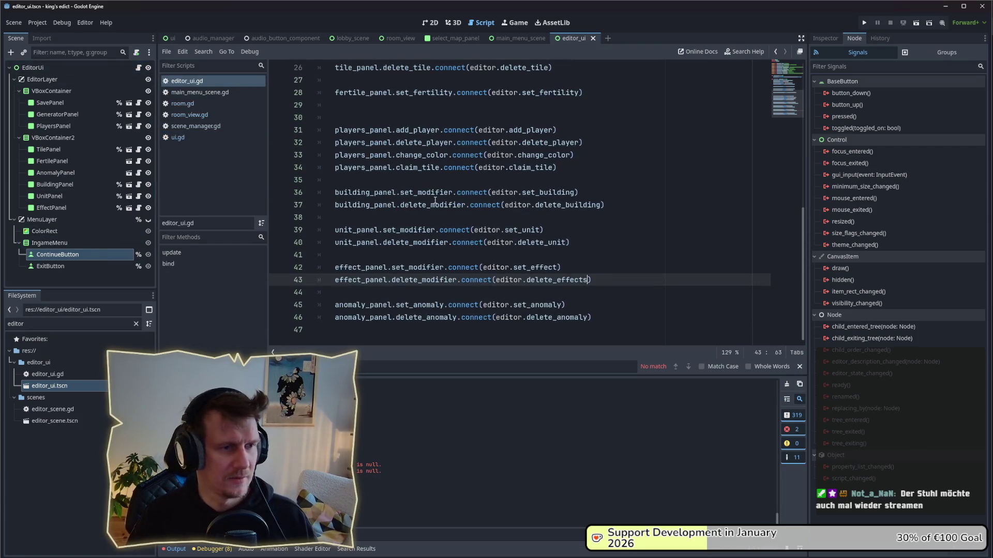
# Step: Paste the three _on_*_pressed button handler functions at the end of editor_ui.gd
pyautogui.scroll(8, 426, 208)
pyautogui.scroll(-10, 414, 207)
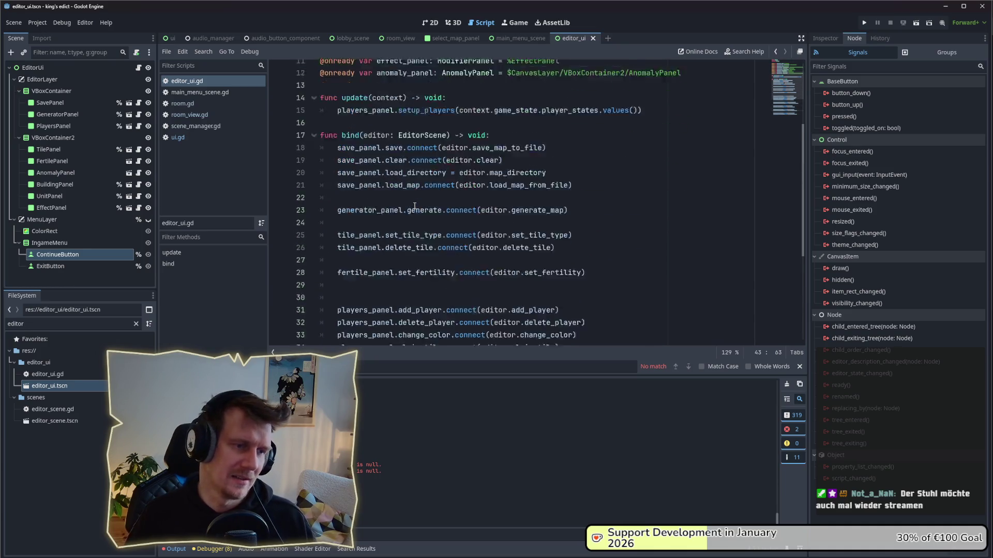
pyautogui.scroll(10, 414, 206)
pyautogui.scroll(-6, 414, 206)
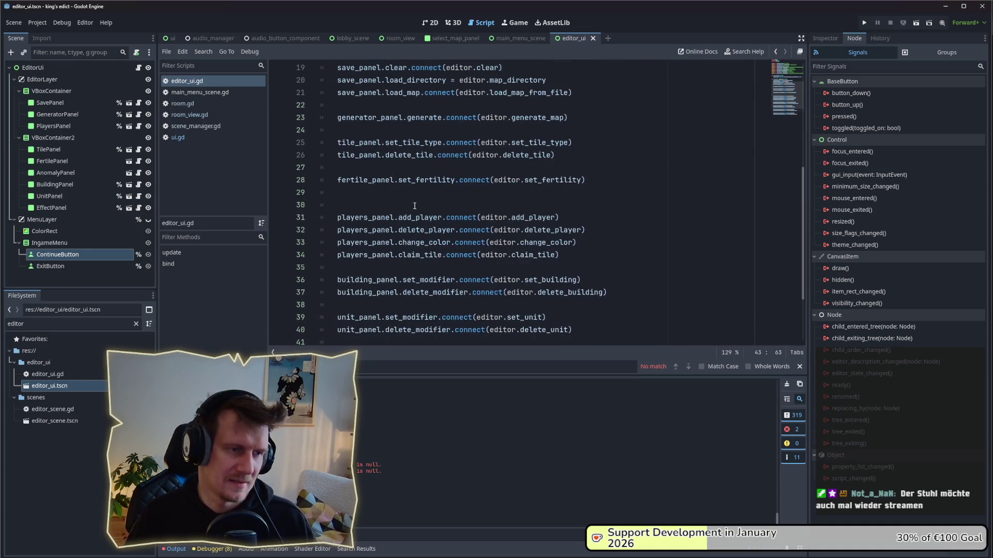
pyautogui.scroll(-3, 414, 206)
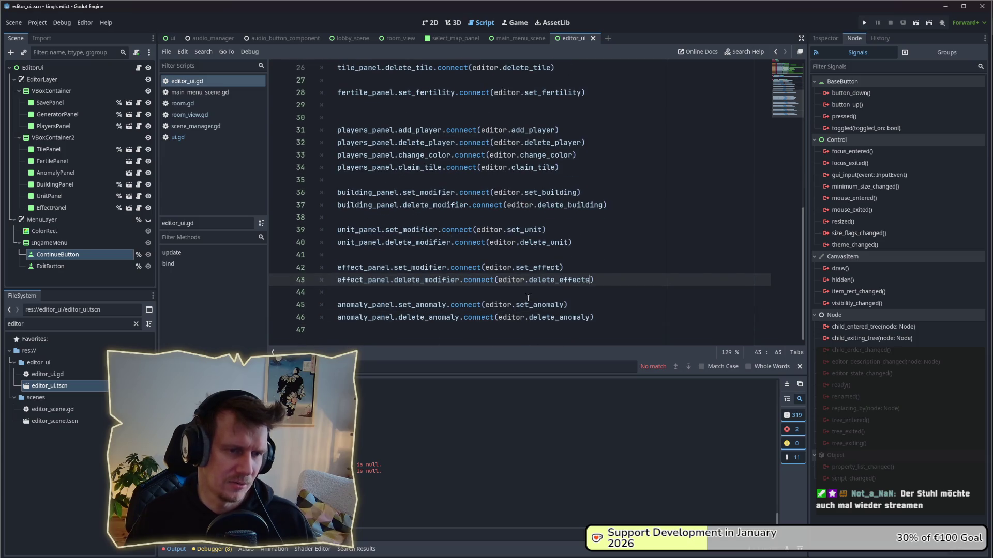
pyautogui.scroll(5, 537, 296)
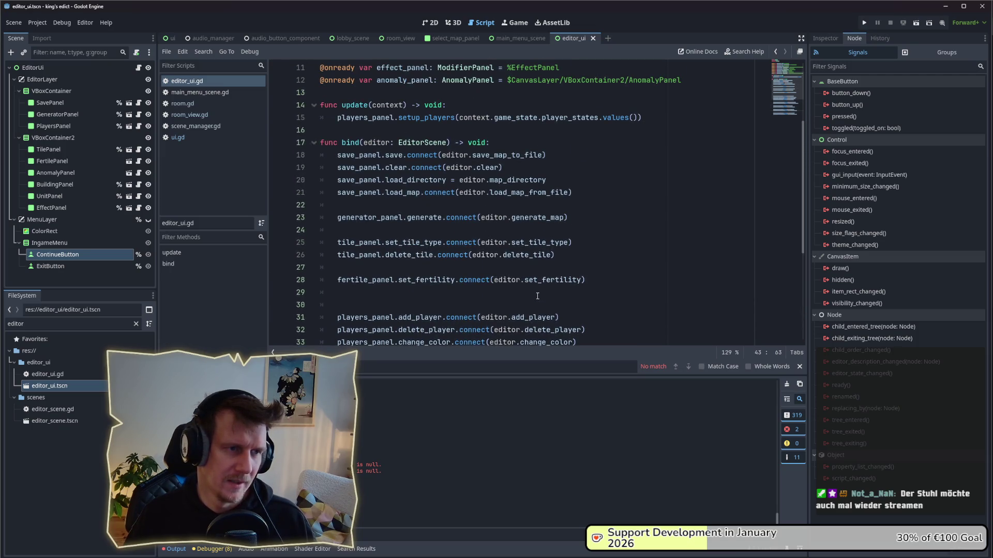
pyautogui.scroll(3, 560, 265)
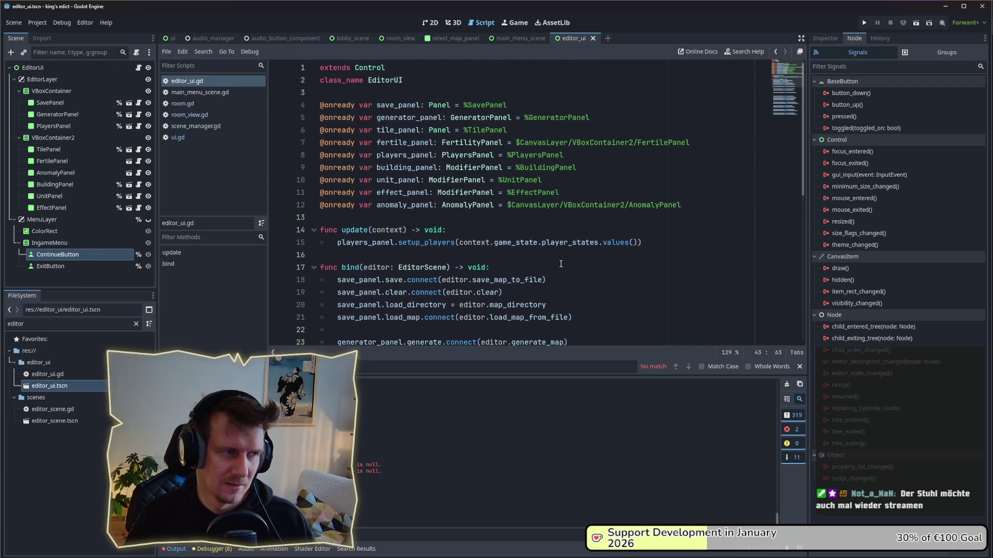
pyautogui.scroll(-8, 561, 265)
pyautogui.click(375, 329)
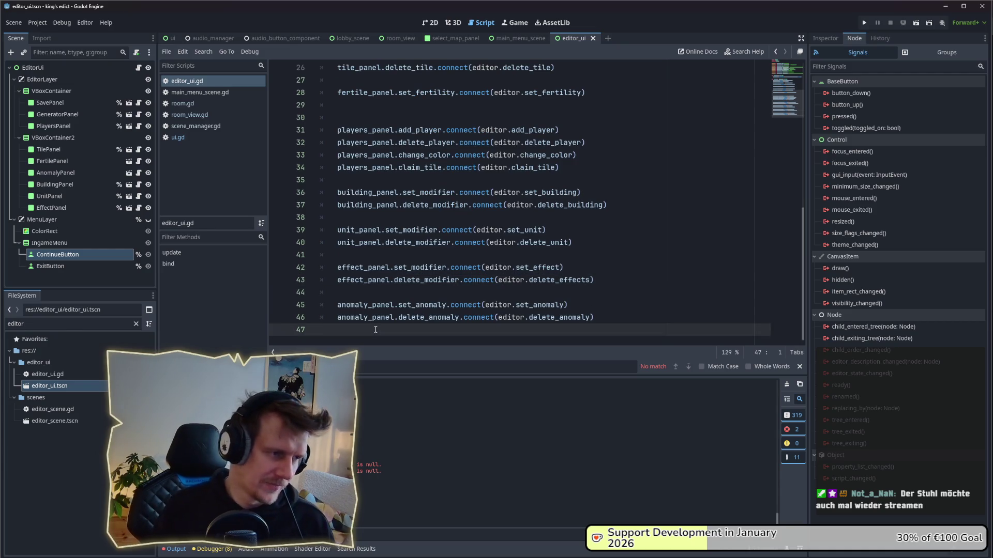
pyautogui.press('Return')
pyautogui.hotkey('ctrl', 'v')
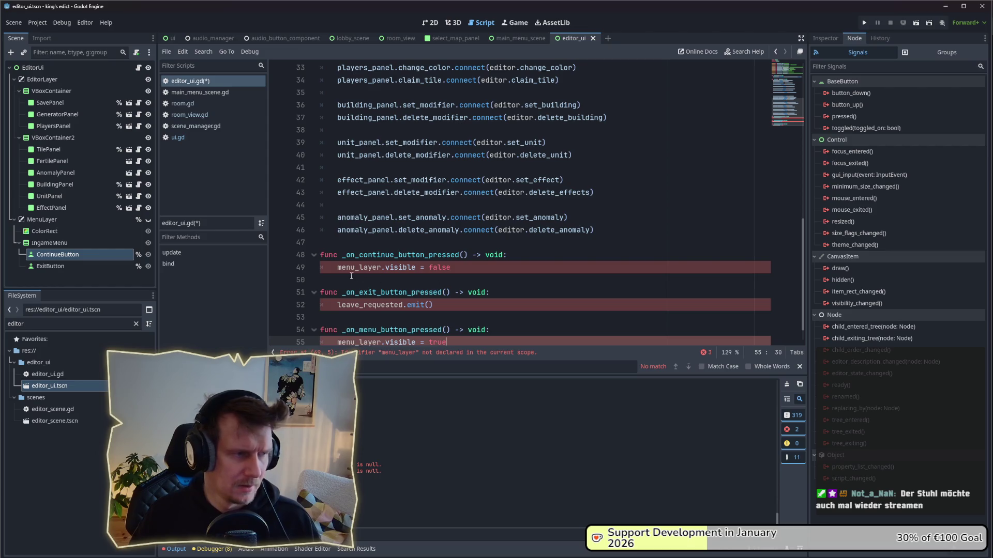
pyautogui.click(57, 218)
pyautogui.scroll(9, 531, 214)
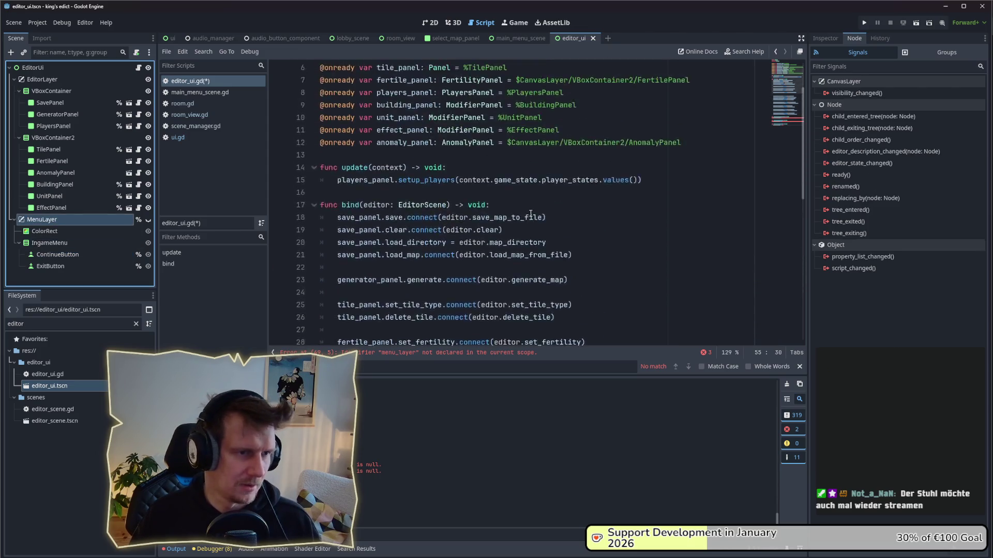
pyautogui.scroll(5, 531, 214)
pyautogui.moveTo(42, 219); pyautogui.dragTo(337, 219)
pyautogui.hotkey('ctrl', 's')
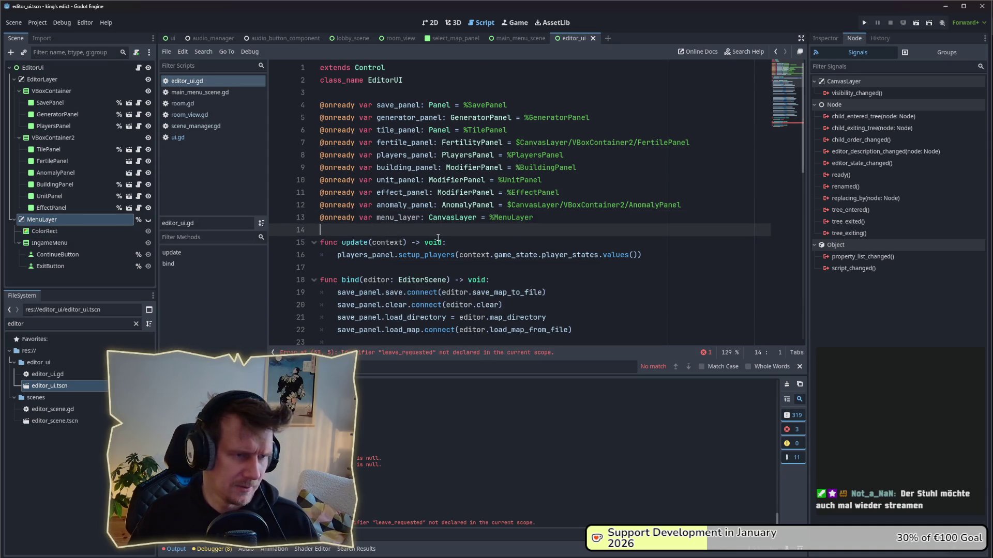
# Step: Replace leave_requested.emit() on line 53 with SceneManager.to_menu()
pyautogui.scroll(-12, 438, 238)
pyautogui.click(510, 282)
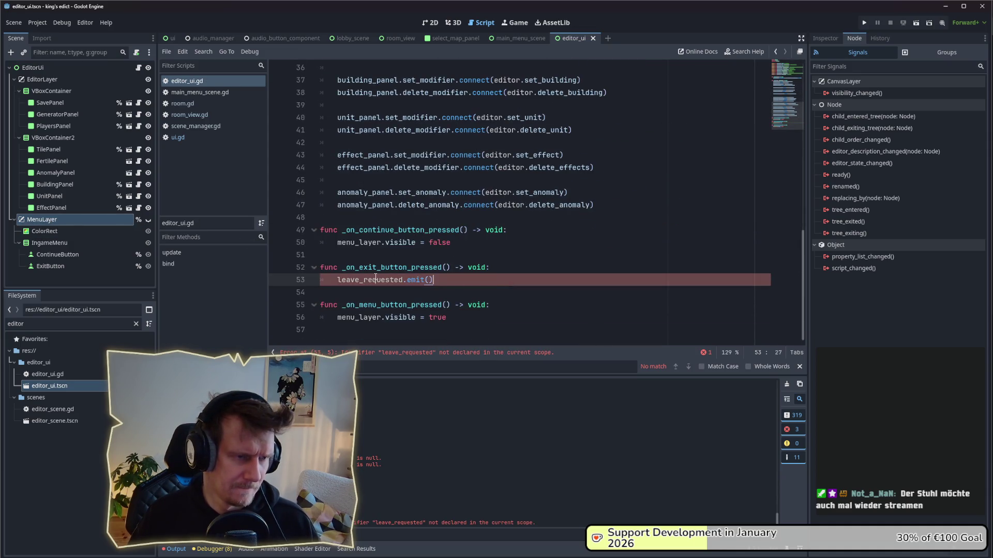
pyautogui.moveTo(432, 280); pyautogui.dragTo(337, 280)
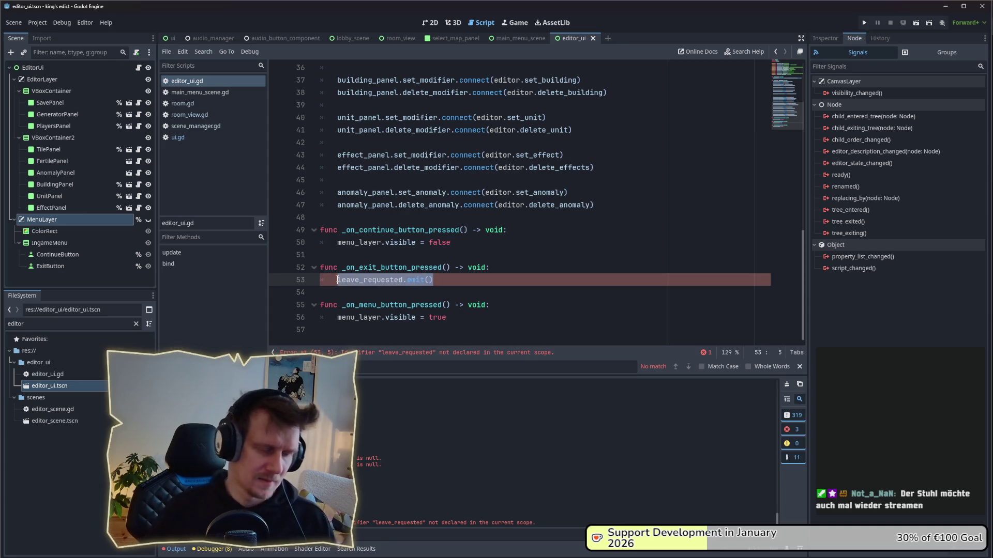
pyautogui.write('scen')
pyautogui.press('Return')
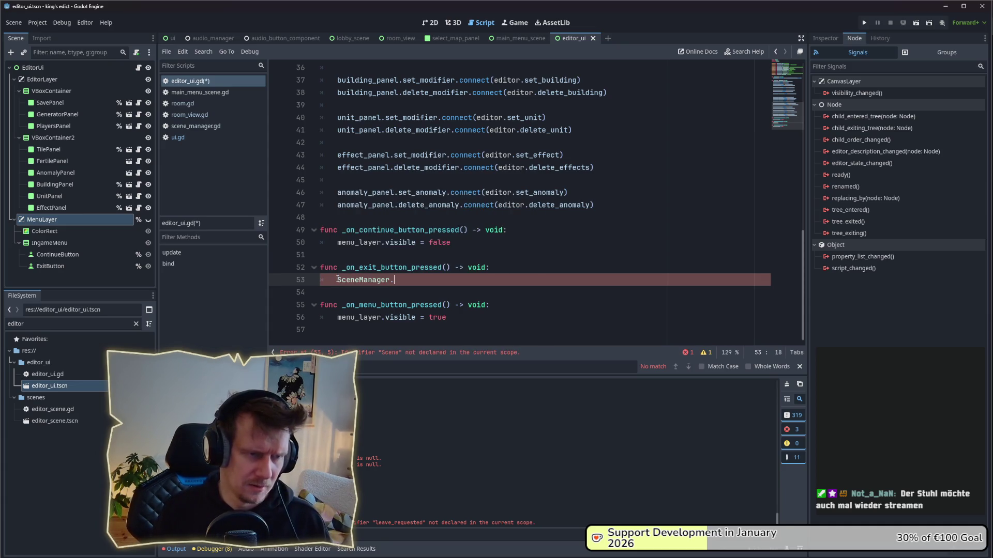
pyautogui.write('.to_m')
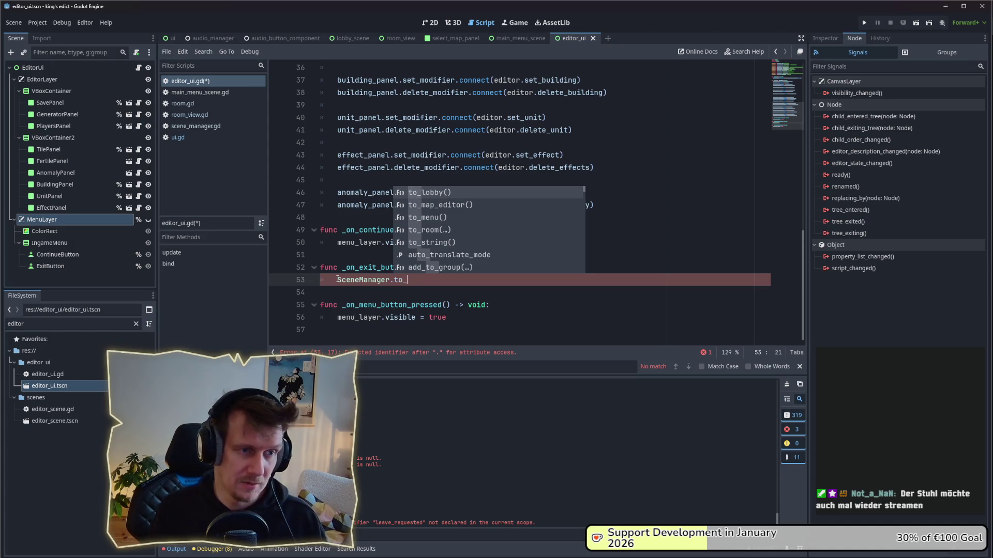
pyautogui.press('Return')
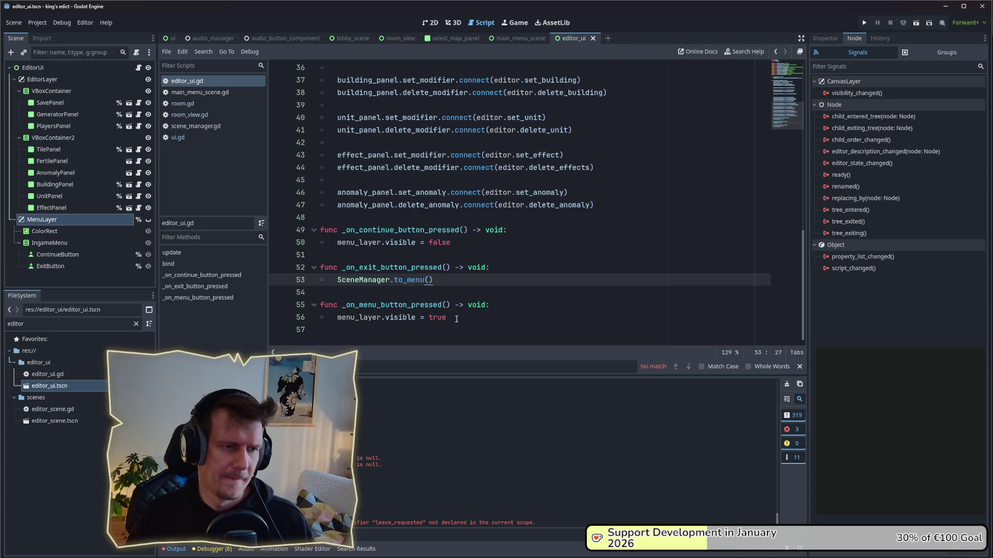
pyautogui.click(64, 254)
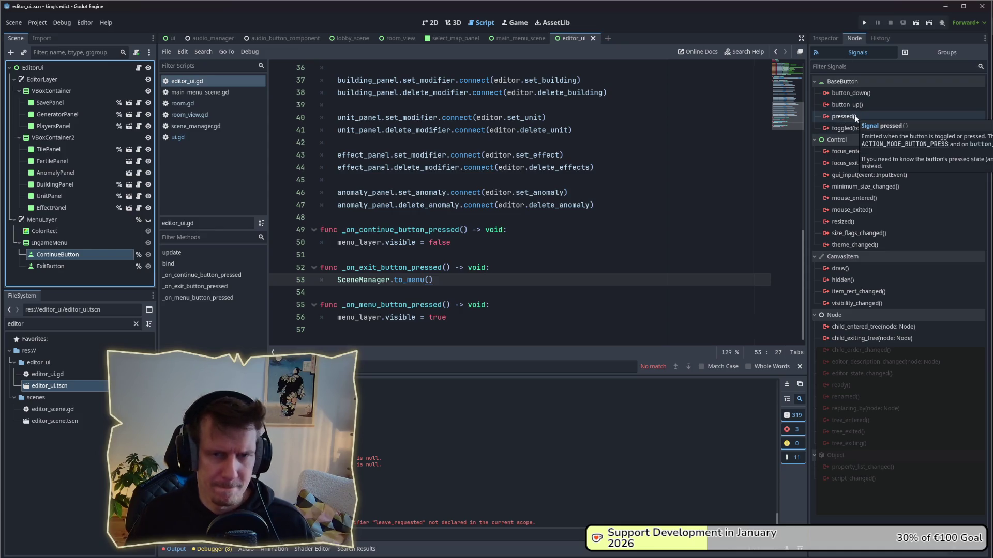
# Step: Connect ContinueButton's and ExitButton's pressed signals to their handlers, then save the scene
pyautogui.doubleClick(854, 116)
pyautogui.press('Return')
pyautogui.click(71, 266)
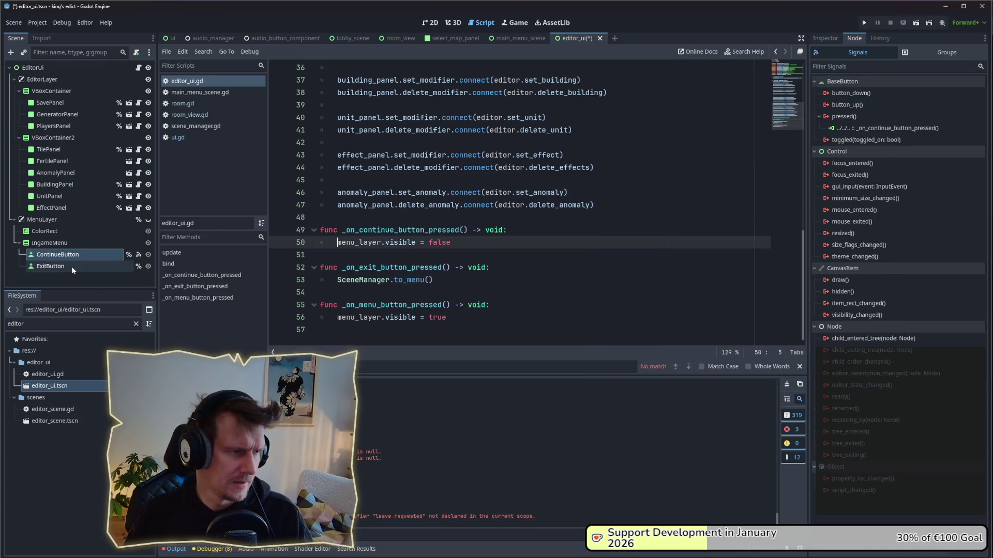
pyautogui.doubleClick(854, 116)
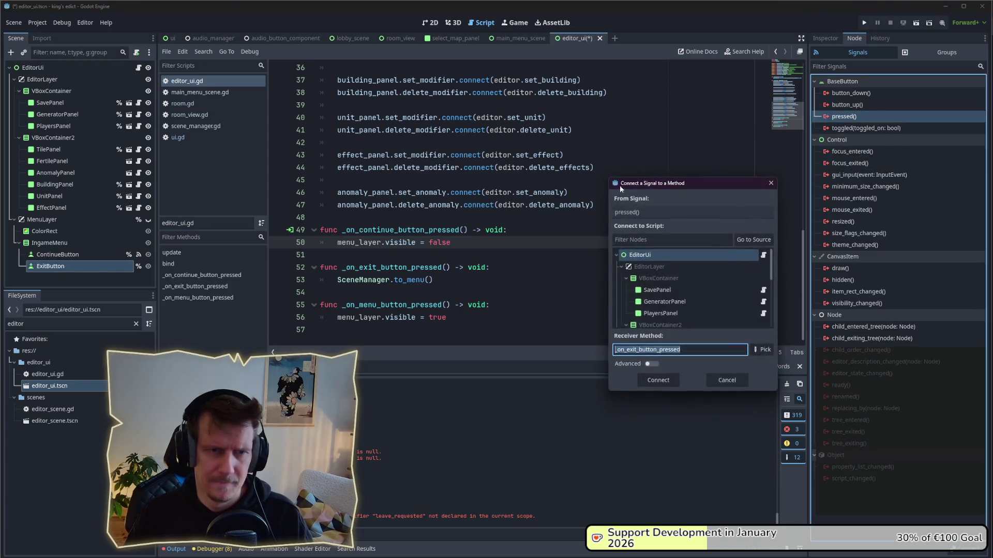
pyautogui.press('Return')
pyautogui.hotkey('ctrl', 's')
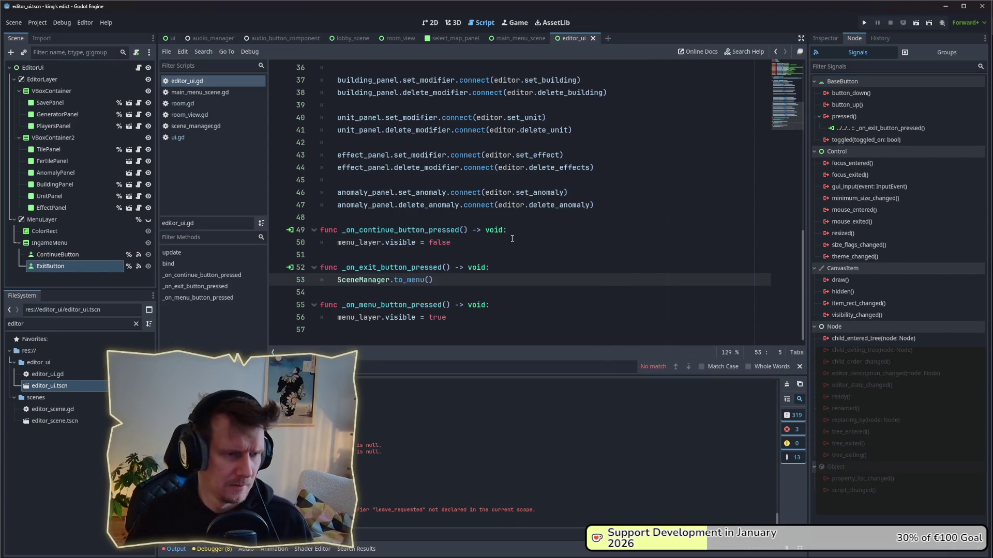
# Step: Copy MenuButton from the ui scene into the editor_ui scene under EditorLayer, and save
pyautogui.moveTo(449, 317); pyautogui.dragTo(316, 309)
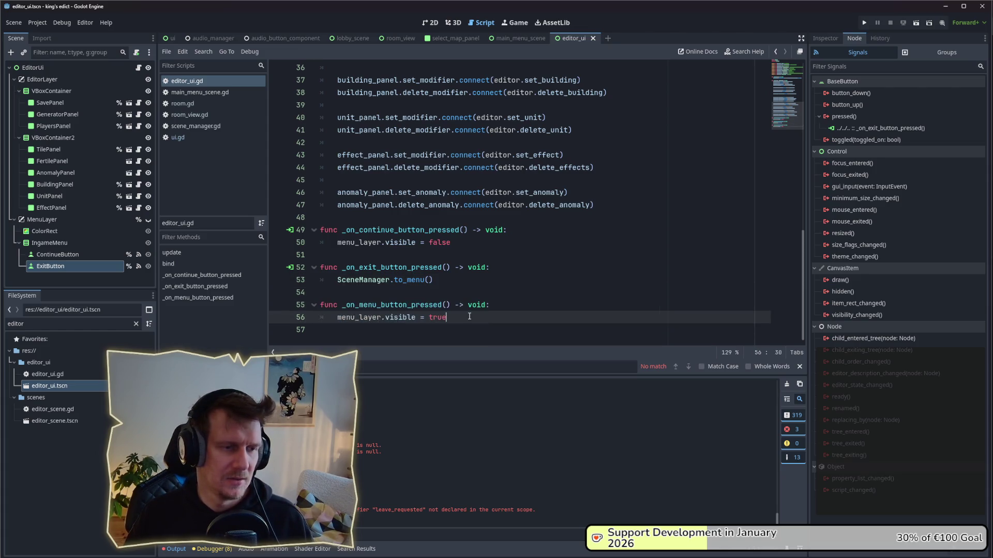
pyautogui.click(467, 293)
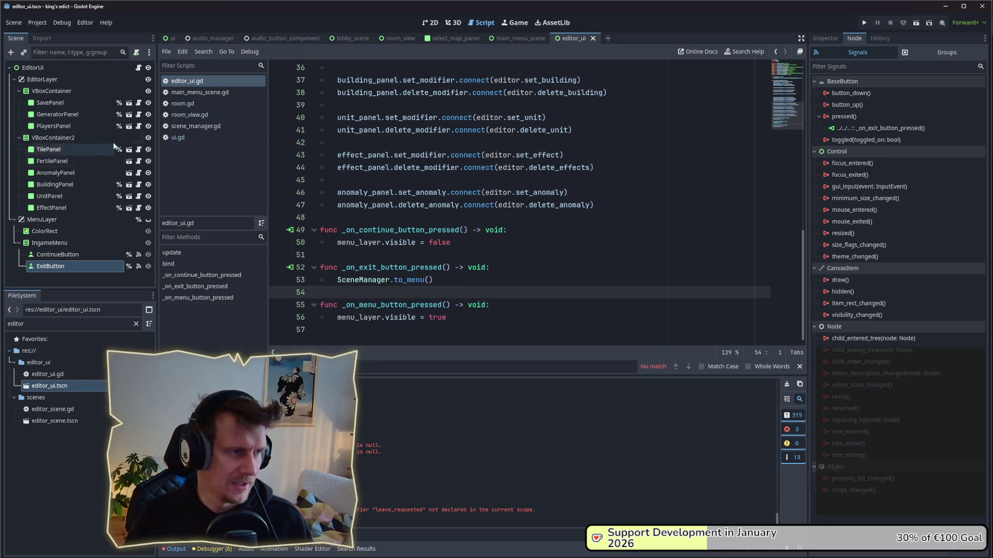
pyautogui.click(173, 42)
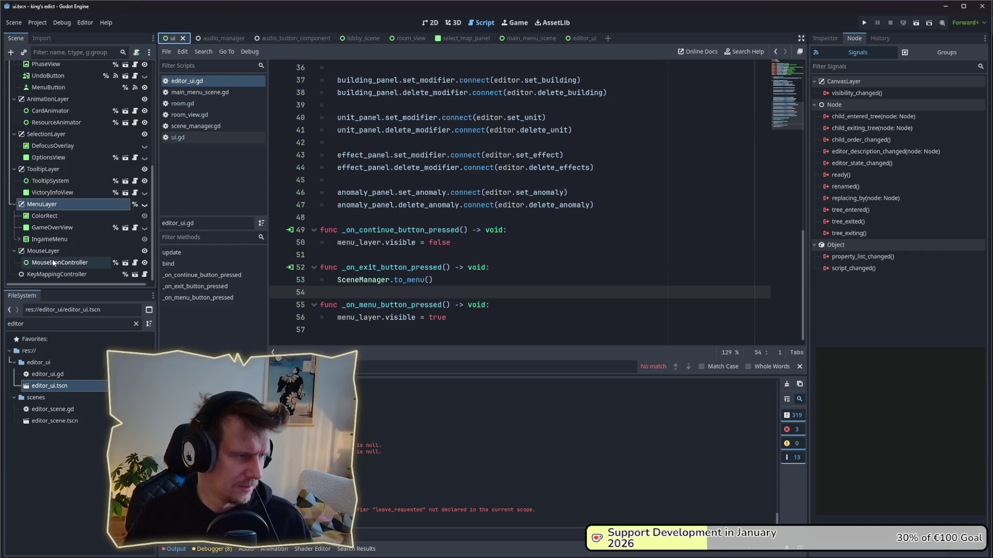
pyautogui.scroll(3, 54, 236)
pyautogui.scroll(2, 52, 232)
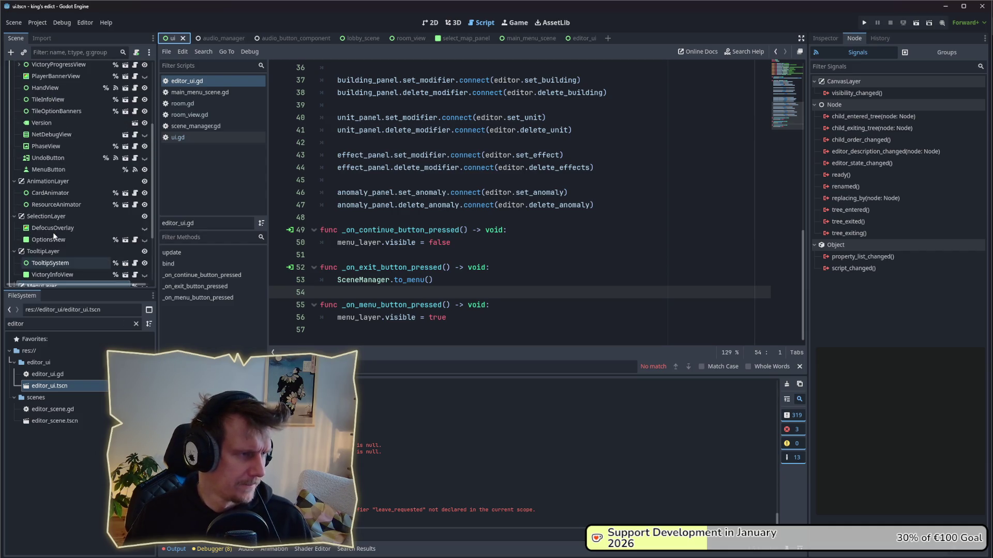
pyautogui.click(50, 170)
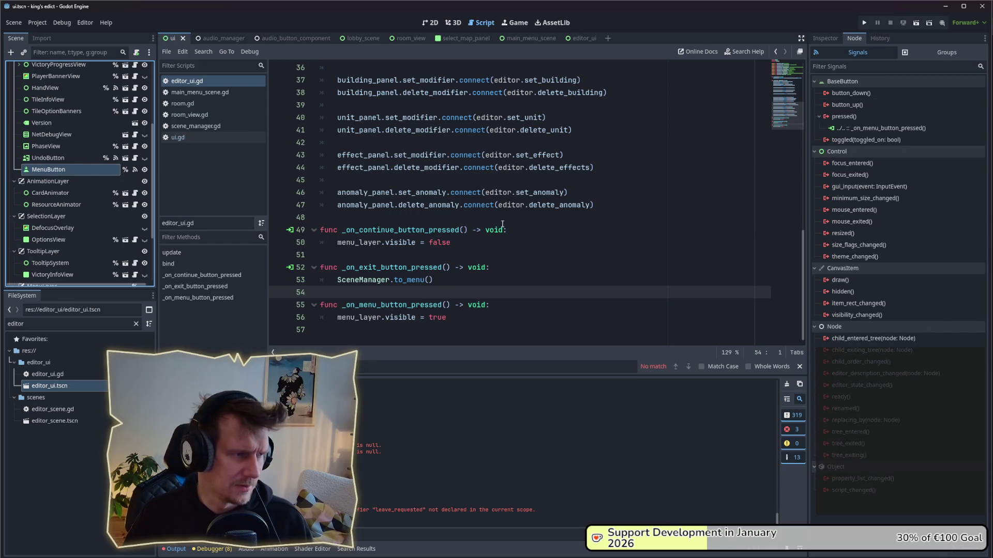
pyautogui.click(582, 38)
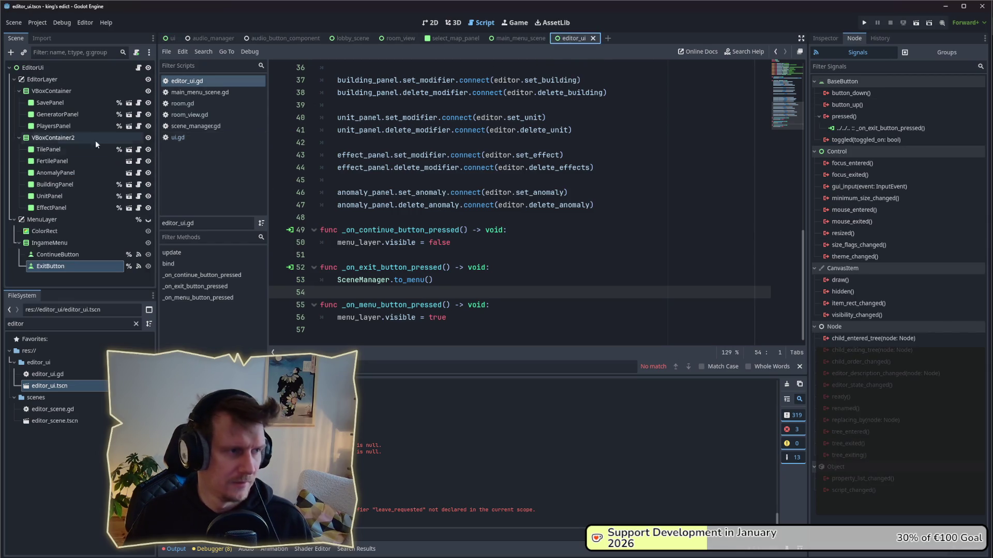
pyautogui.click(43, 72)
pyautogui.hotkey('ctrl', 'v')
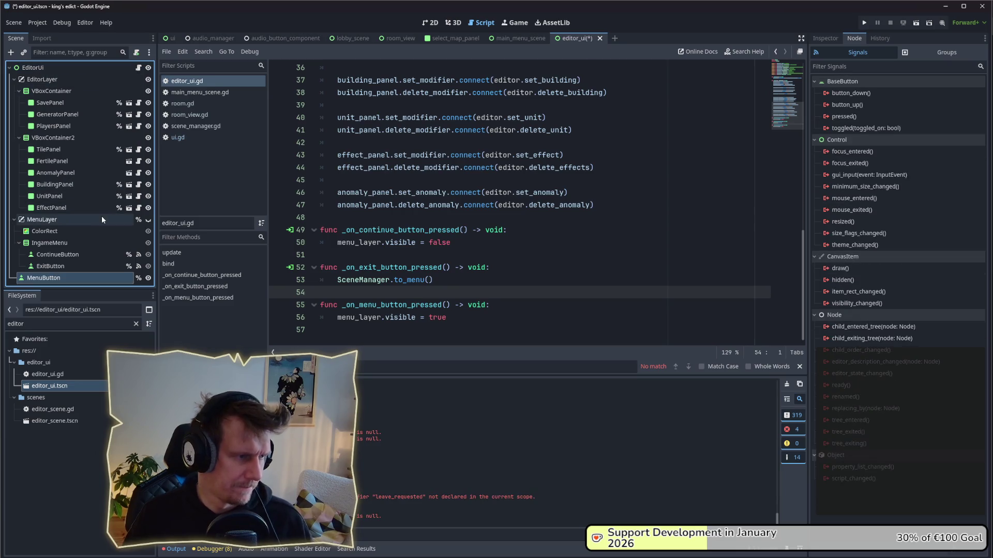
pyautogui.moveTo(45, 279)
pyautogui.mouseDown()
pyautogui.moveTo(48, 214)
pyautogui.moveTo(36, 221)
pyautogui.moveTo(44, 83)
pyautogui.mouseUp()
pyautogui.hotkey('ctrl', 's')
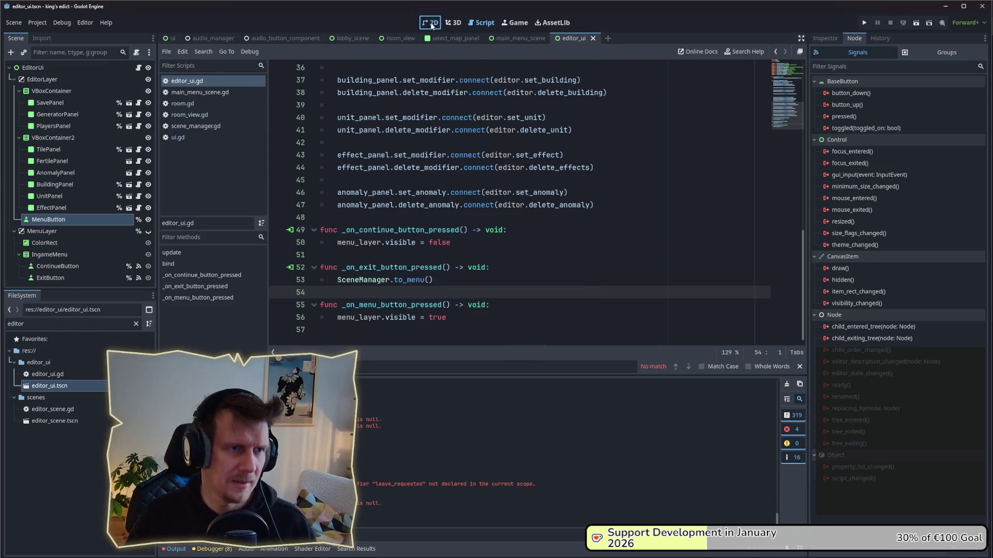
# Step: Connect MenuButton's pressed signal to _on_menu_button_pressed, save, and run the project
pyautogui.hotkey('ctrl', 'F1')
pyautogui.scroll(3, 596, 280)
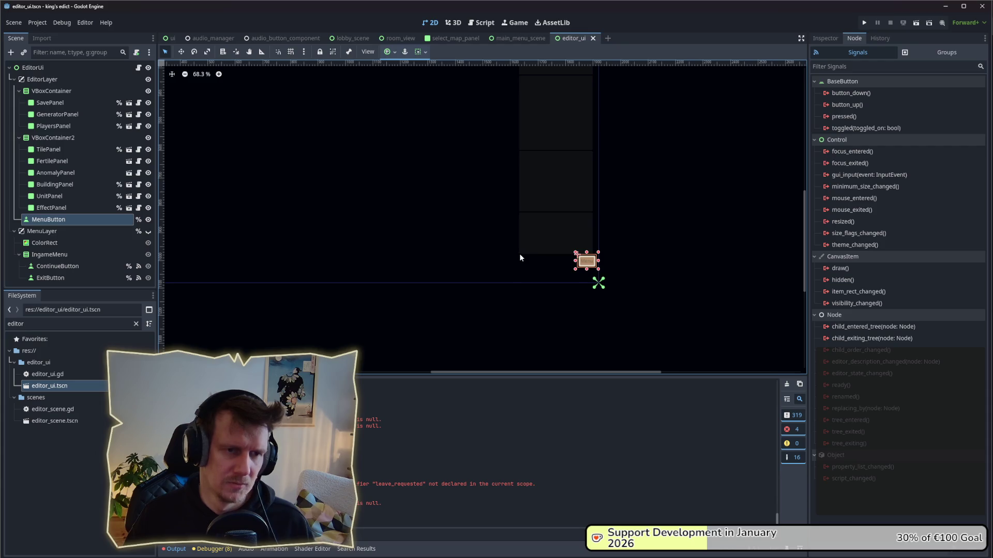
pyautogui.hotkey('ctrl', 's')
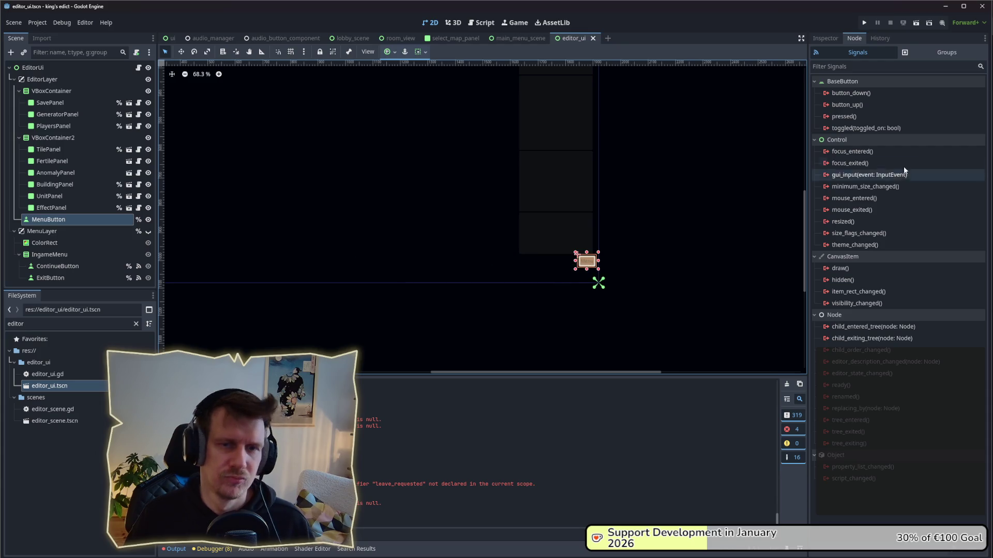
pyautogui.click(856, 116)
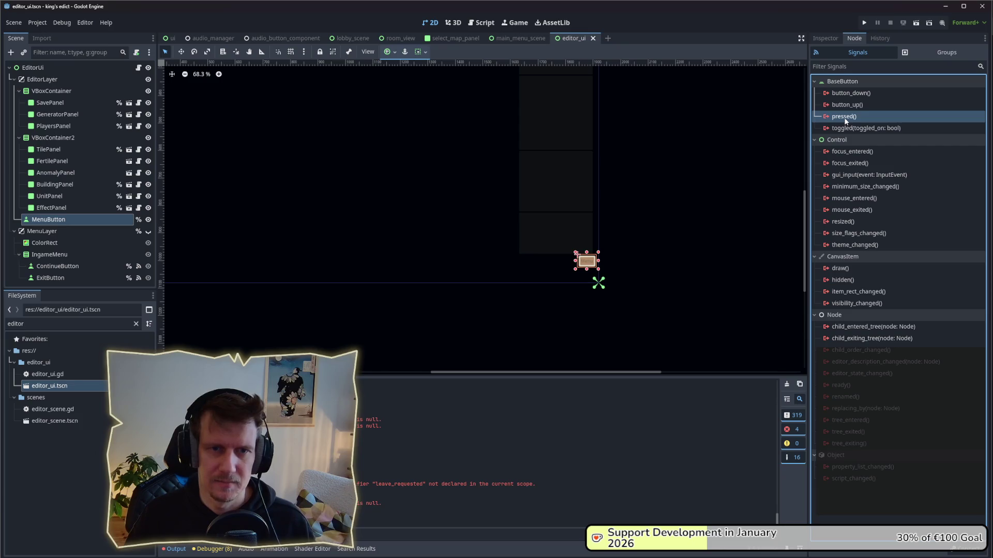
pyautogui.doubleClick(846, 118)
pyautogui.click(658, 380)
pyautogui.hotkey('ctrl', 's')
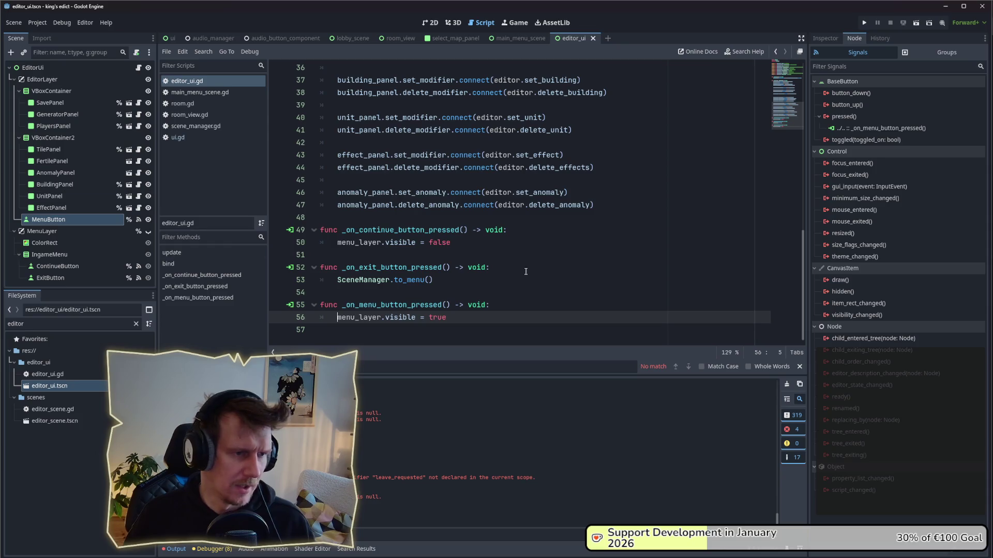
pyautogui.click(572, 279)
pyautogui.click(864, 22)
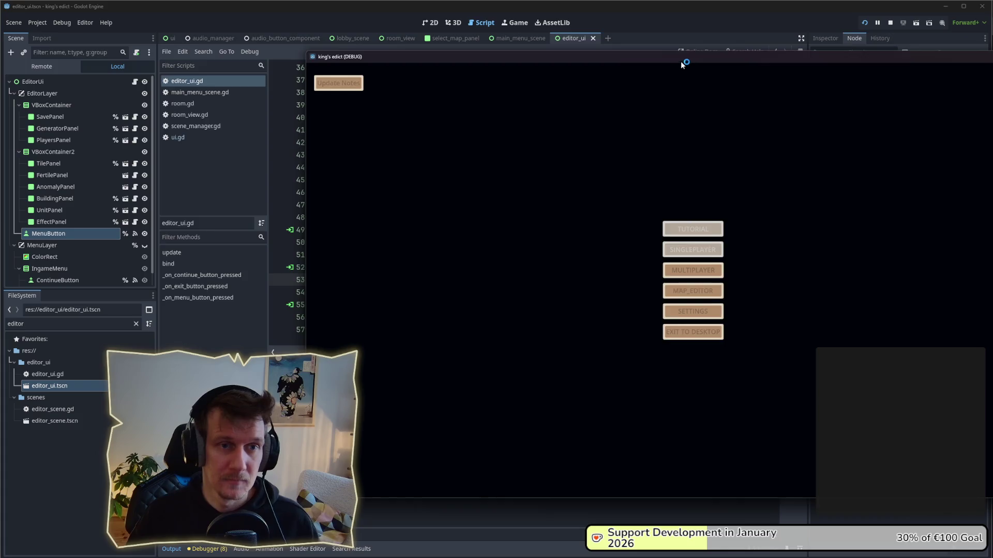
# Step: Open MAP EDITOR in the running game to hit the line-29 crash, then delete blank line 30
pyautogui.click(460, 281)
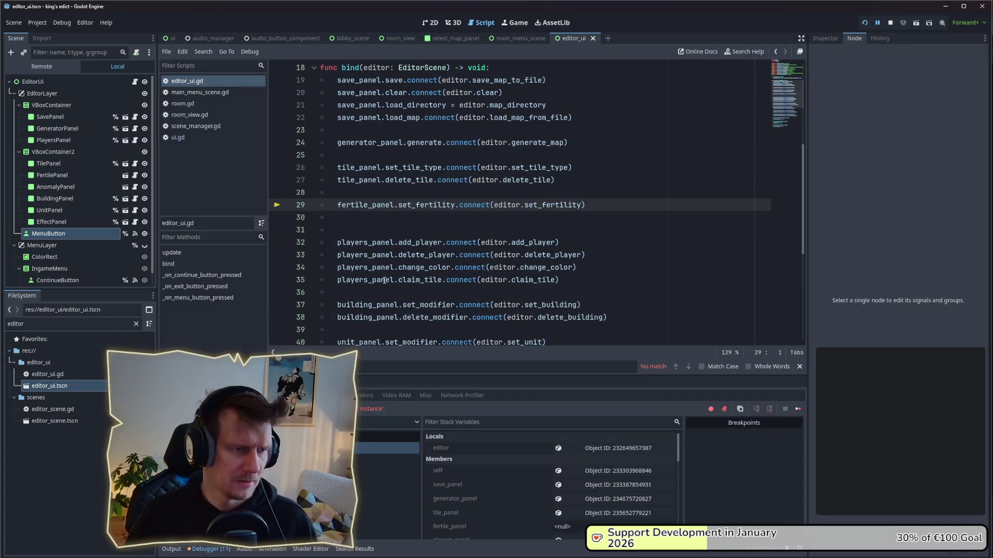
pyautogui.moveTo(385, 280)
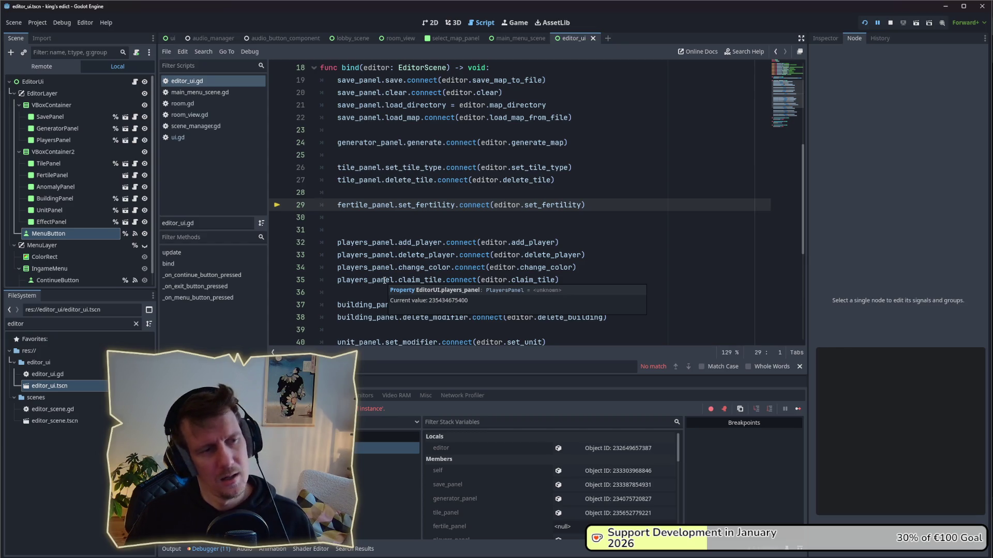
pyautogui.click(381, 220)
pyautogui.press('BackSpace')
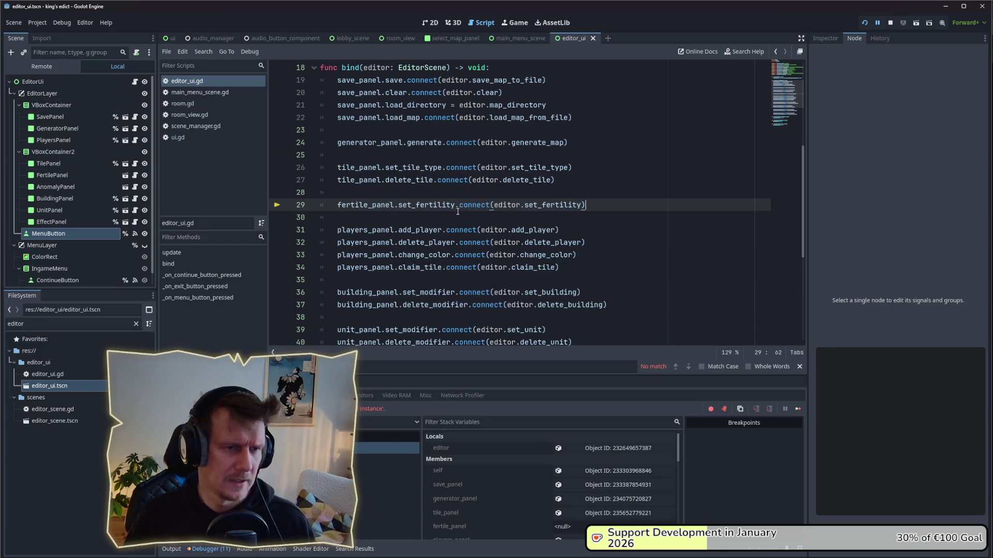
# Step: Check the error source in editor_scene.gd, then select EditorUi and view its Inspector
pyautogui.scroll(4, 542, 213)
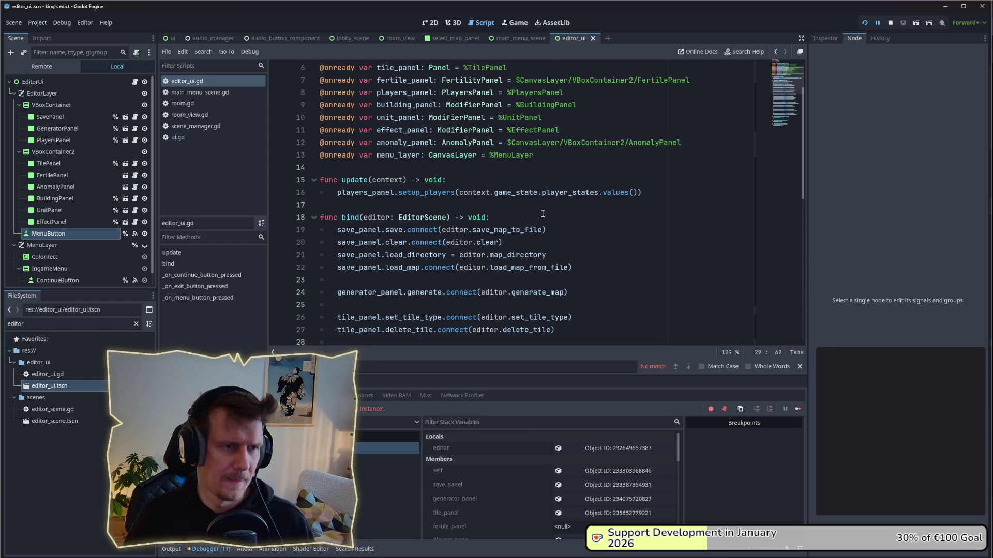
pyautogui.scroll(2, 542, 213)
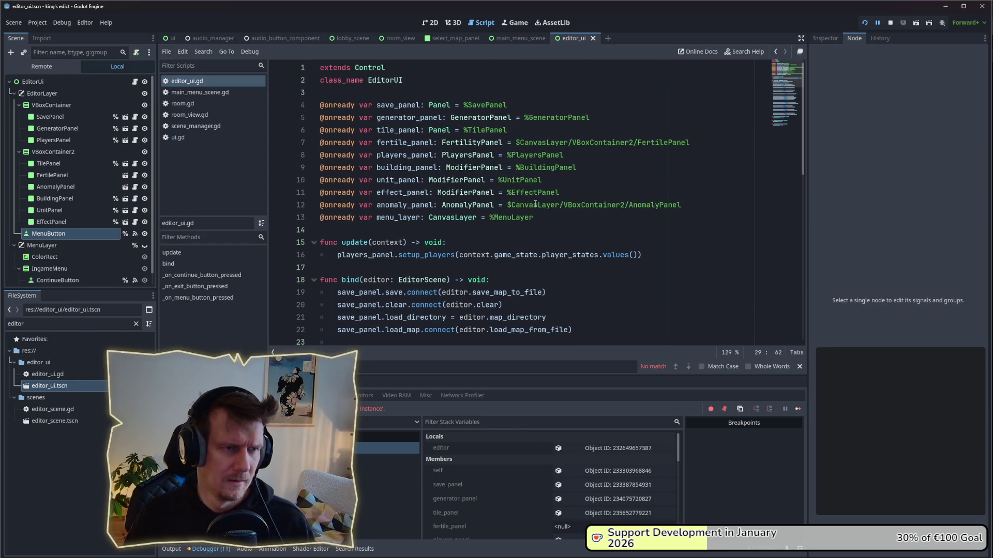
pyautogui.scroll(-2, 535, 204)
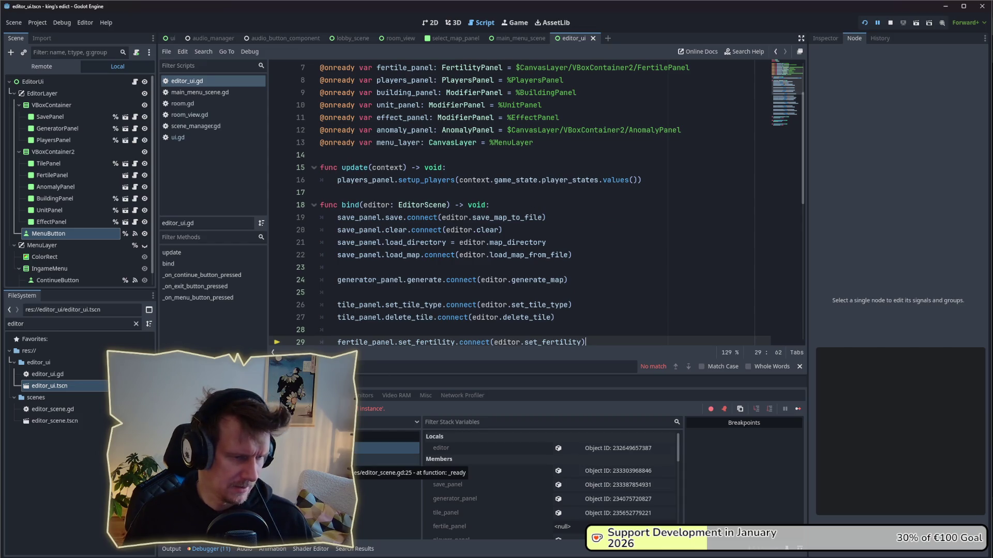
pyautogui.click(388, 459)
pyautogui.click(388, 448)
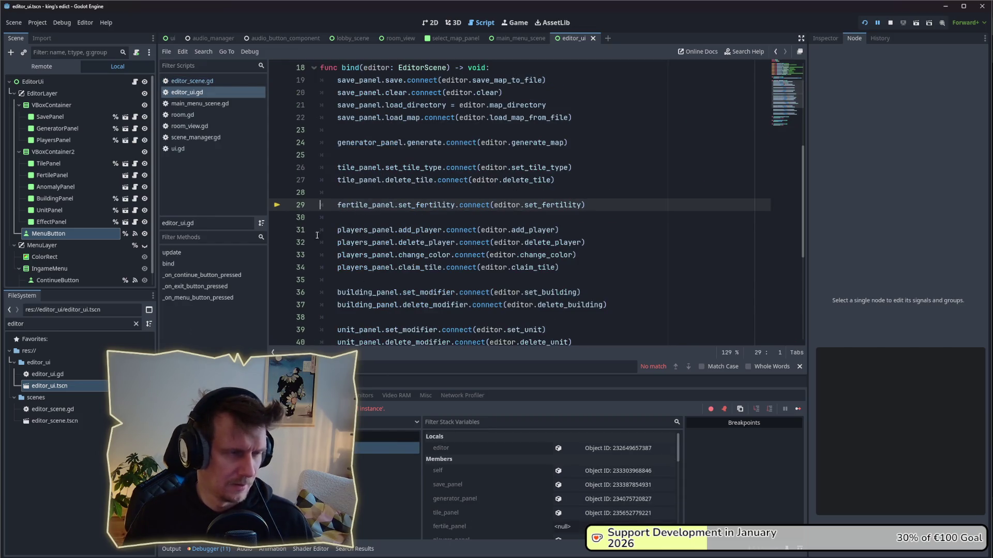
pyautogui.scroll(-1, 96, 244)
pyautogui.click(42, 80)
pyautogui.scroll(1, 117, 137)
pyautogui.click(62, 83)
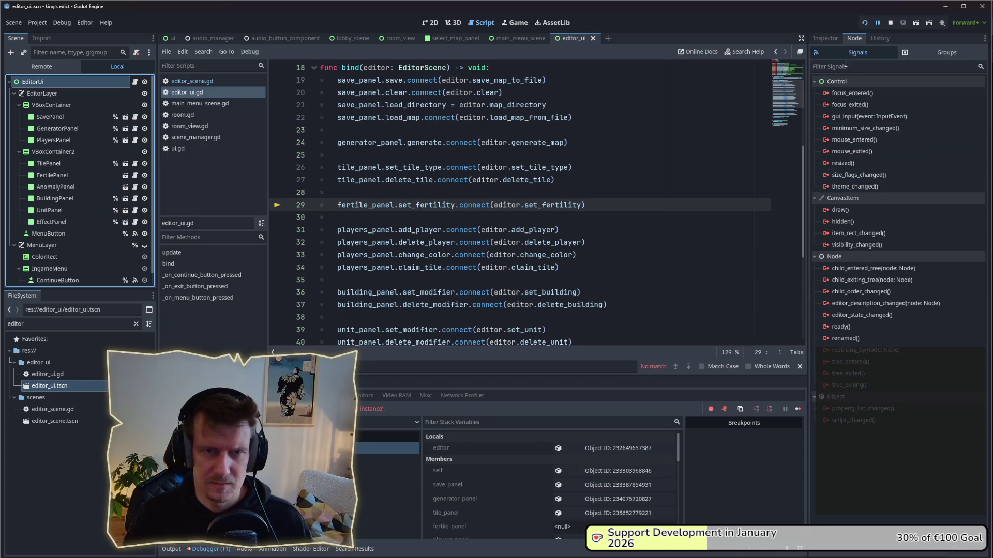
pyautogui.click(826, 39)
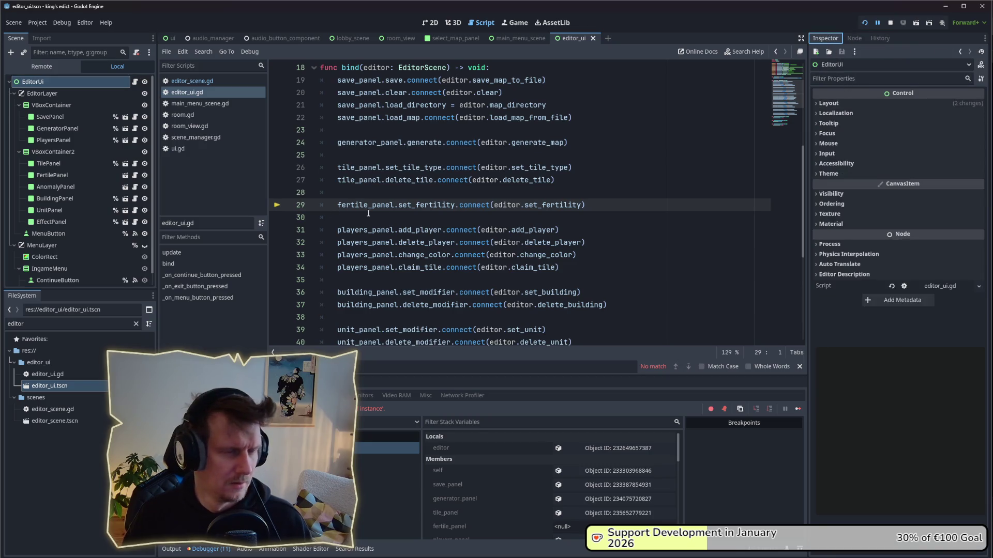
pyautogui.scroll(6, 396, 208)
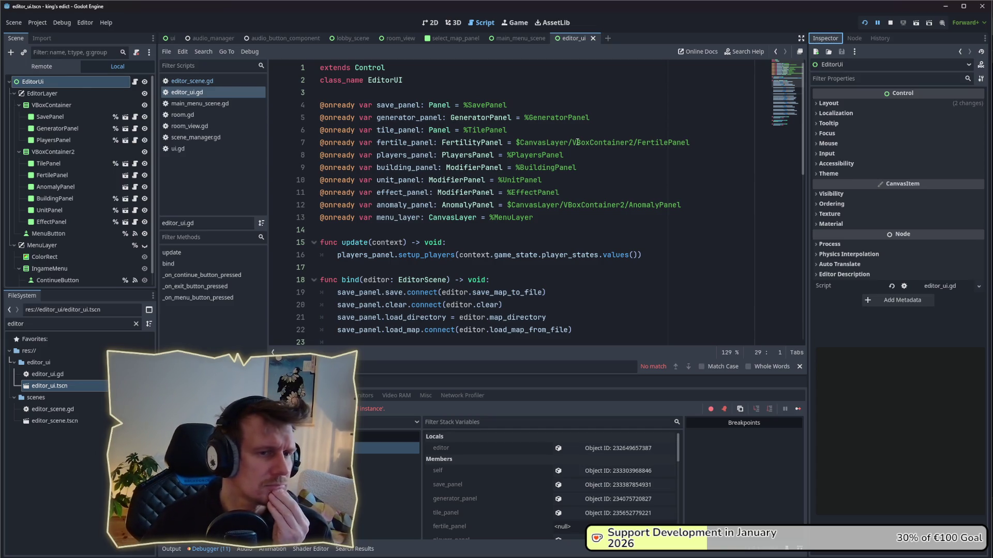
# Step: Replace the $CanvasLayer/VBoxContainer2/ prefixes on lines 7 and 12 with % unique-name references
pyautogui.click(520, 143)
pyautogui.moveTo(517, 144)
pyautogui.mouseDown()
pyautogui.moveTo(681, 139)
pyautogui.moveTo(518, 145)
pyautogui.mouseUp()
pyautogui.press('BackSpace')
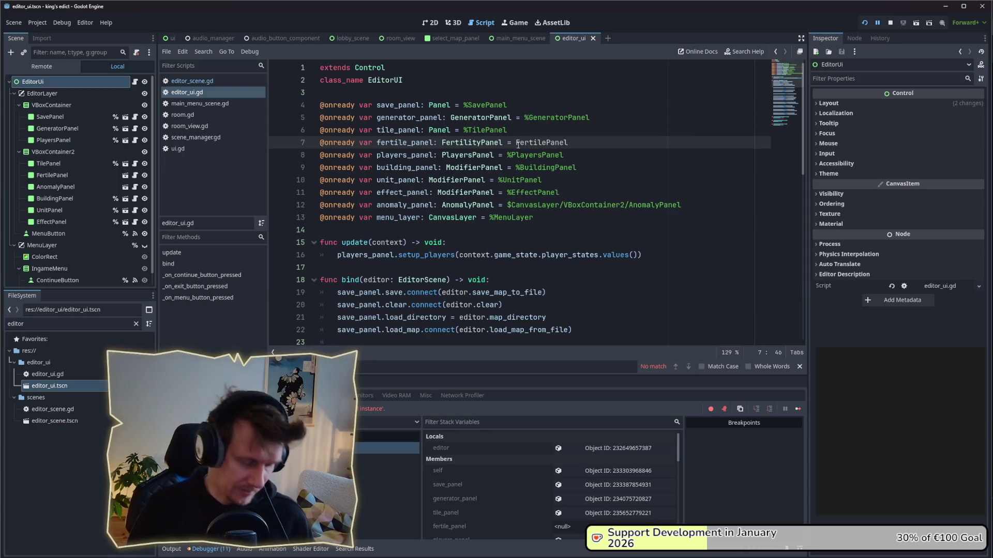
pyautogui.write('%')
pyautogui.moveTo(509, 206); pyautogui.dragTo(628, 202)
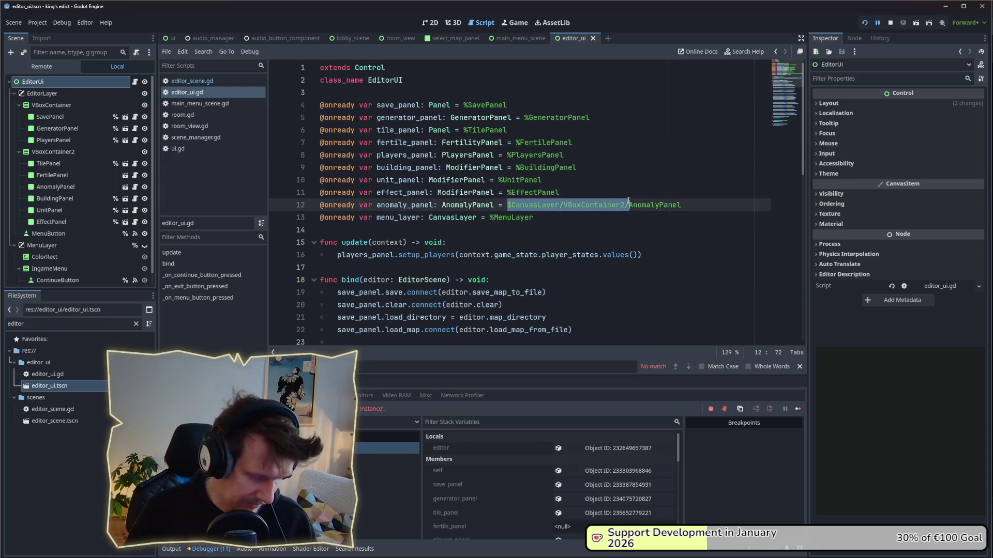
pyautogui.write('%')
pyautogui.click(599, 198)
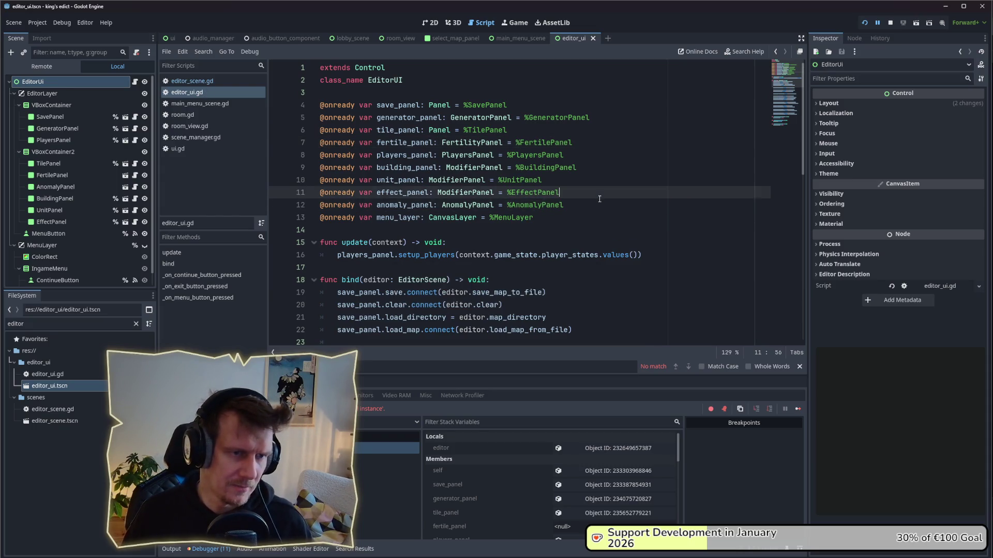
# Step: Set FertilePanel and AnomalyPanel to Access as Unique Name and save the scene
pyautogui.click(67, 178)
pyautogui.keyDown('ctrl'); pyautogui.click(69, 187); pyautogui.keyUp('ctrl')
pyautogui.rightClick(68, 188)
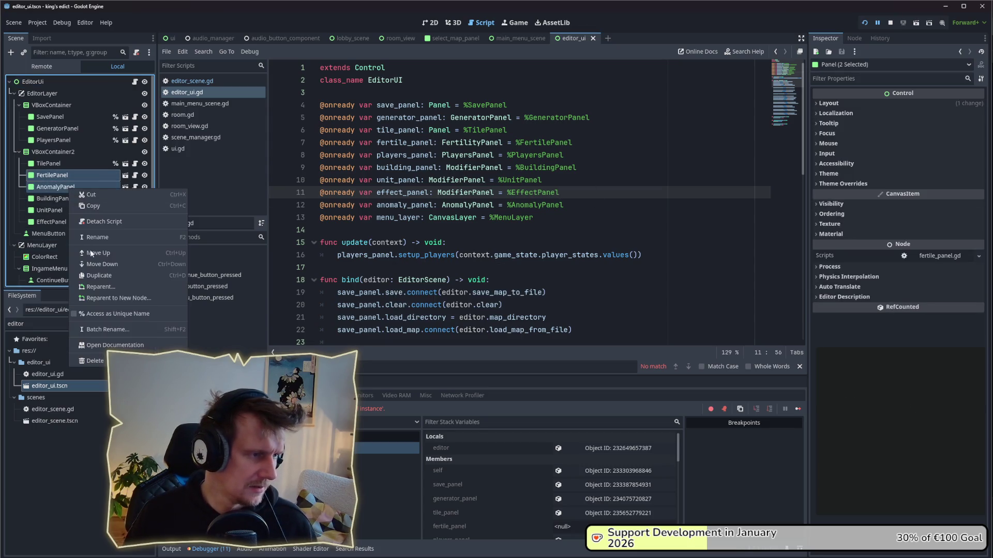
pyautogui.click(97, 312)
pyautogui.hotkey('ctrl', 's')
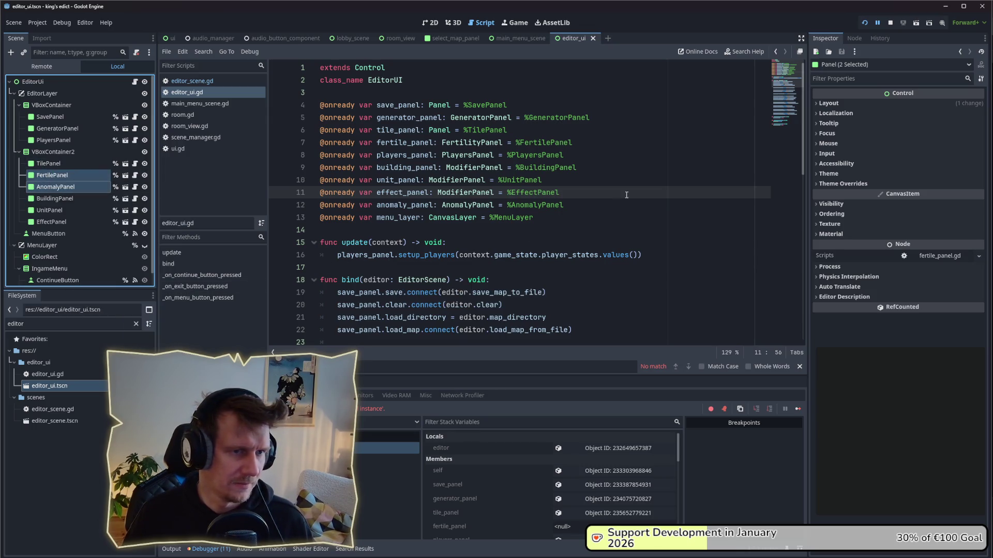
pyautogui.click(593, 179)
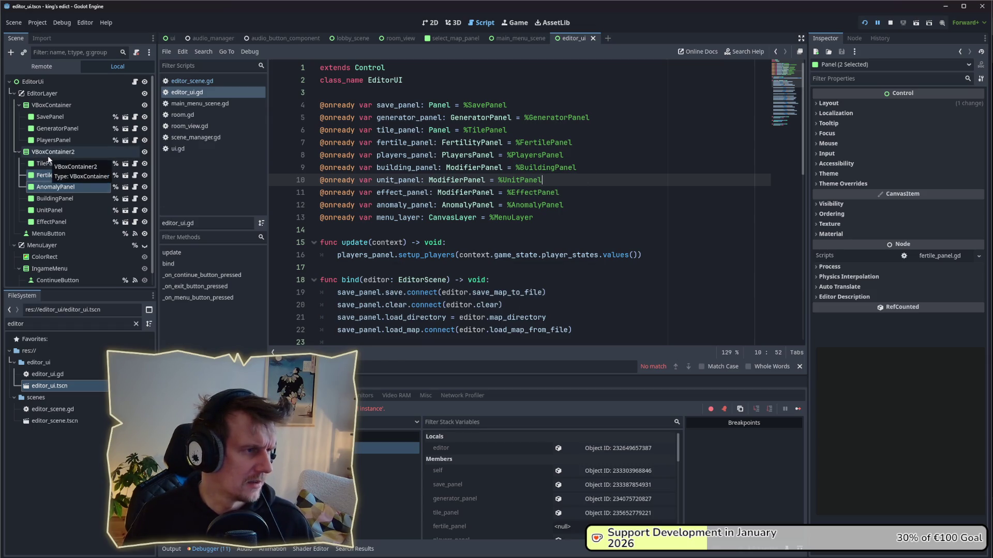
pyautogui.click(44, 94)
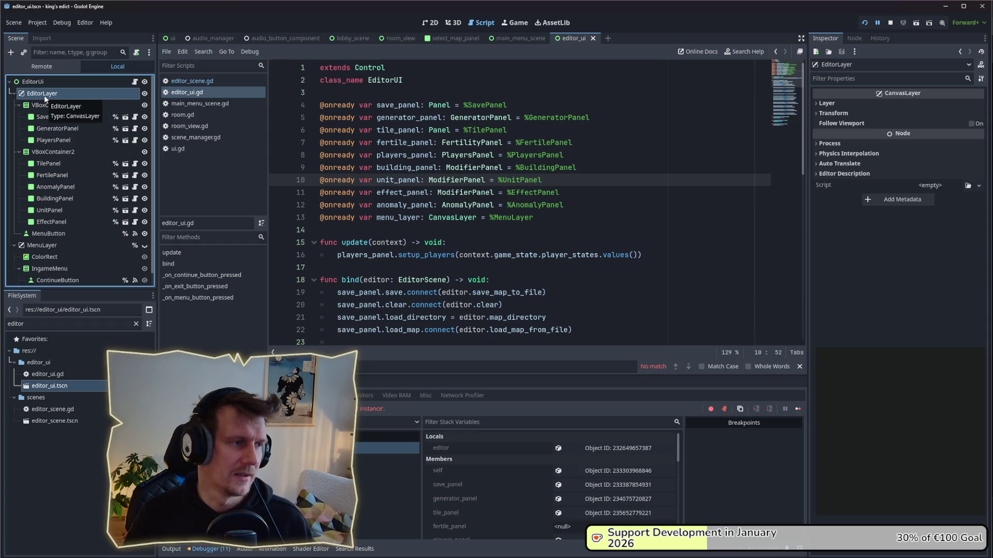
pyautogui.click(609, 216)
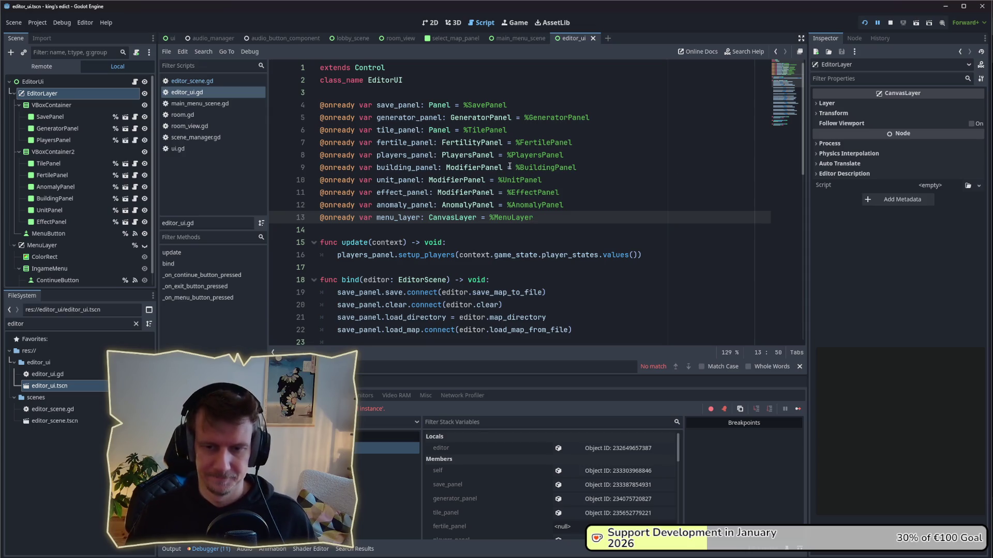
# Step: Restart the game, open the map editor, and quit to the main menu from the Escape menu
pyautogui.click(866, 23)
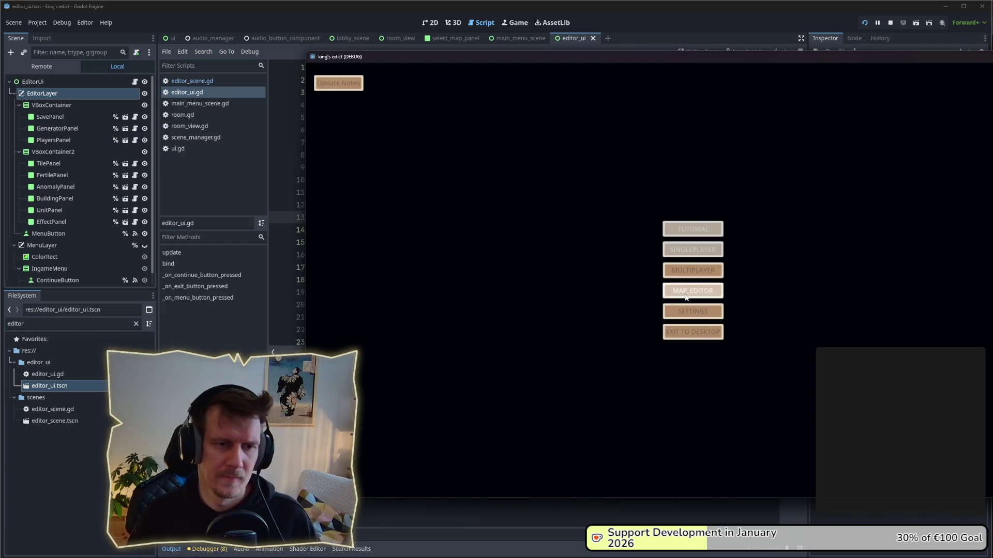
pyautogui.click(678, 291)
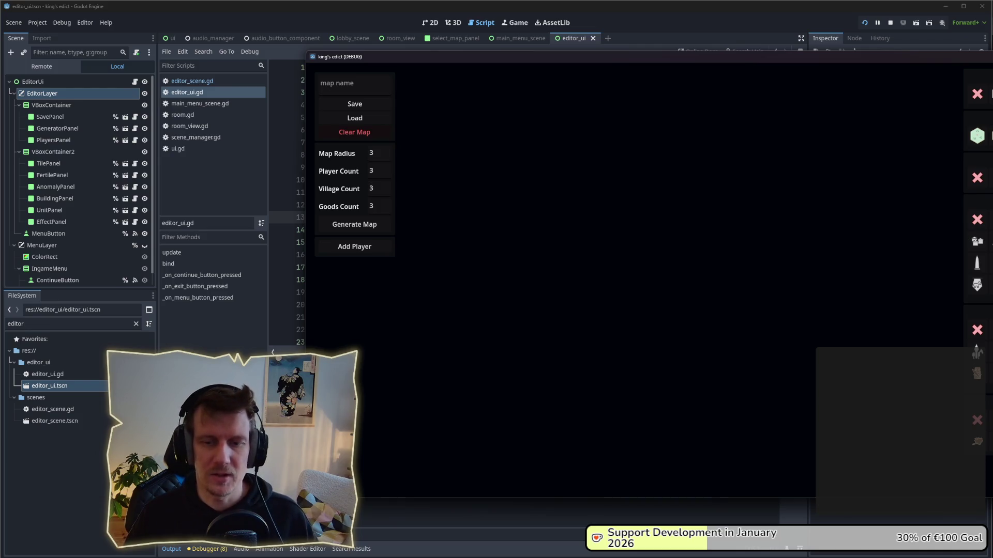
pyautogui.press('Escape')
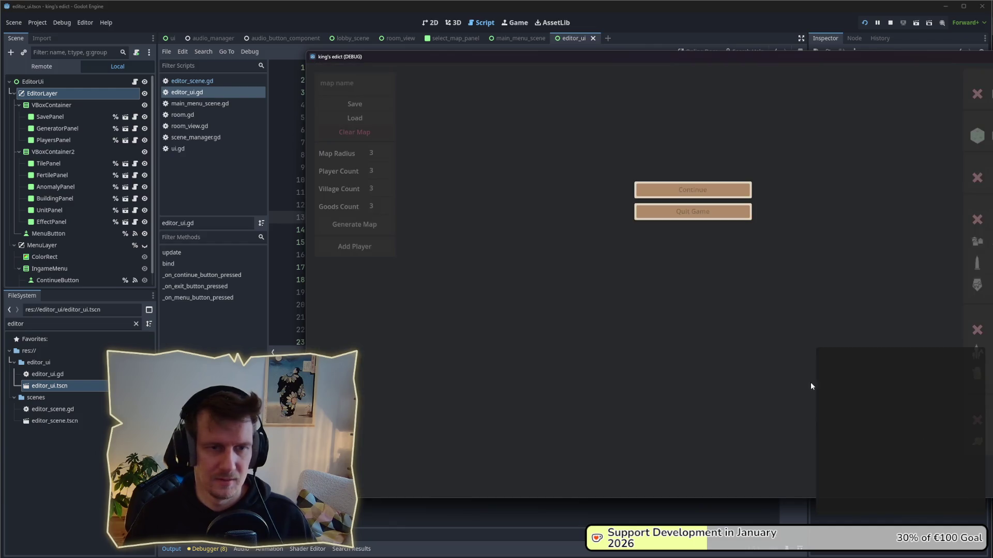
pyautogui.click(697, 212)
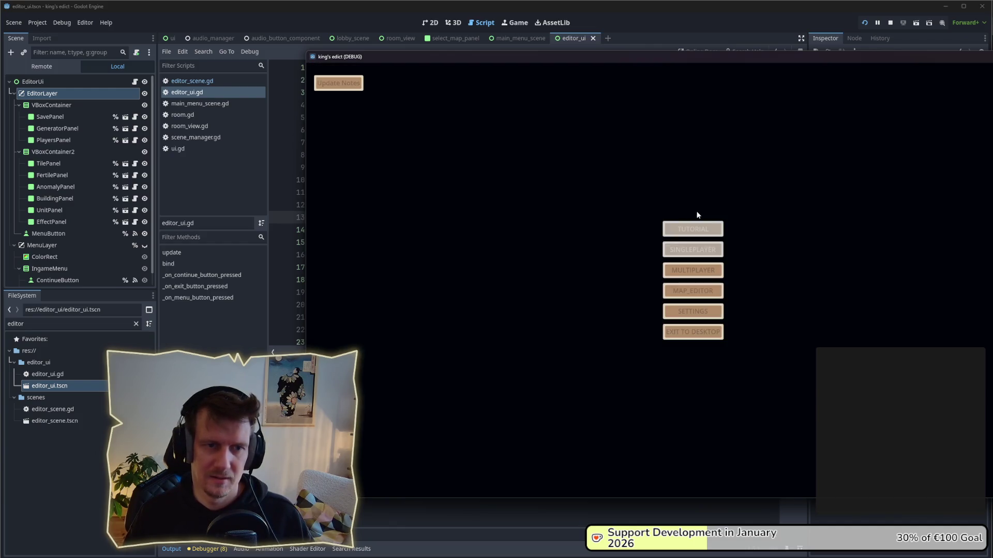
# Step: Start a multiplayer game on Small Islands 2 from start position 1, then stop the game
pyautogui.click(717, 273)
pyautogui.click(793, 193)
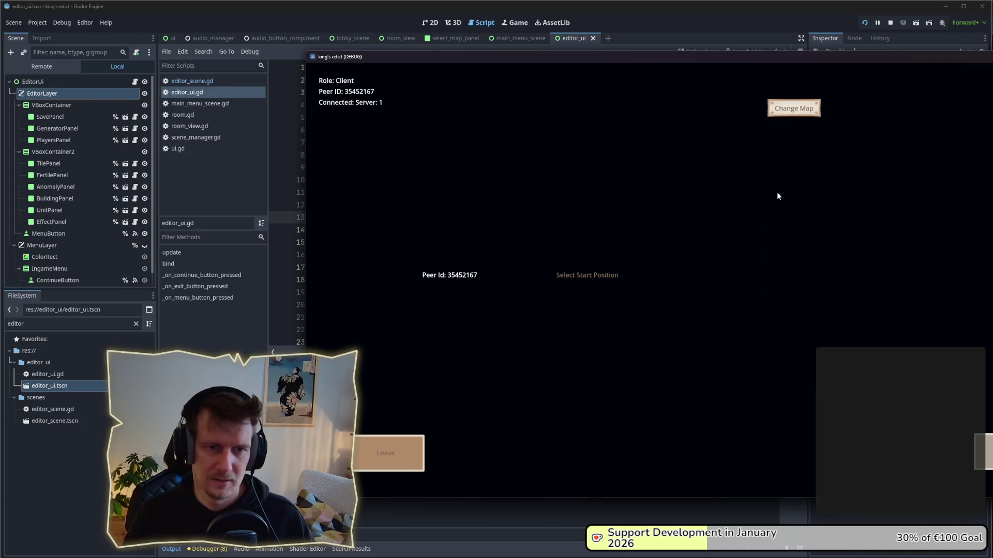
pyautogui.click(800, 108)
pyautogui.click(799, 197)
pyautogui.click(587, 276)
pyautogui.click(555, 301)
pyautogui.click(977, 458)
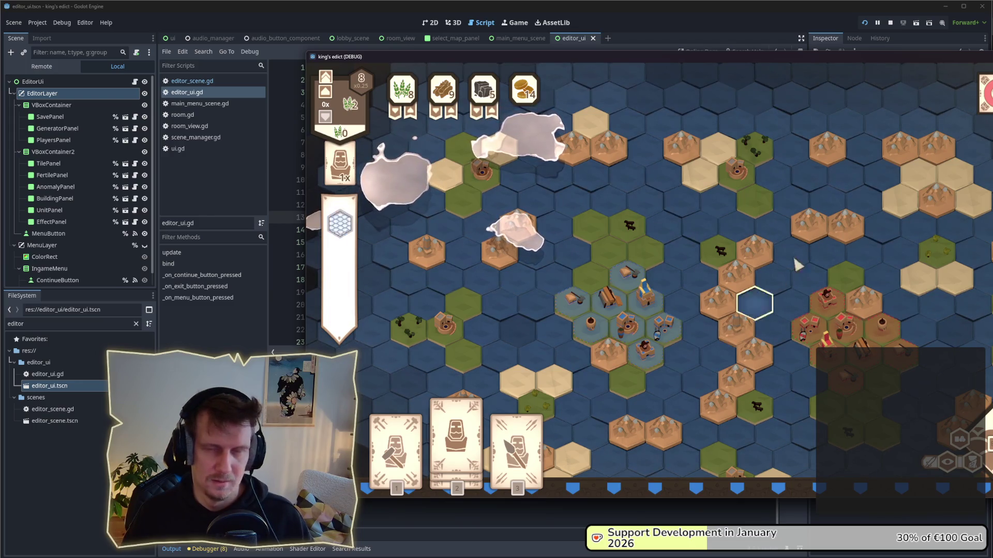
pyautogui.moveTo(362, 56); pyautogui.dragTo(226, 55)
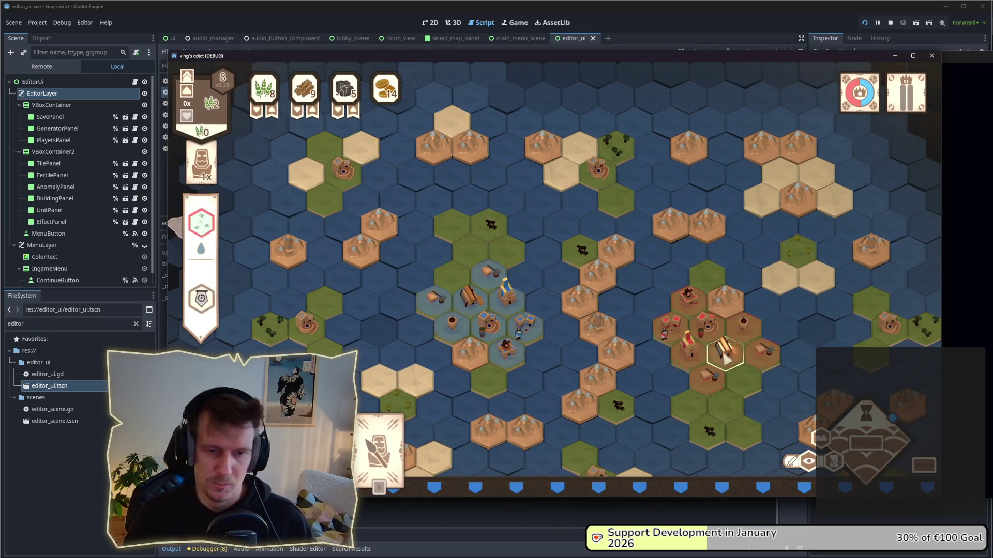
pyautogui.click(892, 22)
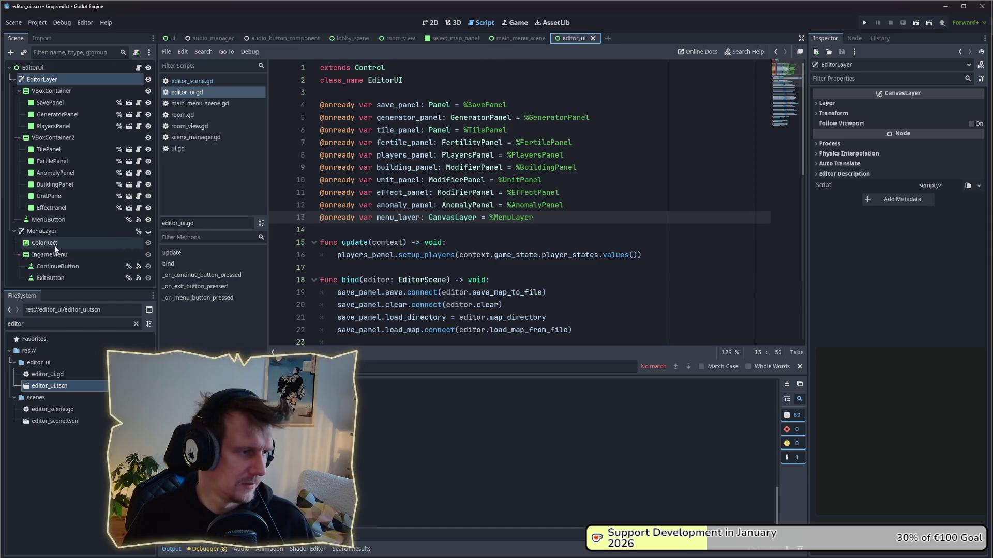
# Step: Set ExitButton's text to BACK_TO_MAIN_MENU in the editor_ui scene and save
pyautogui.click(50, 278)
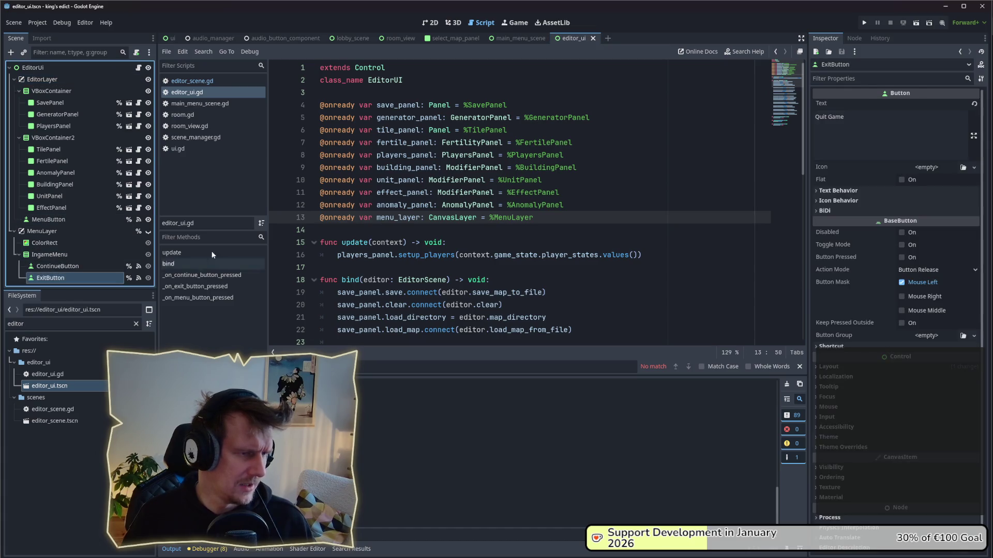
pyautogui.click(863, 127)
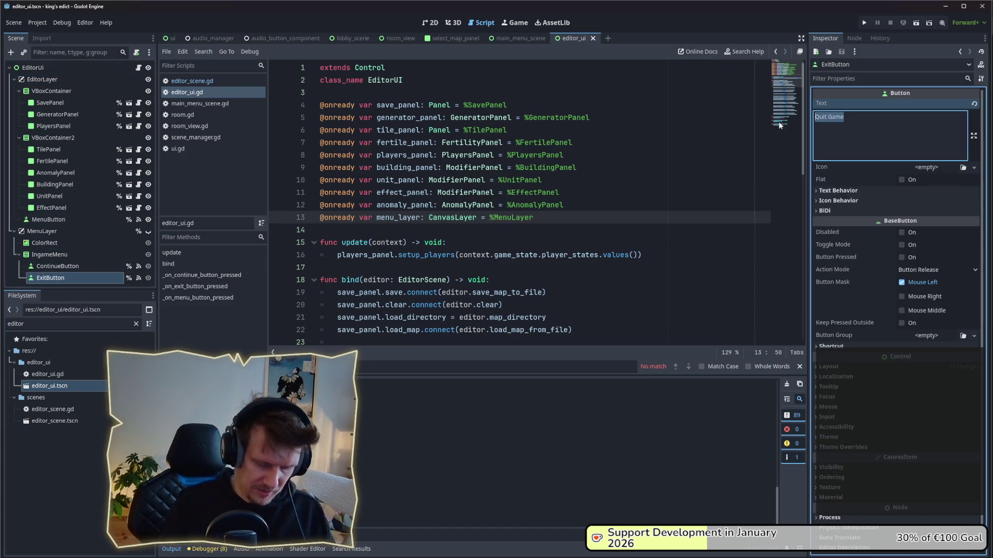
pyautogui.hotkey('ctrl', 'a')
pyautogui.write('BACK')
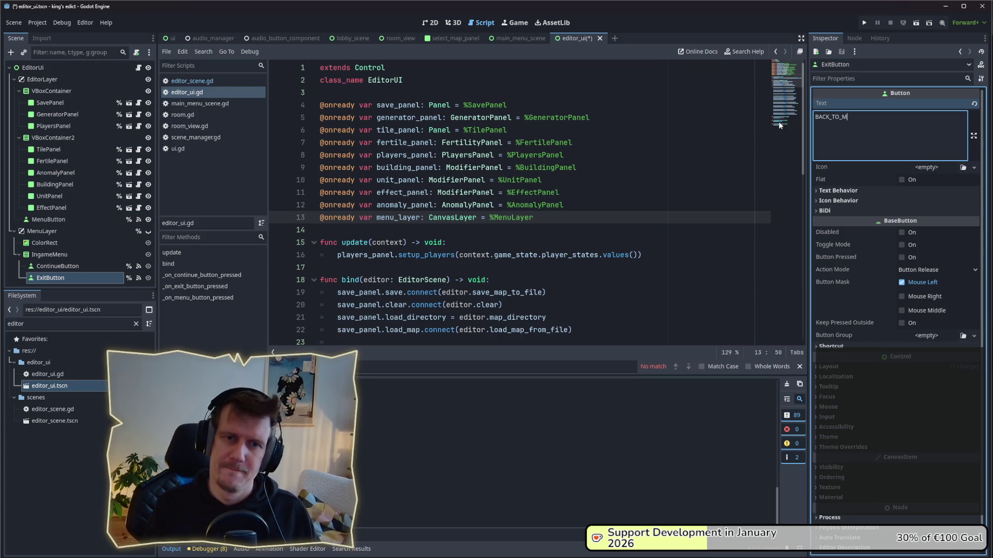
pyautogui.press('BackSpace')
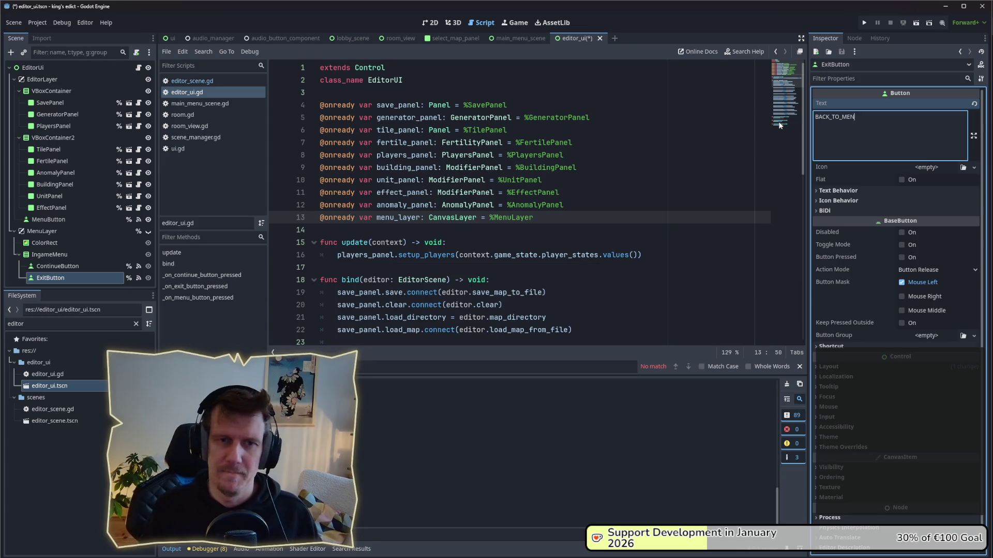
pyautogui.hotkey('ctrl', 's')
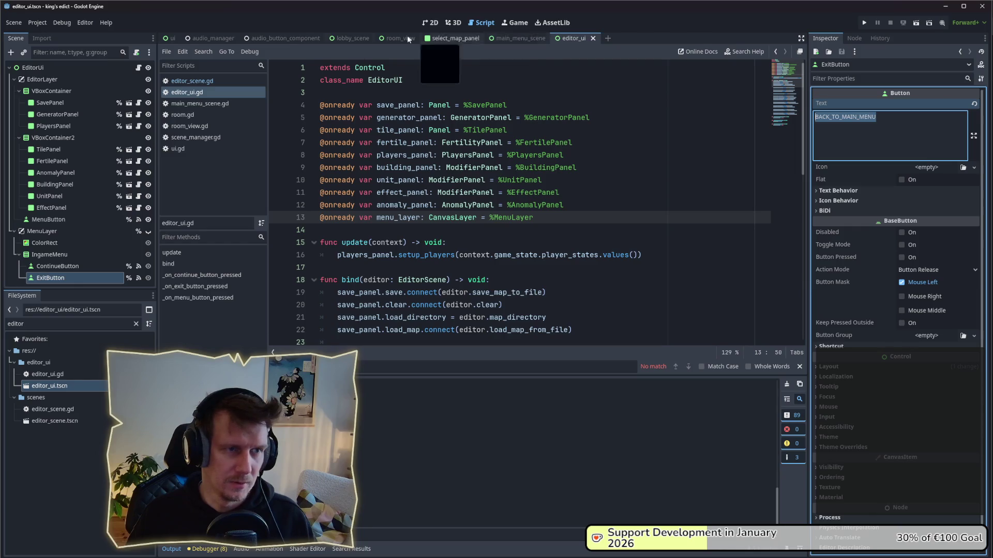
# Step: Change the ui scene's MenuButton text from Menu to BACK_TO_MAIN_MENU and run the game
pyautogui.click(170, 38)
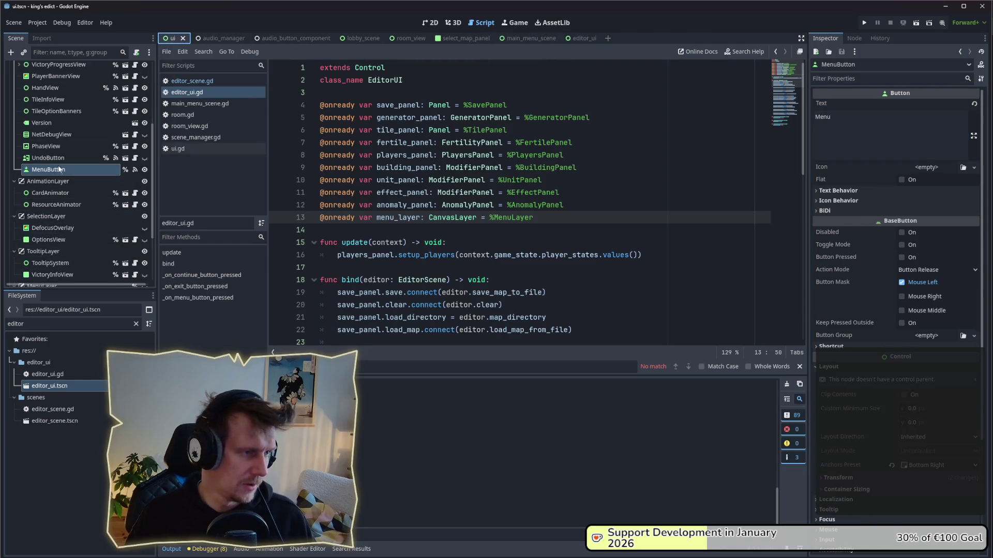
pyautogui.doubleClick(823, 117)
pyautogui.write('BACK_TO_MAIN_MENU')
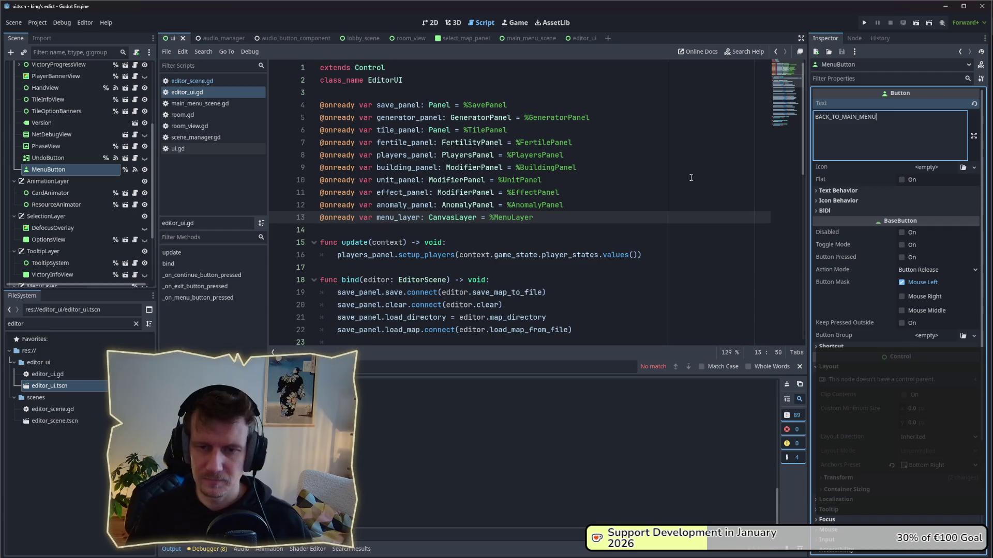
pyautogui.click(646, 164)
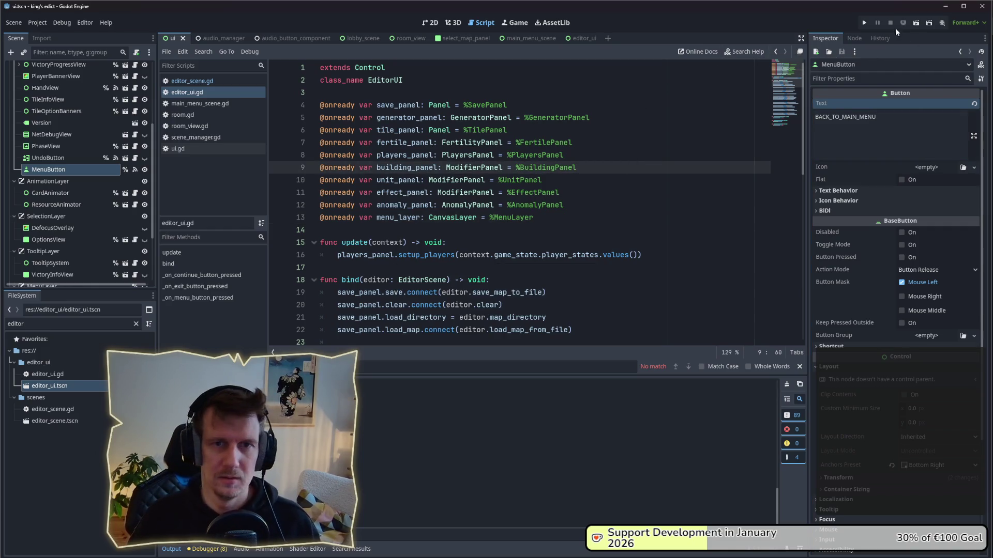
pyautogui.click(864, 22)
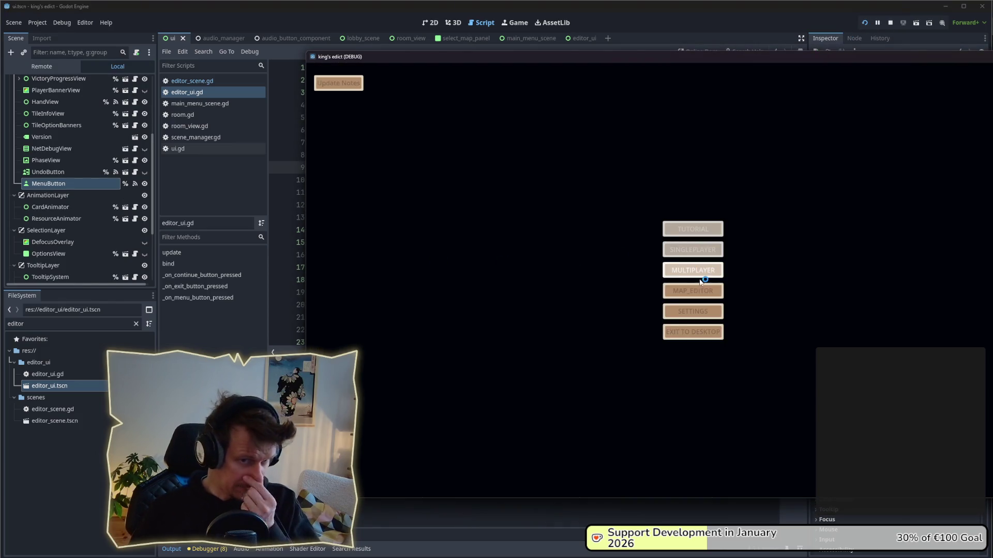
# Step: Open MAP_EDITOR in the game and return to the main menu via Escape's BACK_TO_MAIN_MENU
pyautogui.click(699, 290)
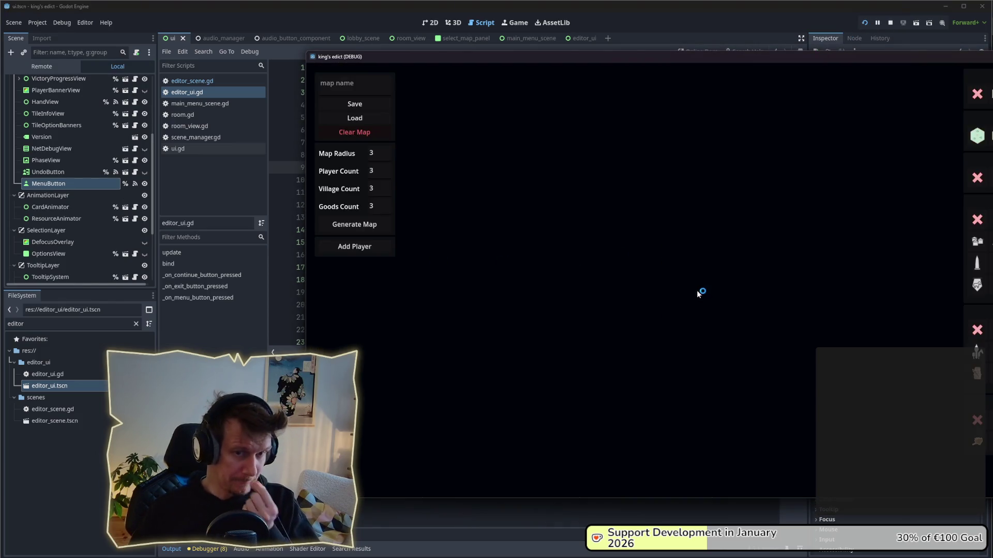
pyautogui.press('Escape')
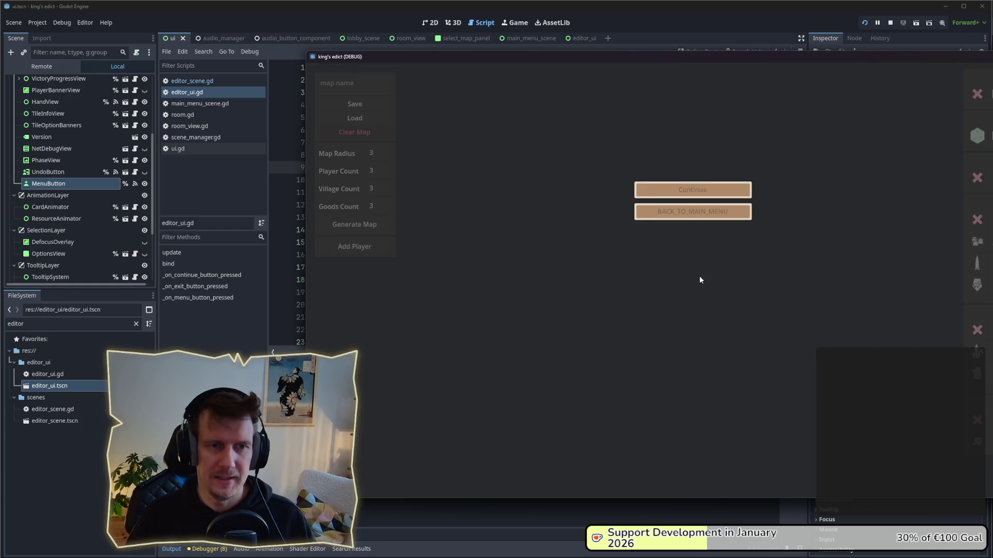
pyautogui.click(692, 214)
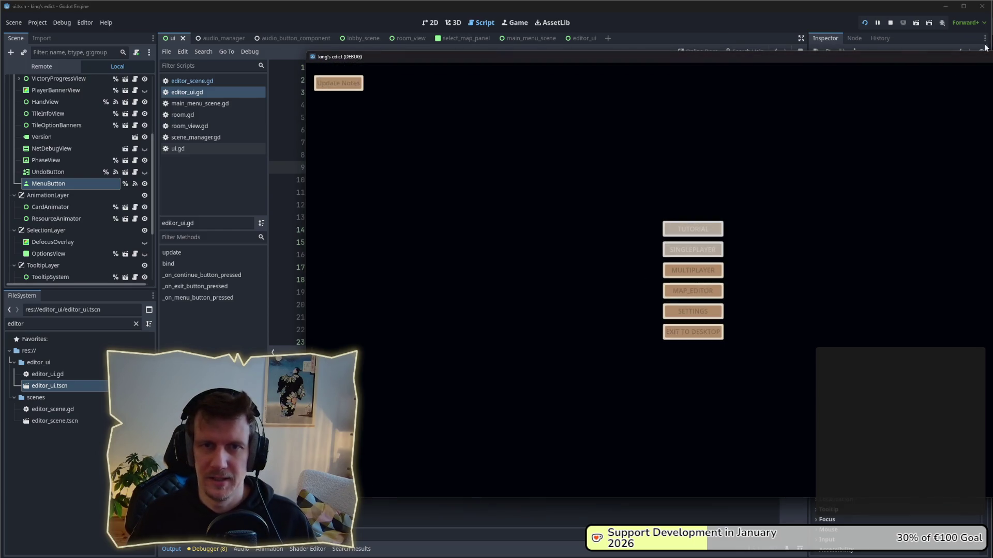
# Step: Stop the running game and open the ui.gd script
pyautogui.press('F8')
pyautogui.click(452, 214)
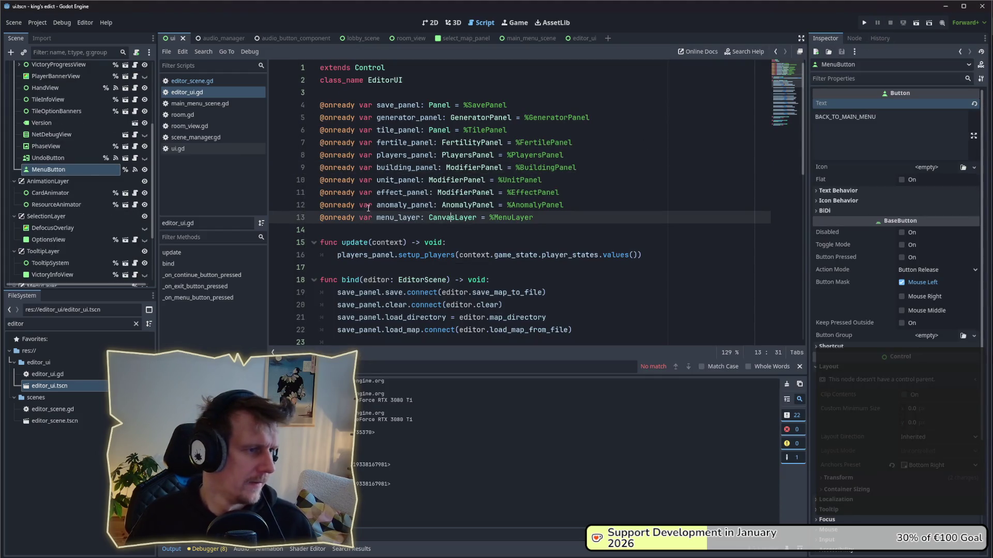
pyautogui.click(177, 149)
pyautogui.scroll(1, 491, 279)
pyautogui.click(495, 282)
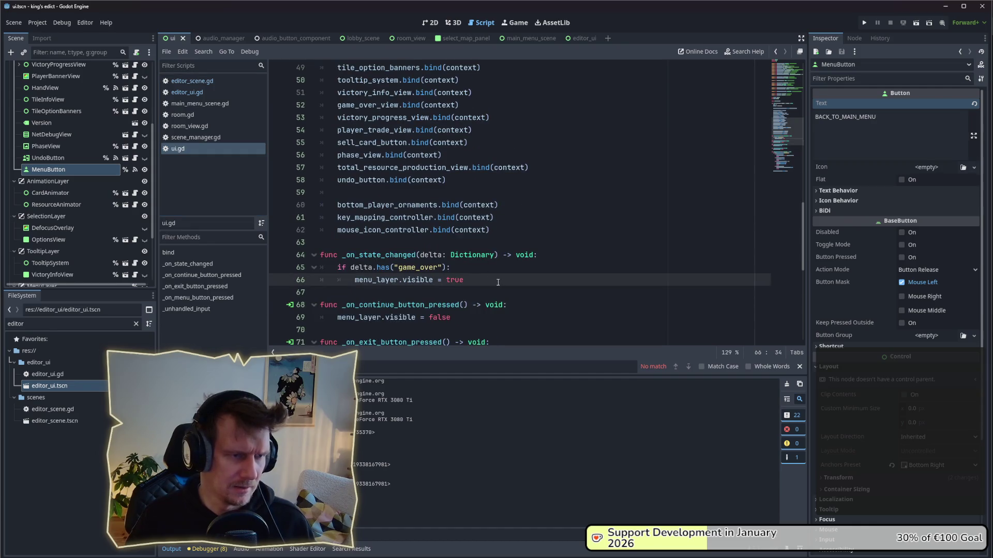
# Step: Copy ui.gd's whole _unhandled_input function (lines 77–93), then open editor_ui.gd in the editor_ui scene
pyautogui.scroll(10, 497, 282)
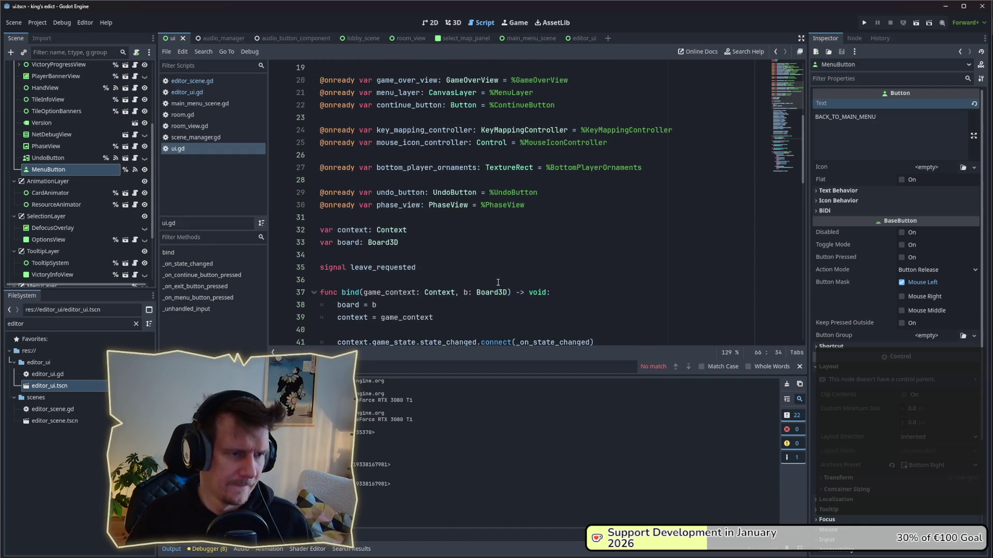
pyautogui.scroll(-17, 497, 283)
pyautogui.scroll(-1, 532, 203)
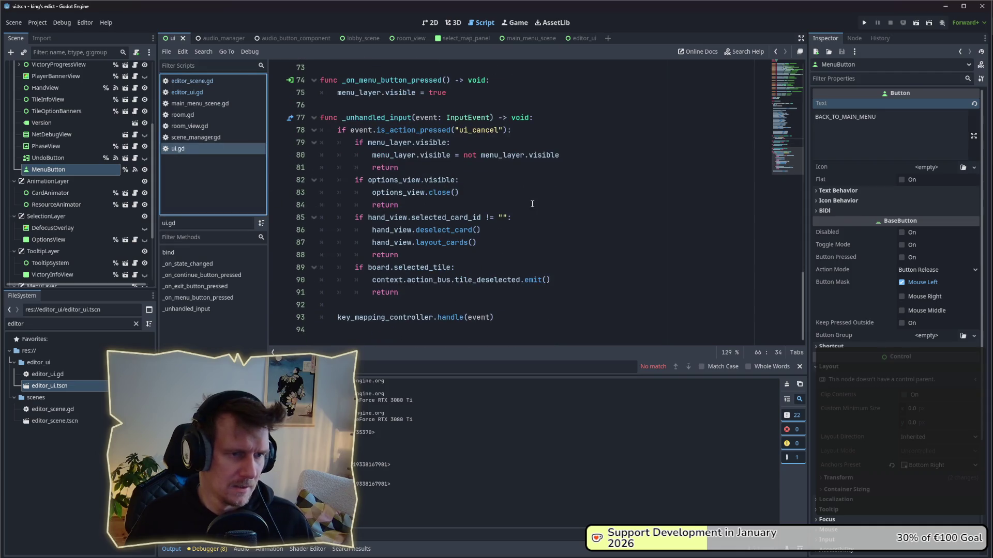
pyautogui.moveTo(511, 130); pyautogui.dragTo(312, 122)
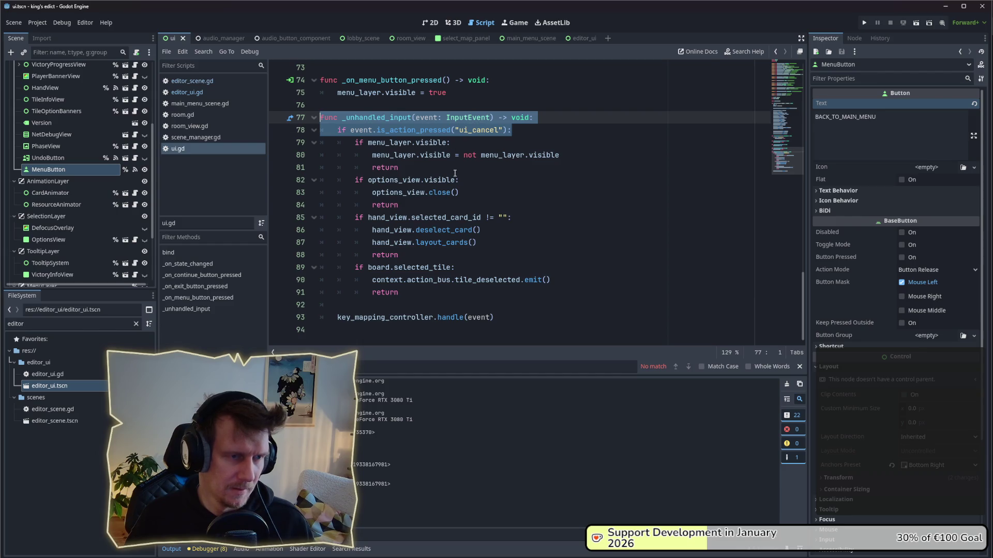
pyautogui.click(437, 166)
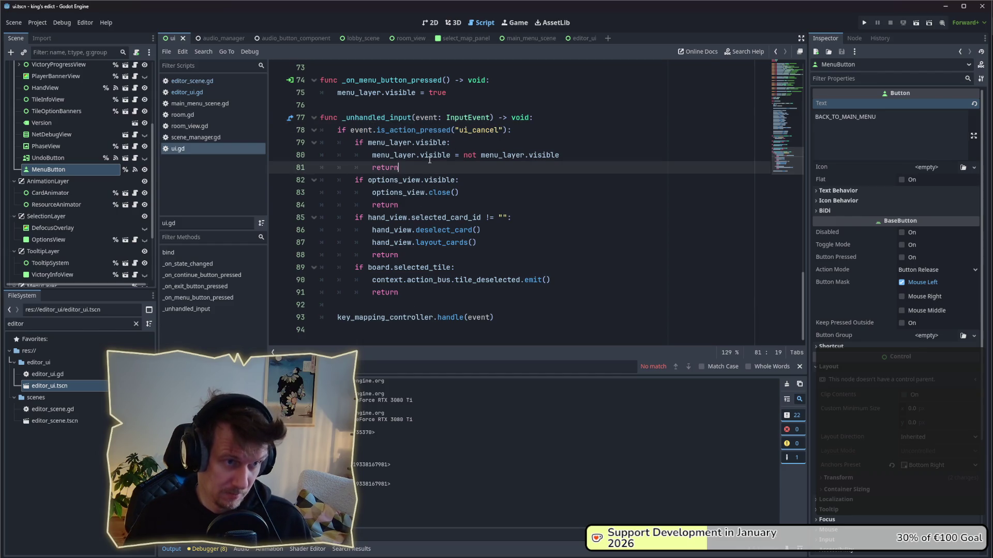
pyautogui.moveTo(499, 317)
pyautogui.mouseDown()
pyautogui.moveTo(336, 130)
pyautogui.moveTo(312, 119)
pyautogui.mouseUp()
pyautogui.hotkey('ctrl', 'c')
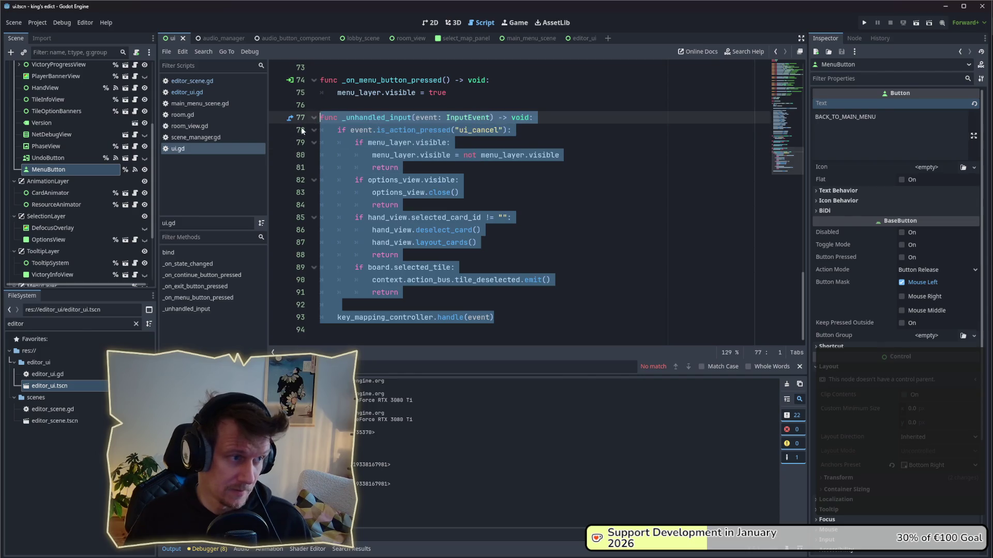
pyautogui.scroll(-2, 46, 279)
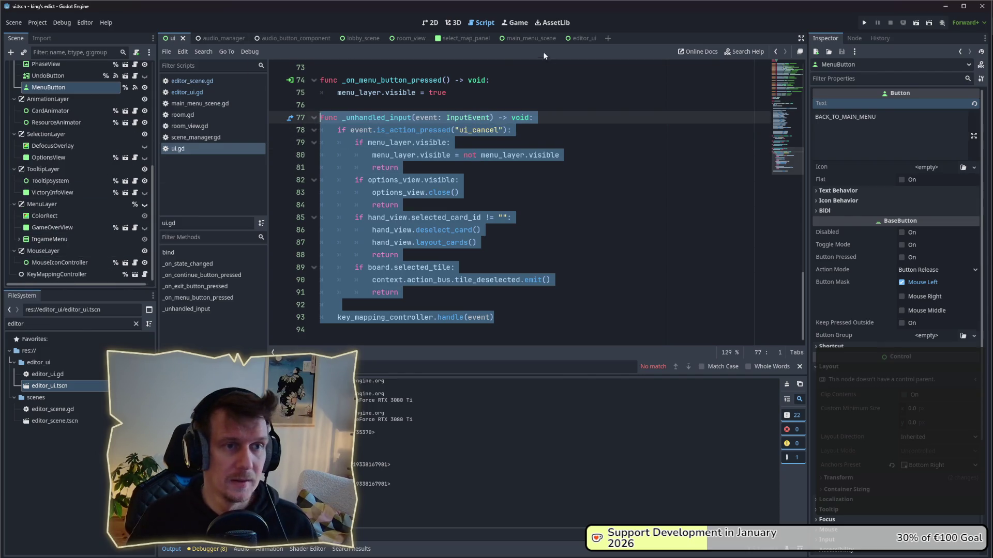
pyautogui.click(574, 38)
pyautogui.click(138, 67)
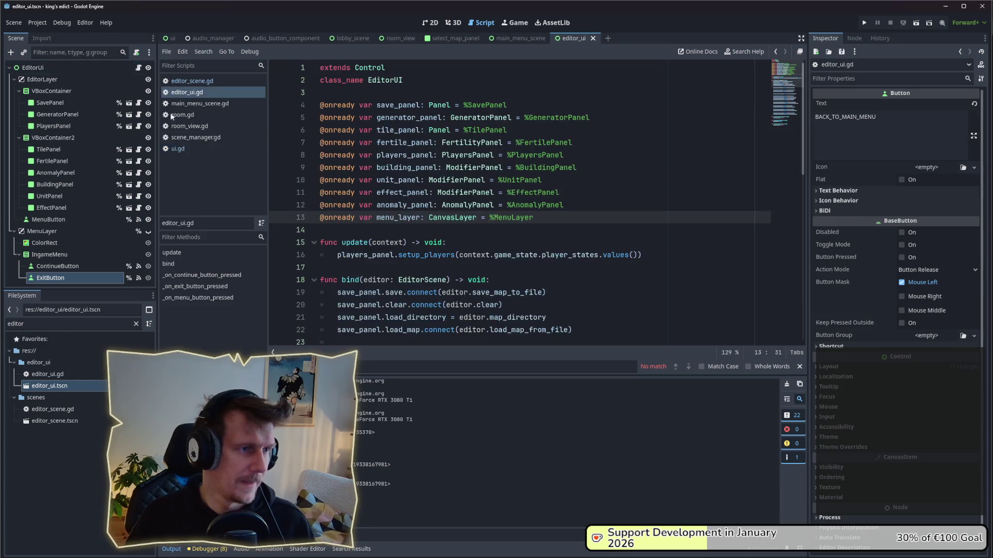
# Step: Paste the copied _unhandled_input function at line 47 of editor_ui.gd
pyautogui.scroll(-5, 399, 212)
pyautogui.click(341, 218)
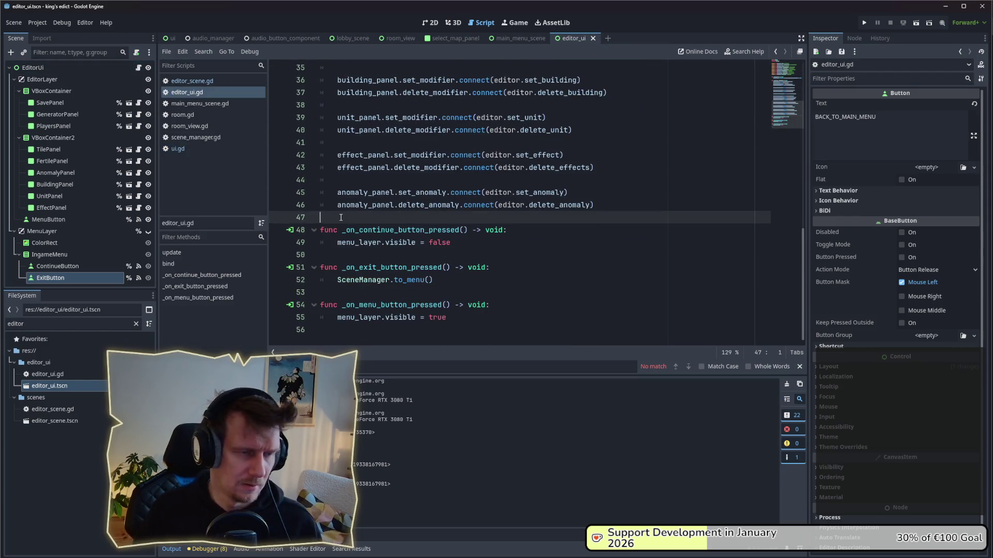
pyautogui.press('Return')
pyautogui.press('Return')
pyautogui.hotkey('ctrl', 'v')
pyautogui.click(572, 179)
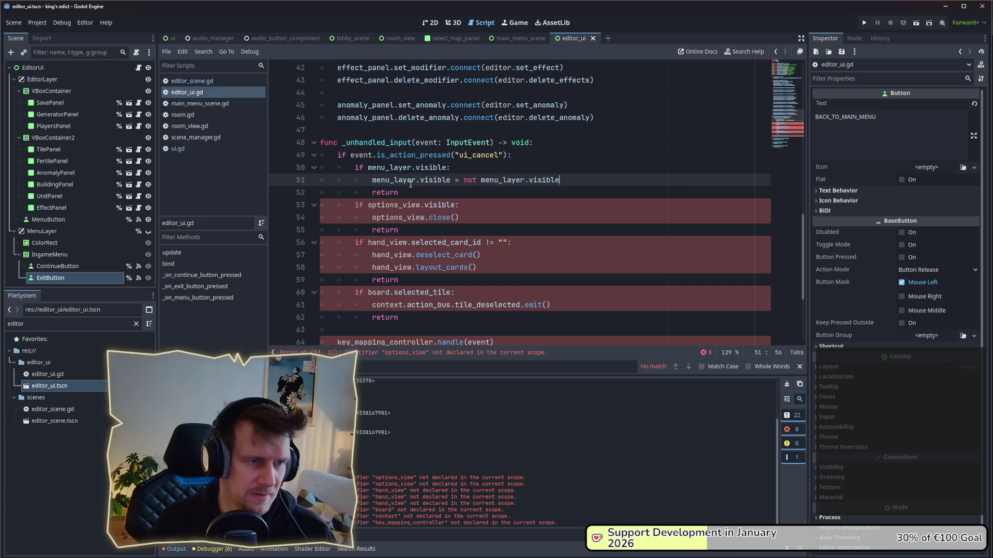
pyautogui.scroll(-2, 422, 181)
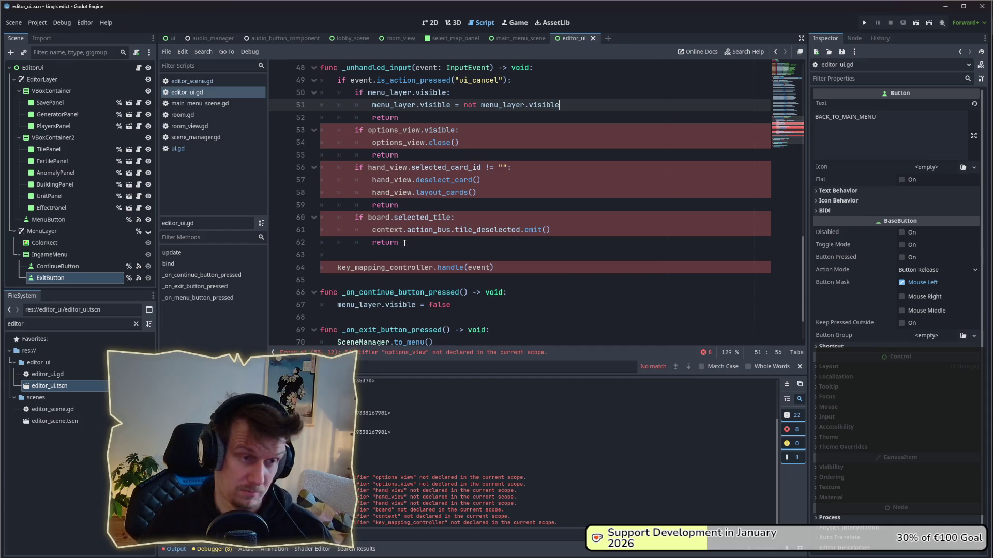
# Step: Delete the extra input checks on lines 52–64 after the menu toggle
pyautogui.moveTo(405, 243)
pyautogui.mouseDown()
pyautogui.moveTo(320, 218)
pyautogui.moveTo(300, 133)
pyautogui.moveTo(362, 167)
pyautogui.moveTo(412, 242)
pyautogui.mouseUp()
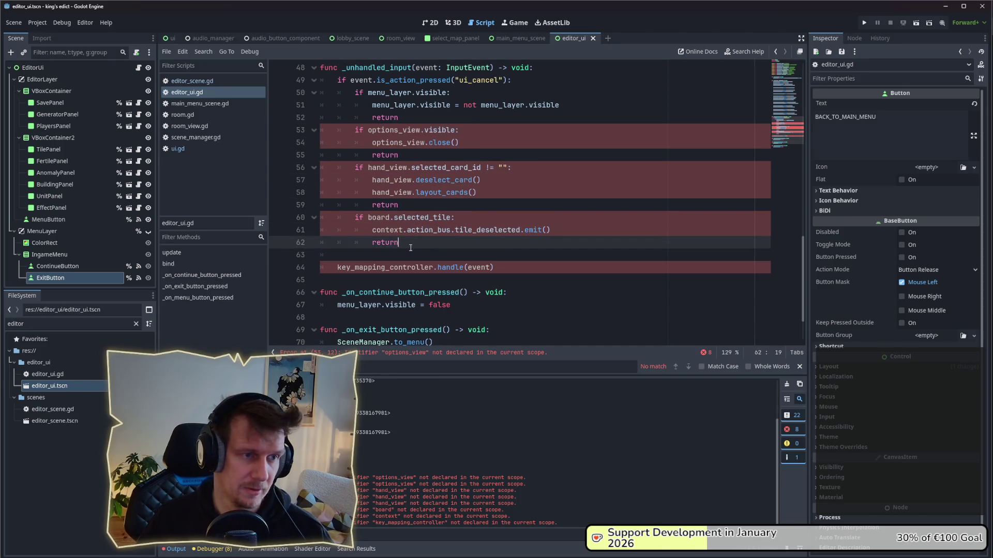
pyautogui.scroll(1, 412, 243)
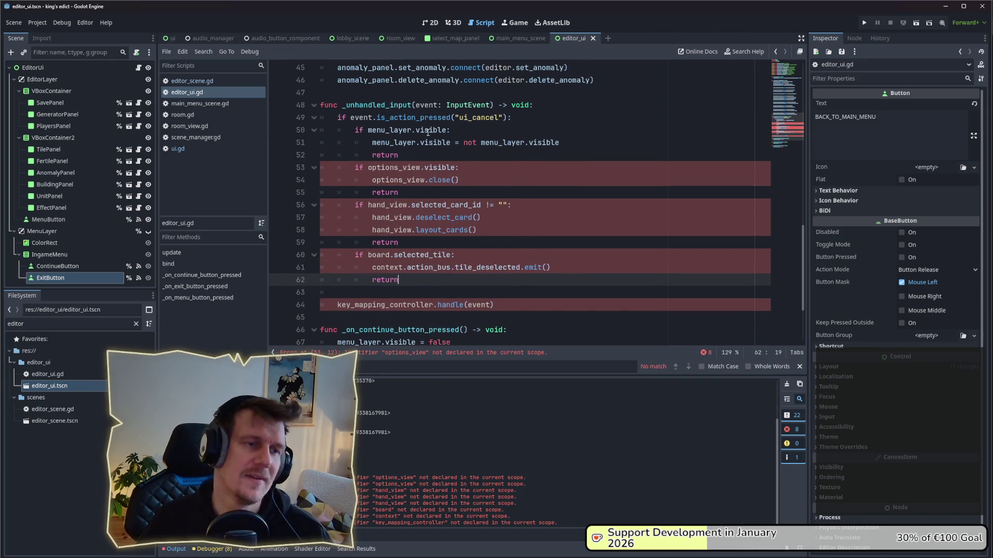
pyautogui.click(408, 142)
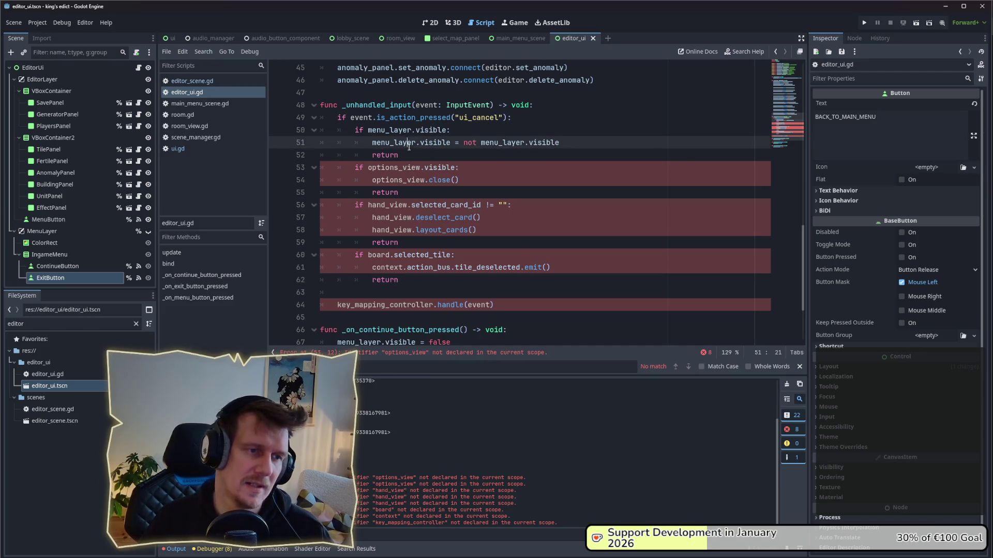
pyautogui.moveTo(401, 155); pyautogui.dragTo(312, 132)
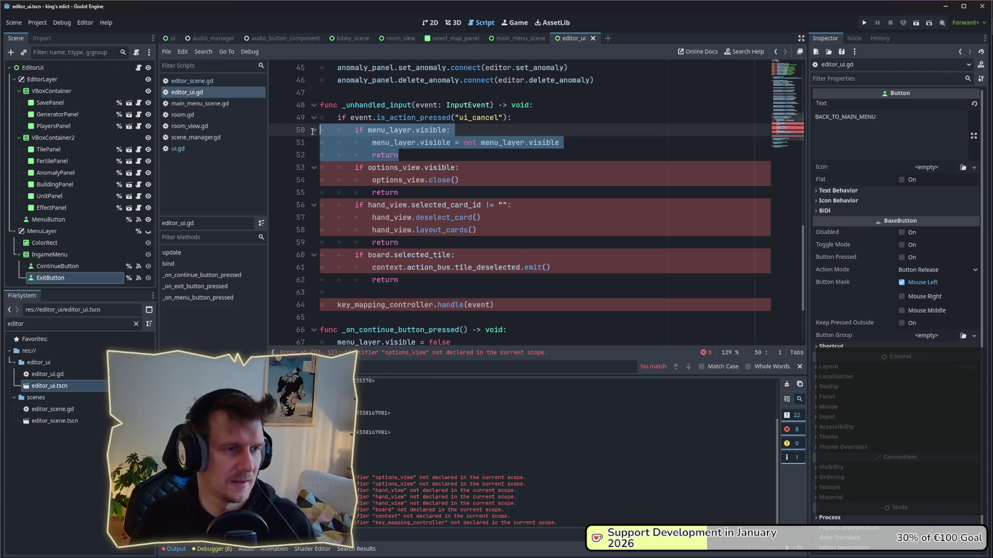
pyautogui.click(410, 156)
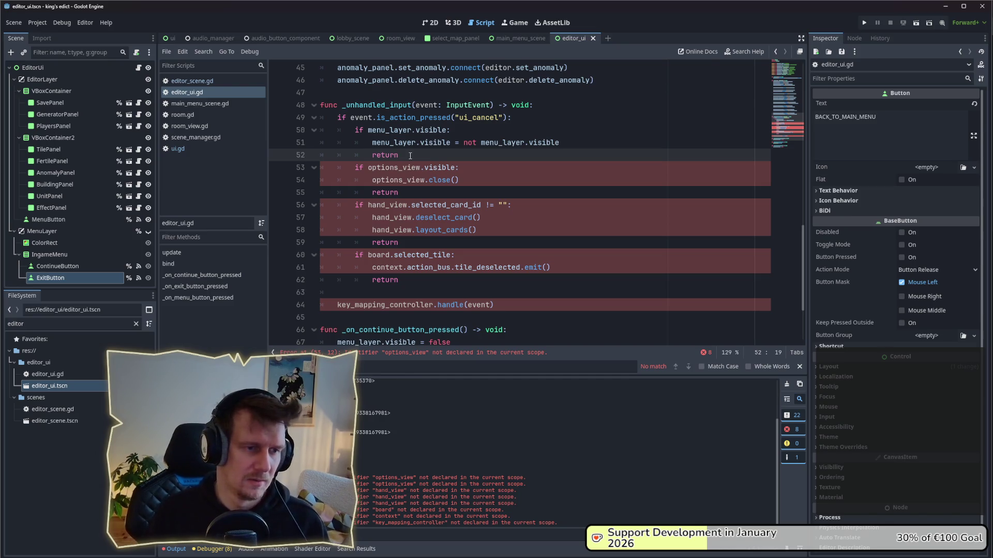
pyautogui.moveTo(496, 305)
pyautogui.mouseDown()
pyautogui.moveTo(331, 227)
pyautogui.moveTo(309, 163)
pyautogui.mouseUp()
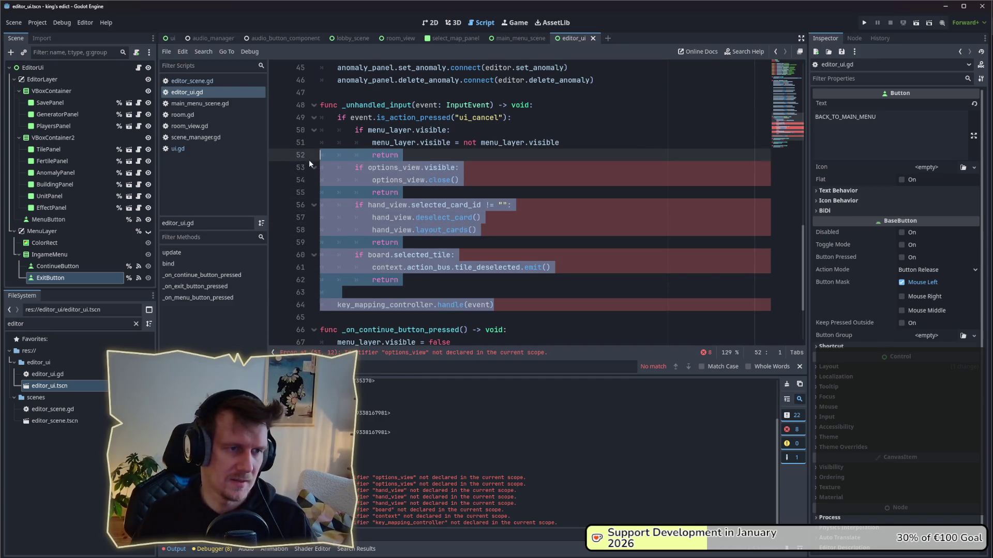
pyautogui.press('BackSpace')
pyautogui.press('BackSpace')
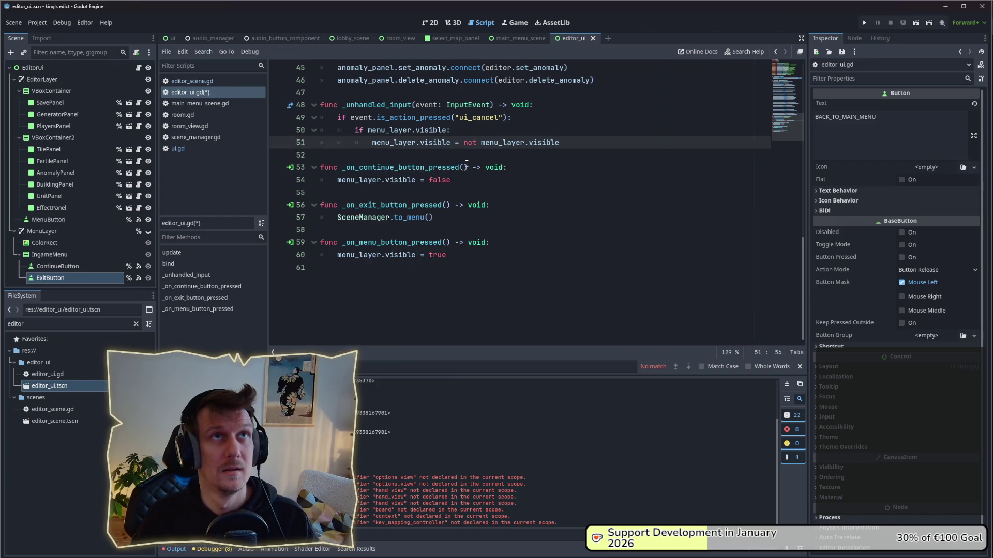
# Step: Remove the menu_layer.visible condition so ui_cancel directly toggles menu_layer visibility
pyautogui.click(452, 130)
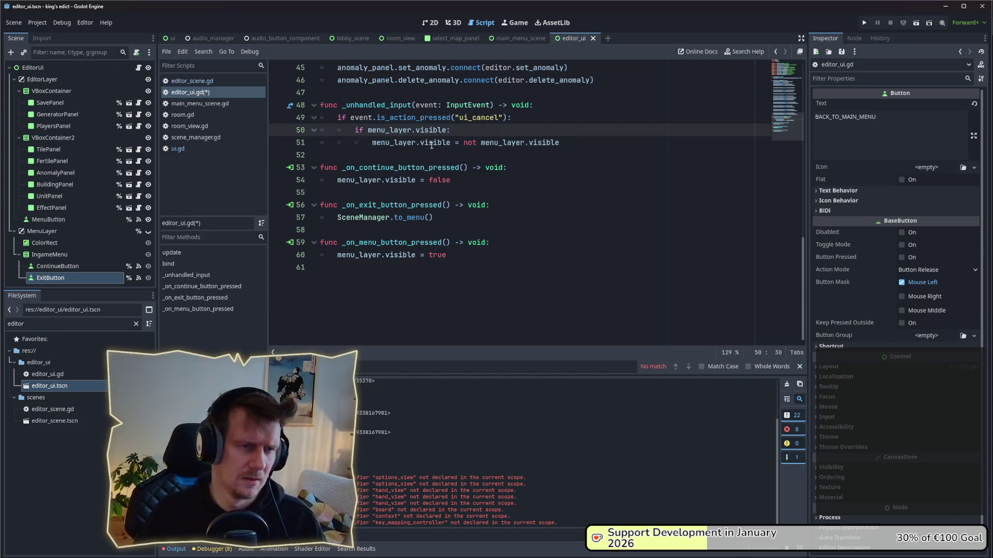
pyautogui.moveTo(454, 132); pyautogui.dragTo(355, 130)
pyautogui.press('BackSpace')
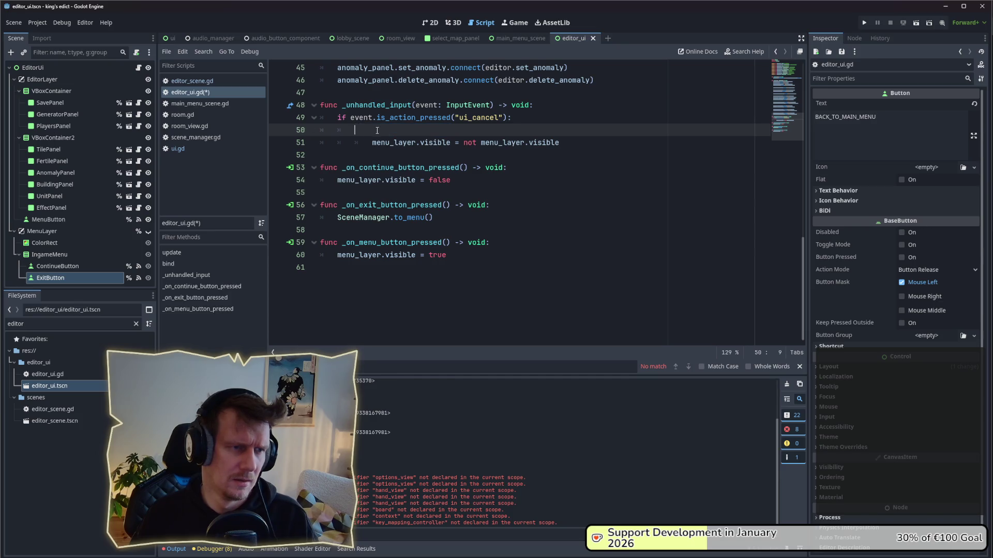
pyautogui.press('Delete')
pyautogui.hotkey('shift', 'Tab')
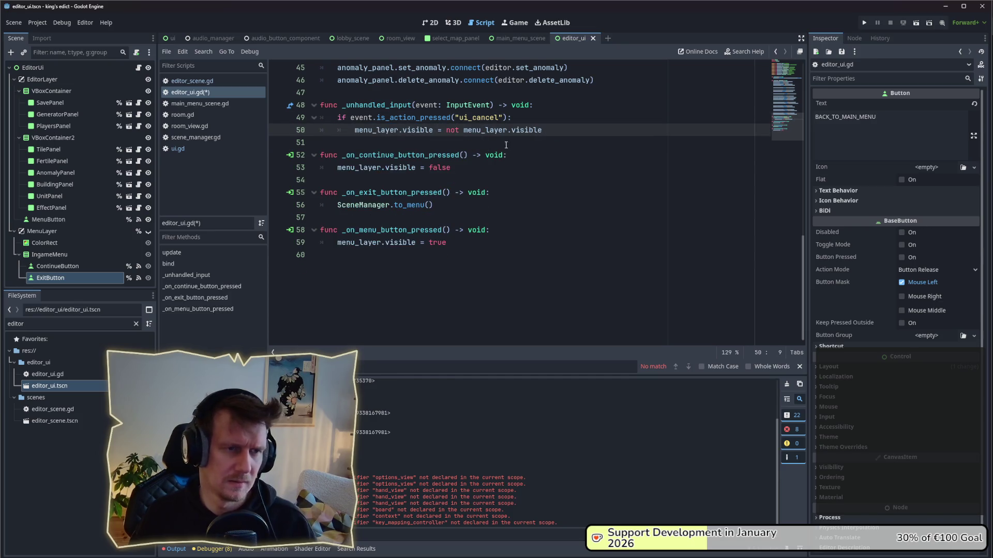
pyautogui.click(507, 144)
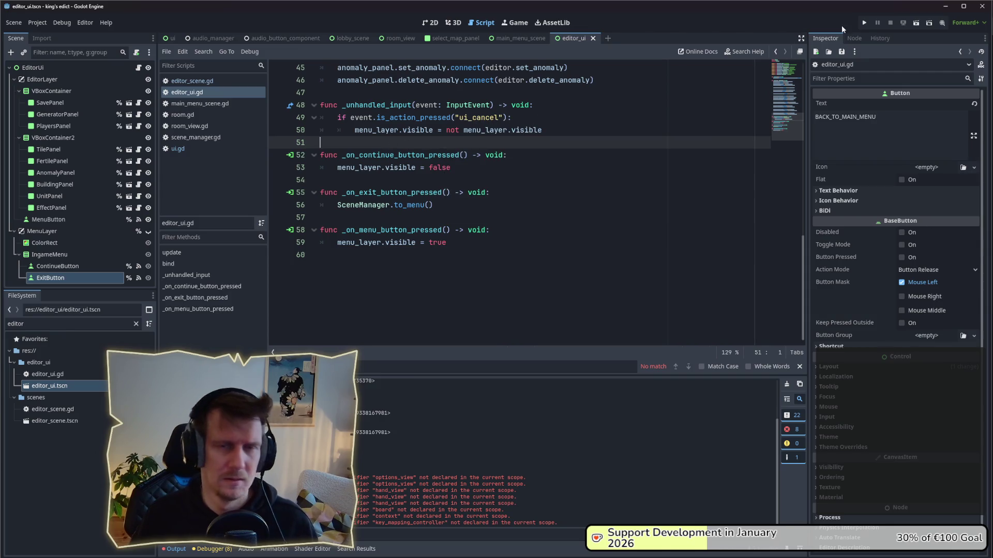
pyautogui.click(864, 22)
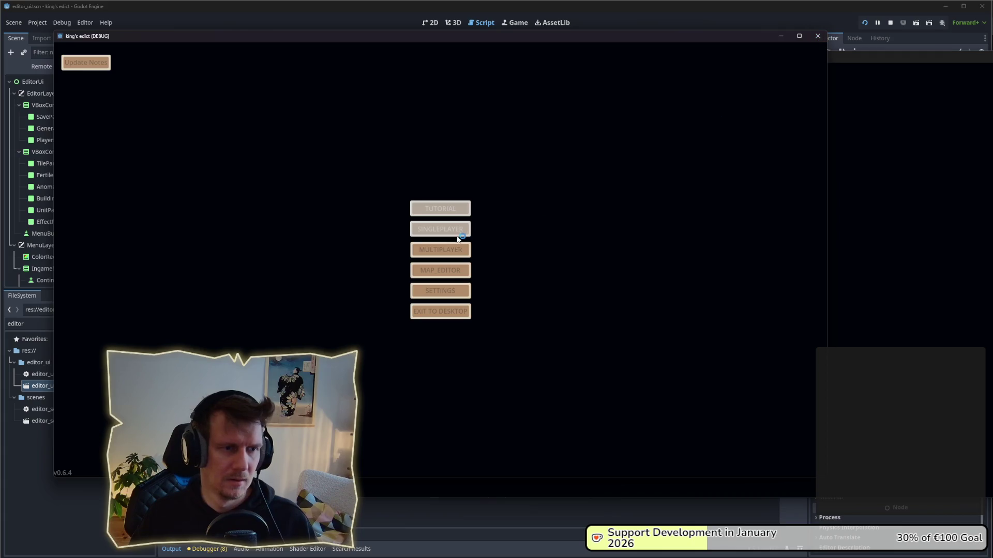
pyautogui.click(436, 271)
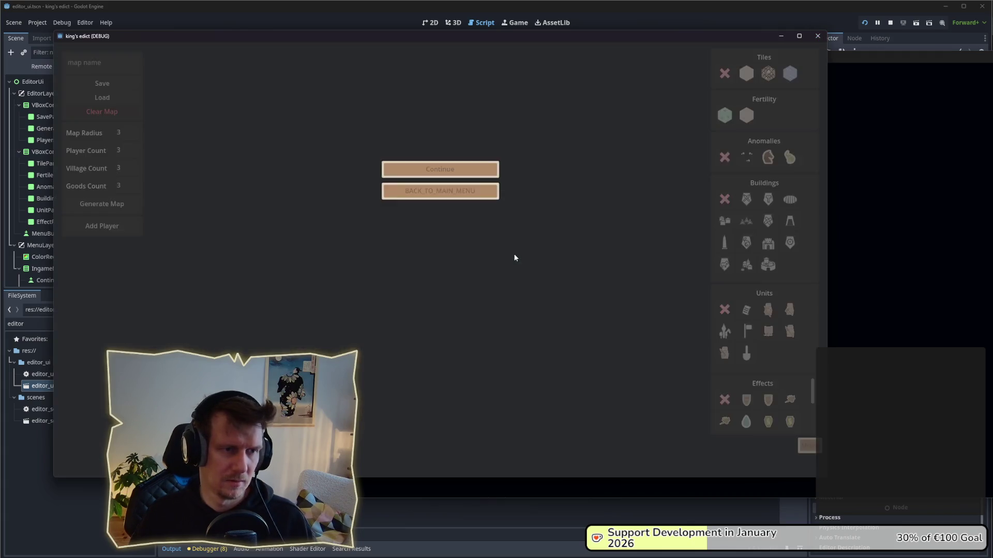
pyautogui.press('Escape')
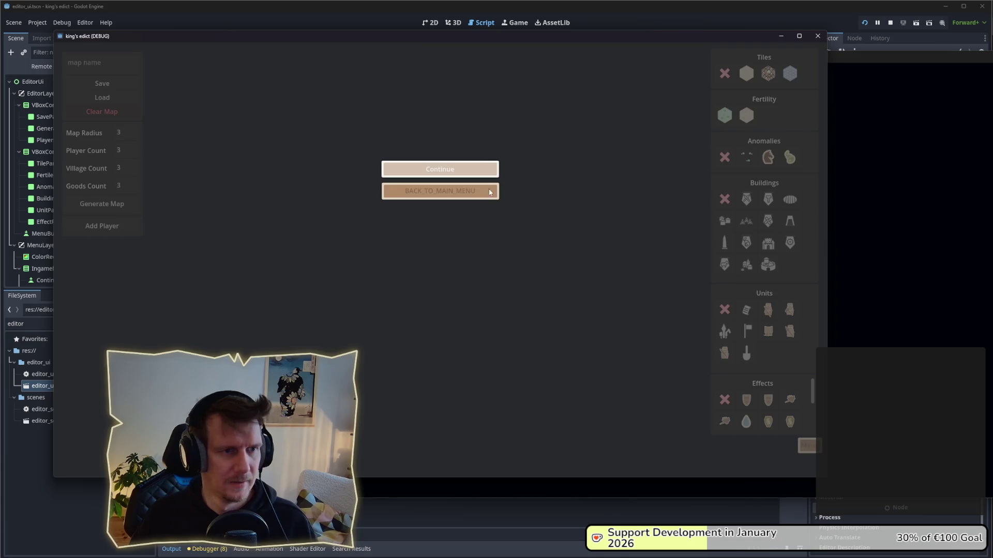
pyautogui.press('Escape')
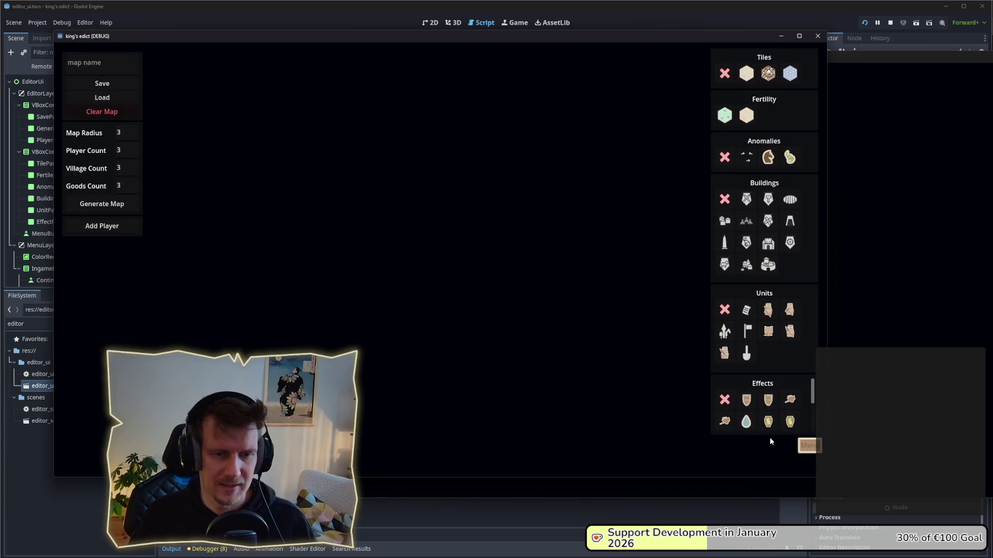
pyautogui.press('Escape')
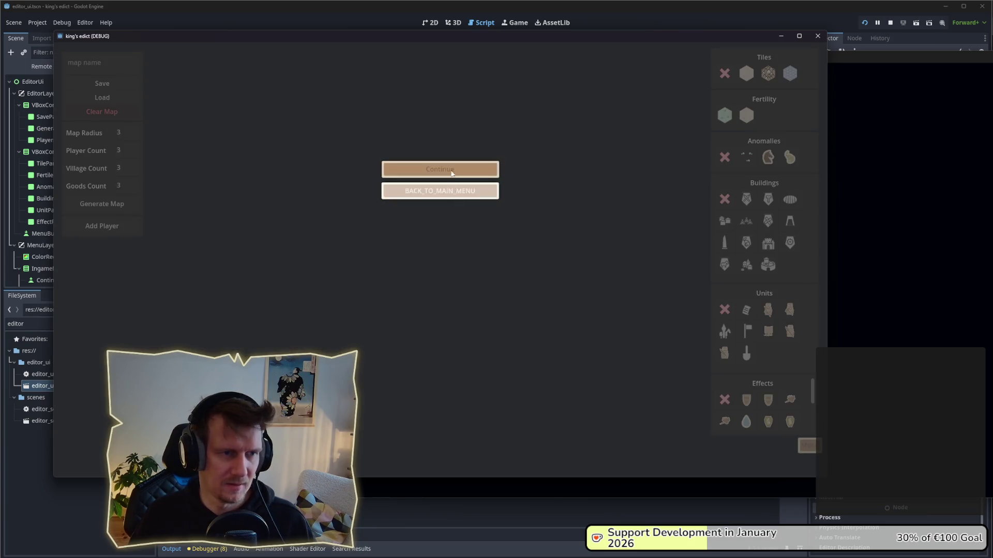
pyautogui.click(451, 192)
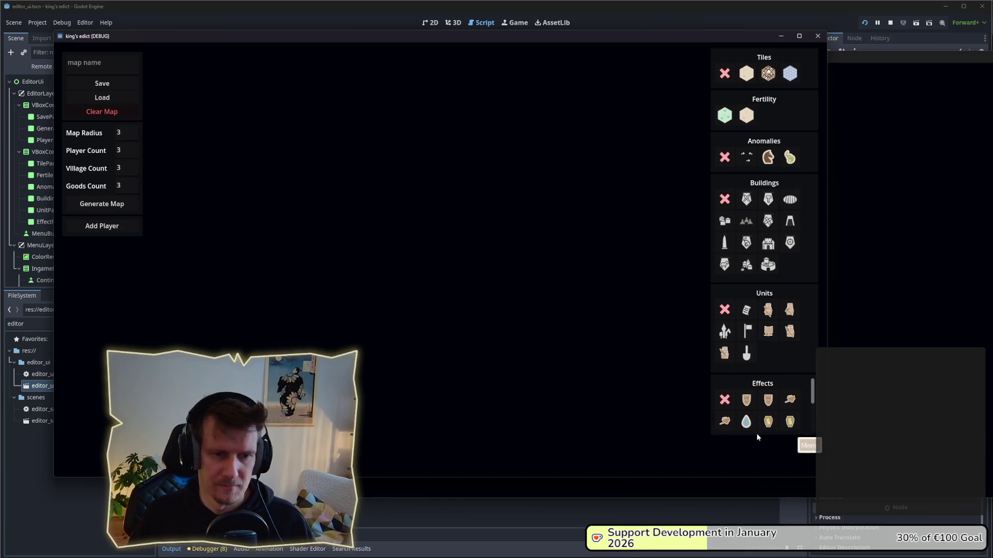
pyautogui.click(807, 446)
pyautogui.click(448, 191)
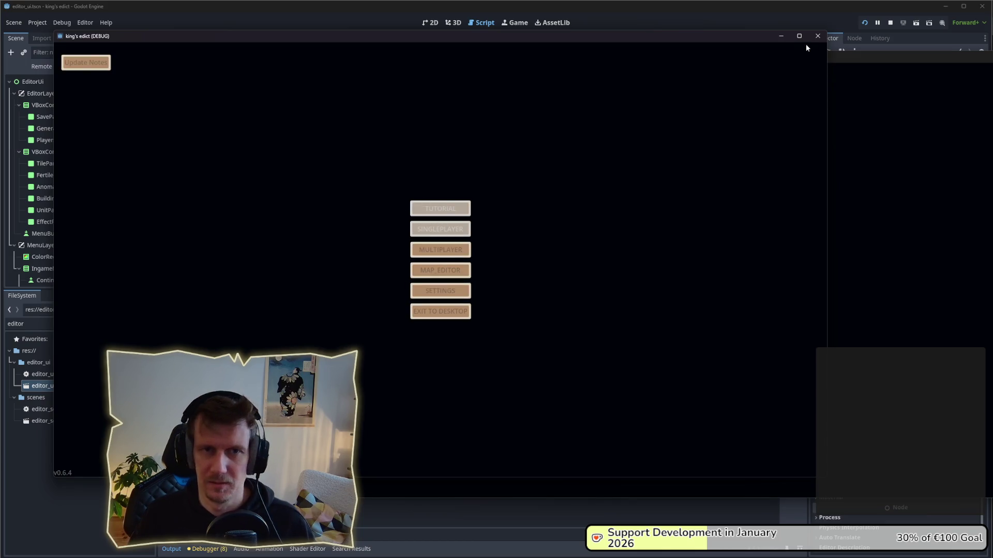
pyautogui.moveTo(805, 46); pyautogui.dragTo(944, 54)
pyautogui.click(890, 22)
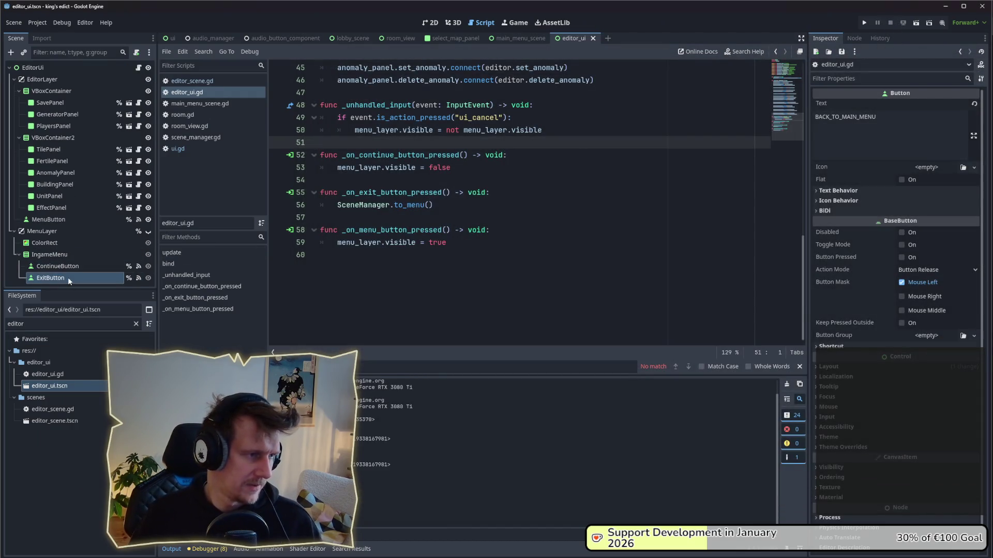
# Step: In editor_ui, attach audio_button_component.tscn to ExitButton, ContinueButton and MenuButton, found by filtering for 'audi'
pyautogui.doubleClick(15, 324)
pyautogui.write('audi')
pyautogui.moveTo(70, 386); pyautogui.dragTo(62, 278)
pyautogui.moveTo(62, 386); pyautogui.dragTo(57, 255)
pyautogui.hotkey('ctrl', 's')
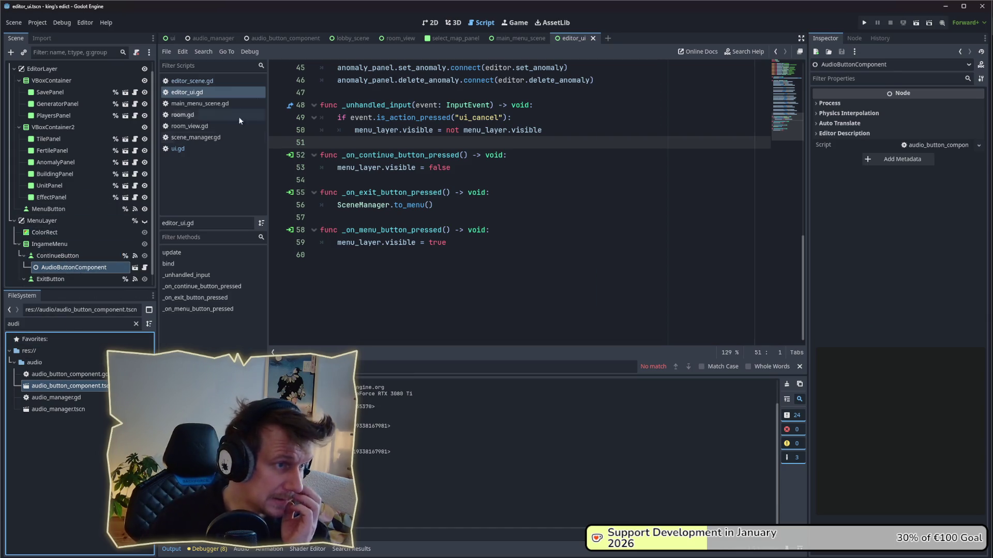
pyautogui.click(171, 39)
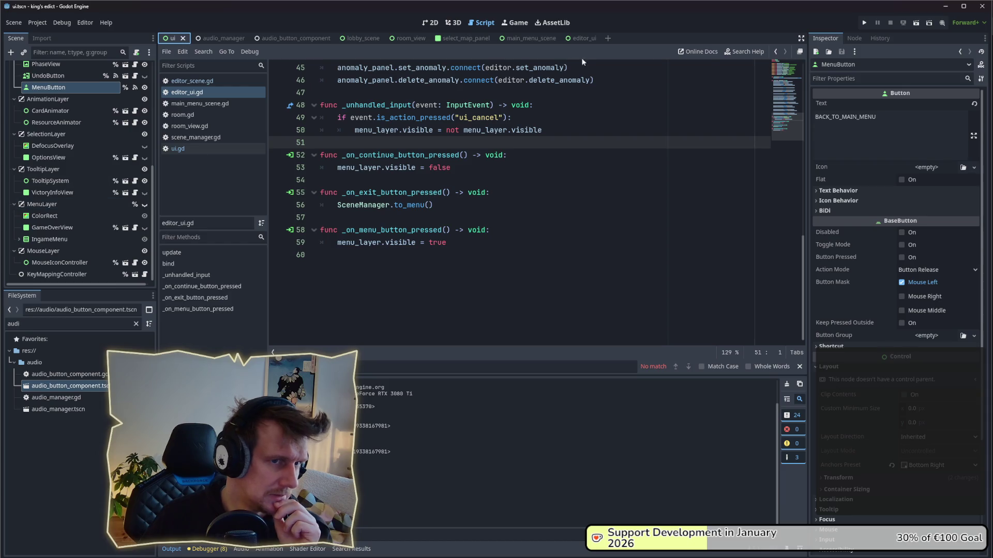
pyautogui.click(574, 39)
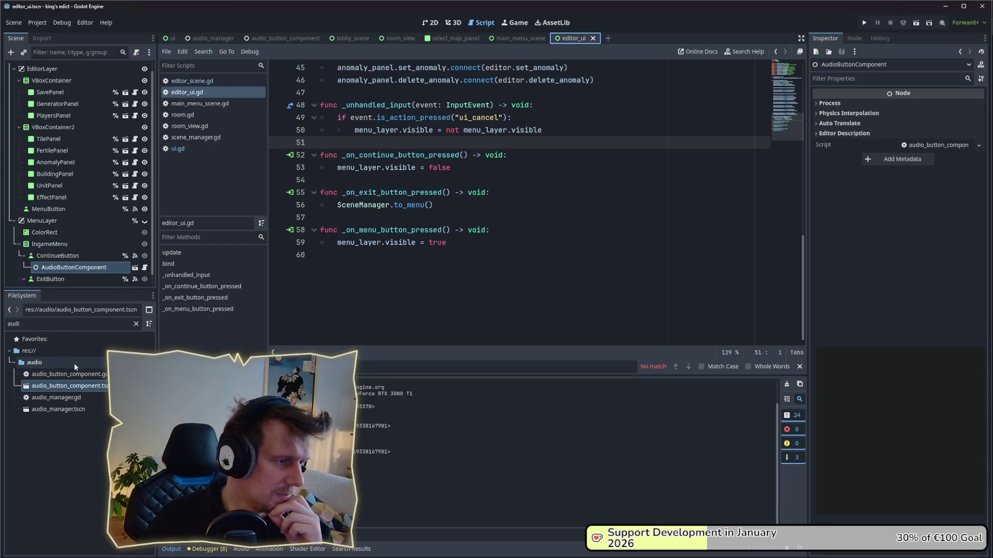
pyautogui.moveTo(68, 386); pyautogui.dragTo(57, 206)
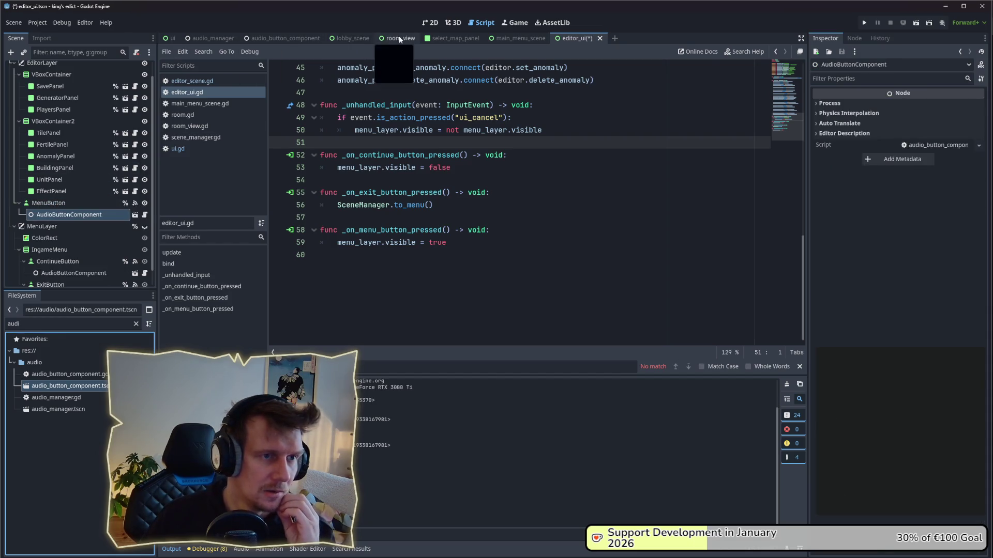
# Step: In the ui scene, add audio button components to MenuButton, ContinueButton and ExitButton, save, and run the game
pyautogui.click(170, 38)
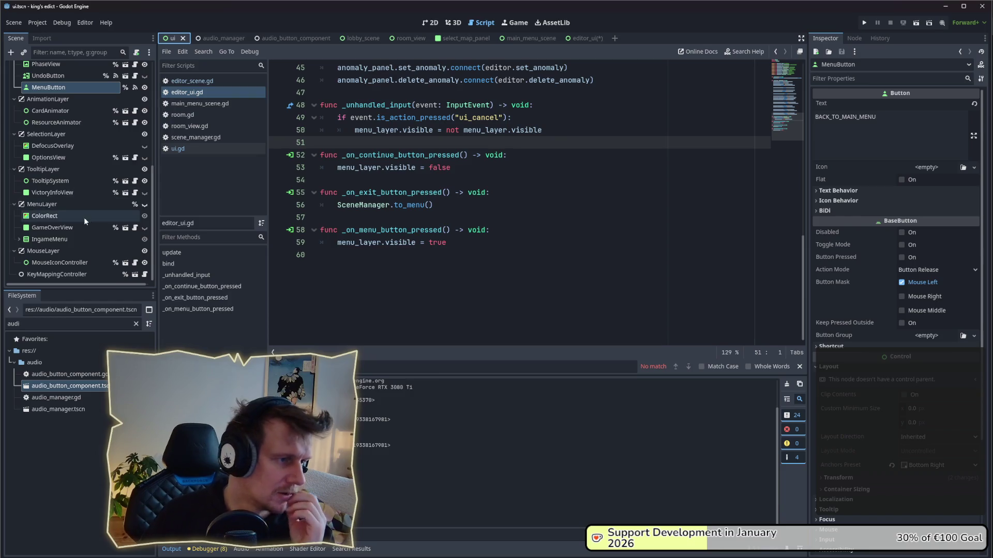
pyautogui.moveTo(66, 386); pyautogui.dragTo(66, 92)
pyautogui.click(19, 250)
pyautogui.scroll(-2, 45, 240)
pyautogui.moveTo(65, 386); pyautogui.dragTo(57, 243)
pyautogui.moveTo(58, 382); pyautogui.dragTo(65, 225)
pyautogui.hotkey('ctrl', 's')
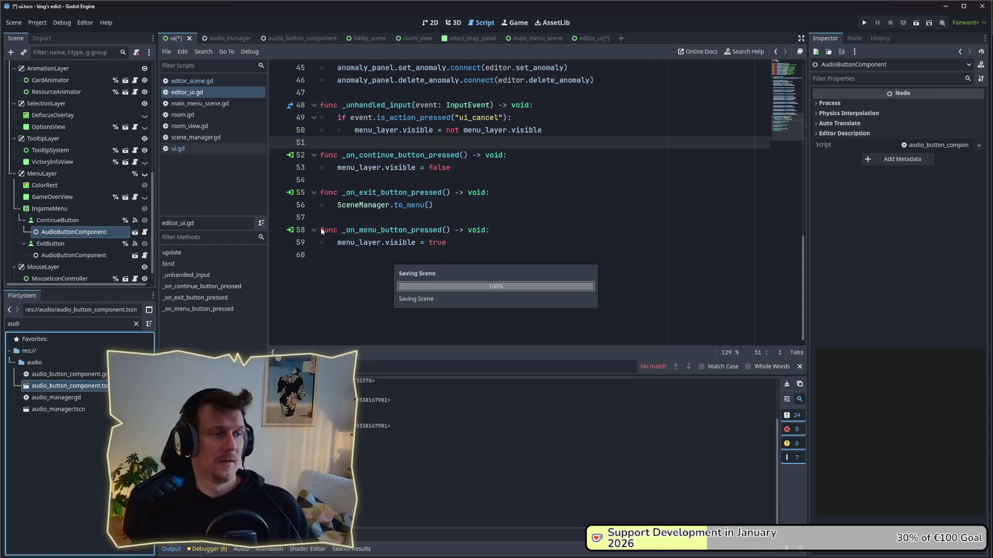
pyautogui.click(865, 22)
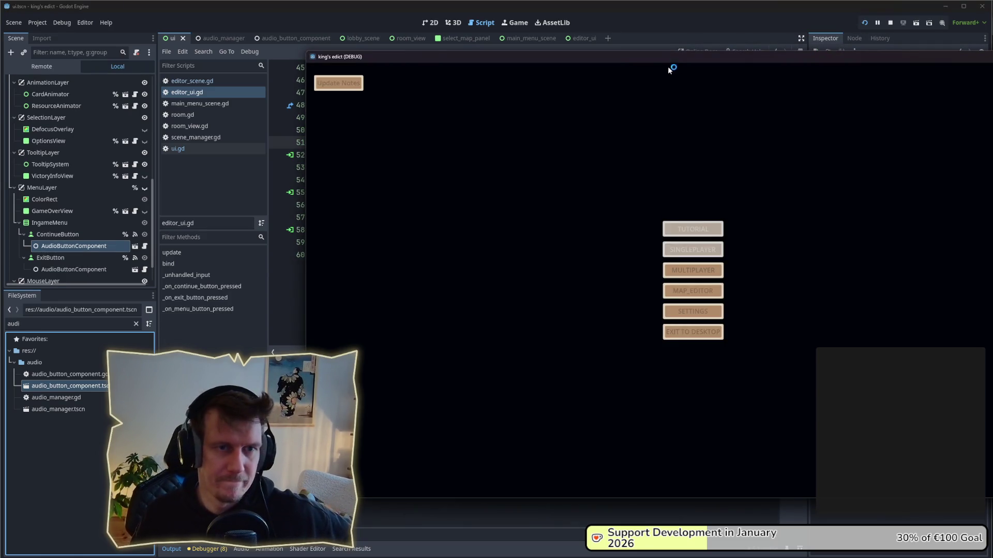
pyautogui.moveTo(650, 60); pyautogui.dragTo(488, 41)
pyautogui.click(528, 270)
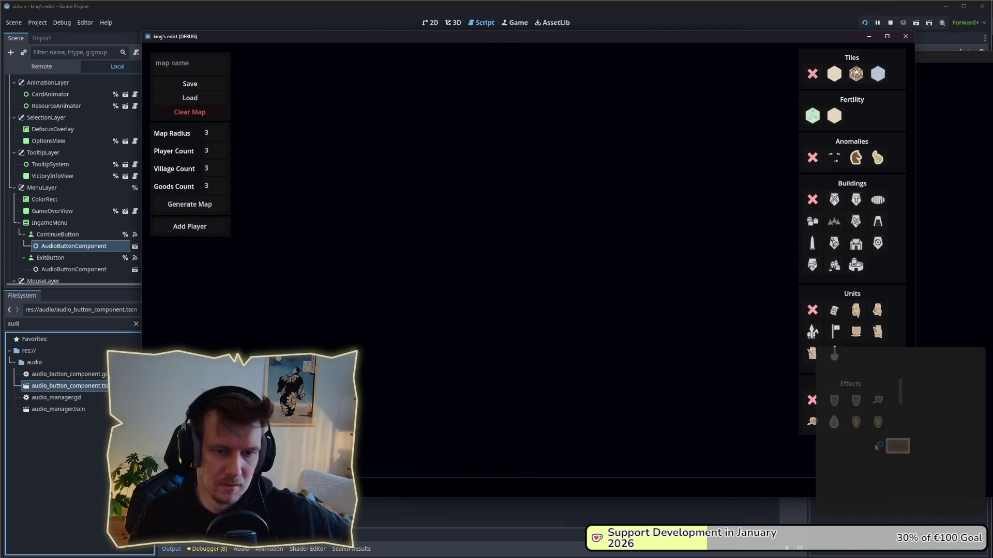
pyautogui.click(895, 447)
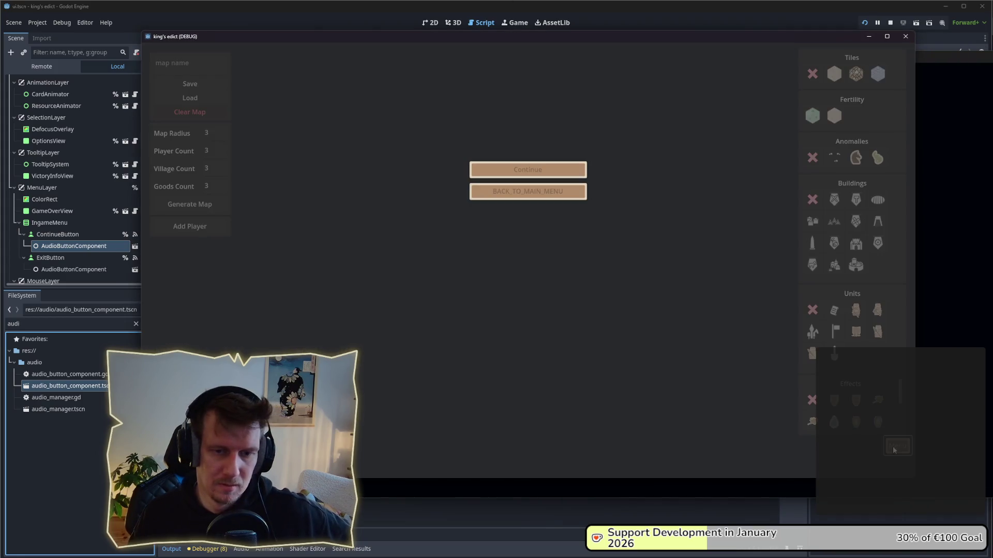
pyautogui.click(547, 171)
pyautogui.click(897, 446)
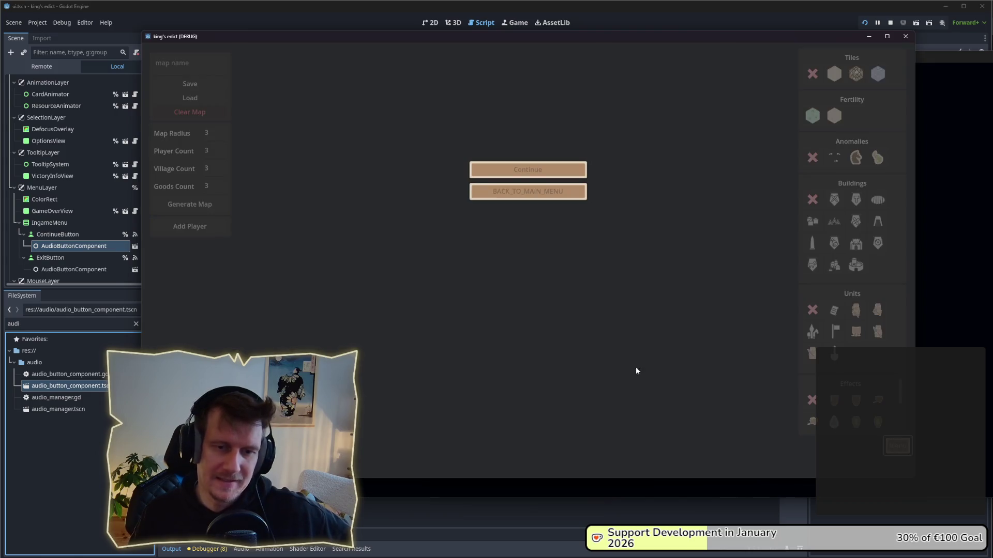
pyautogui.click(543, 176)
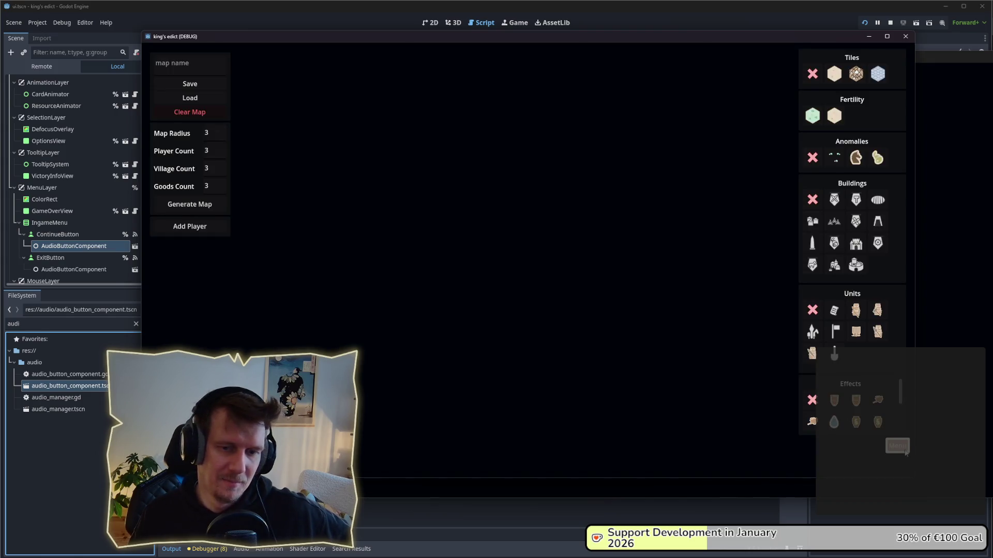
pyautogui.click(897, 445)
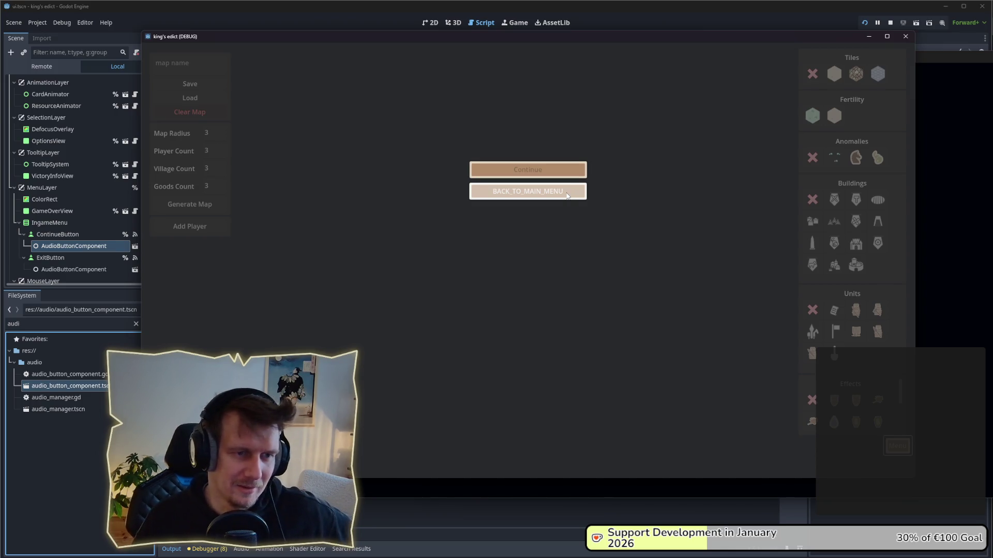
pyautogui.click(567, 195)
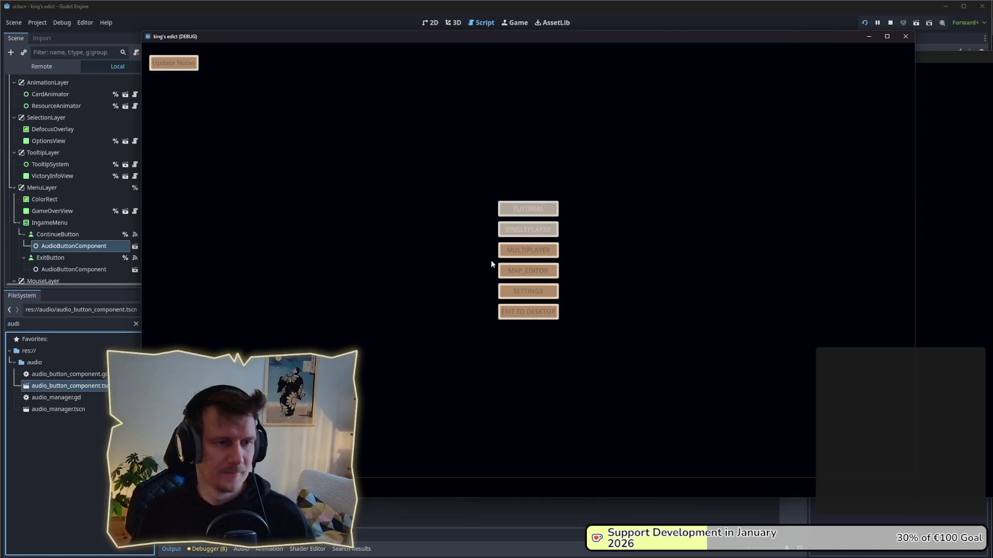
pyautogui.click(907, 37)
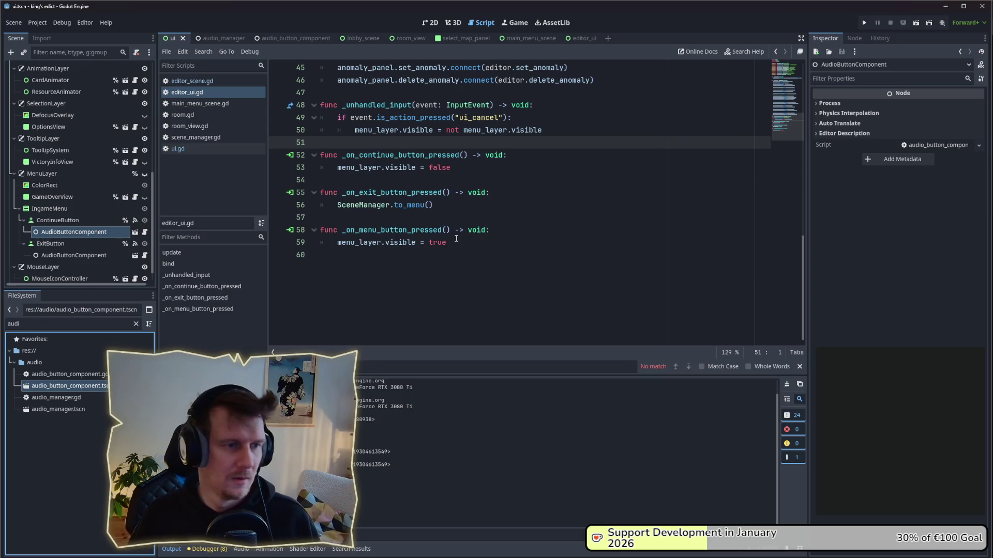
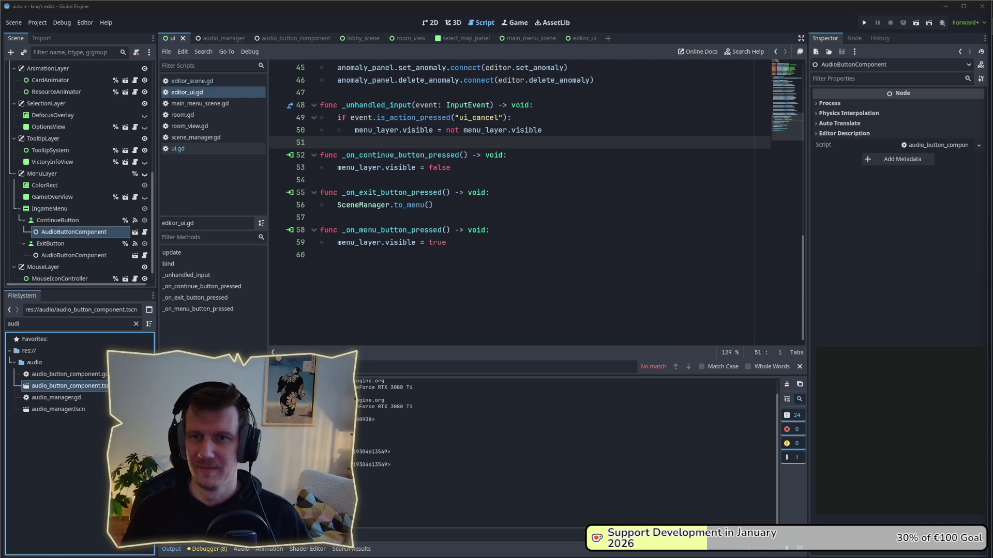
# Step: Launch the game and leave the map editor through the Esc pause menu to the main menu
pyautogui.click(442, 287)
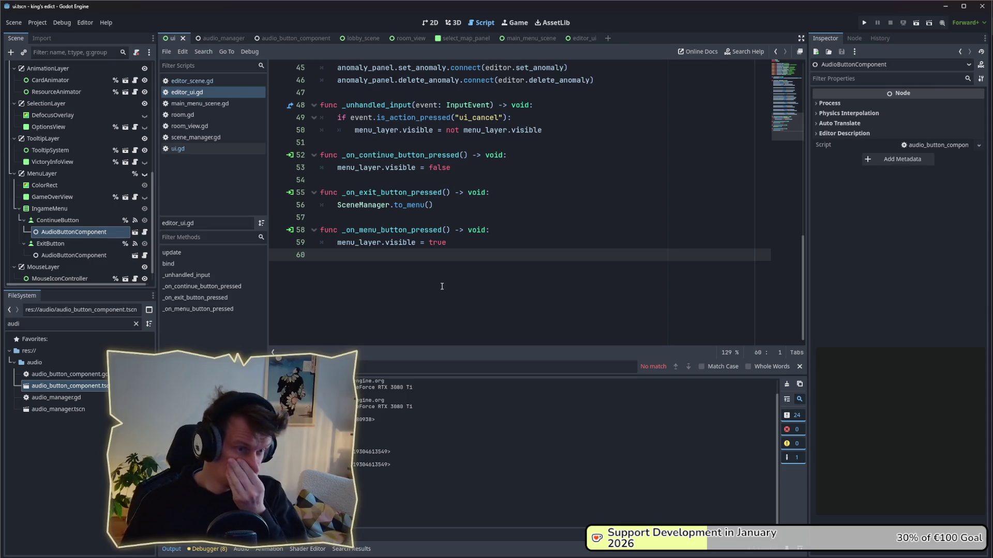
pyautogui.click(863, 25)
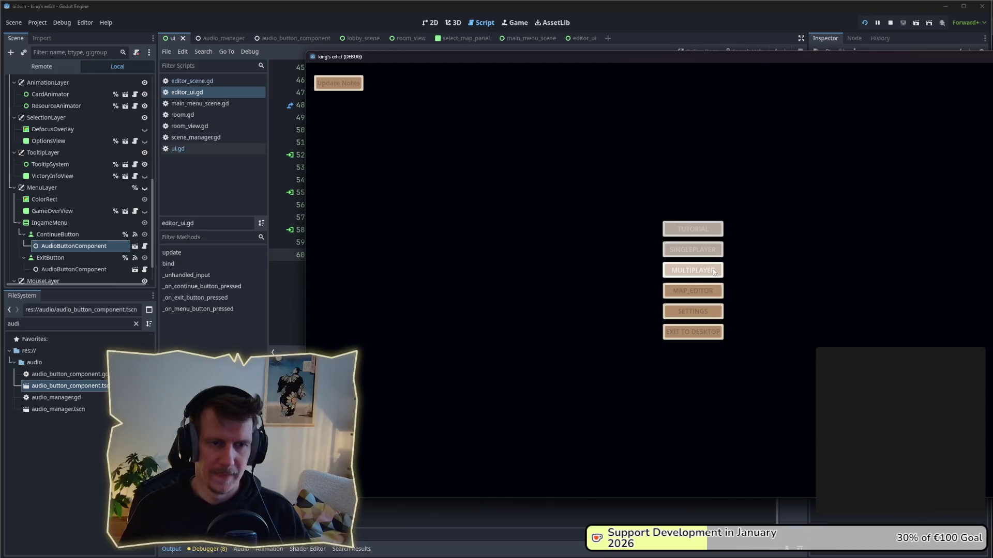
pyautogui.click(706, 292)
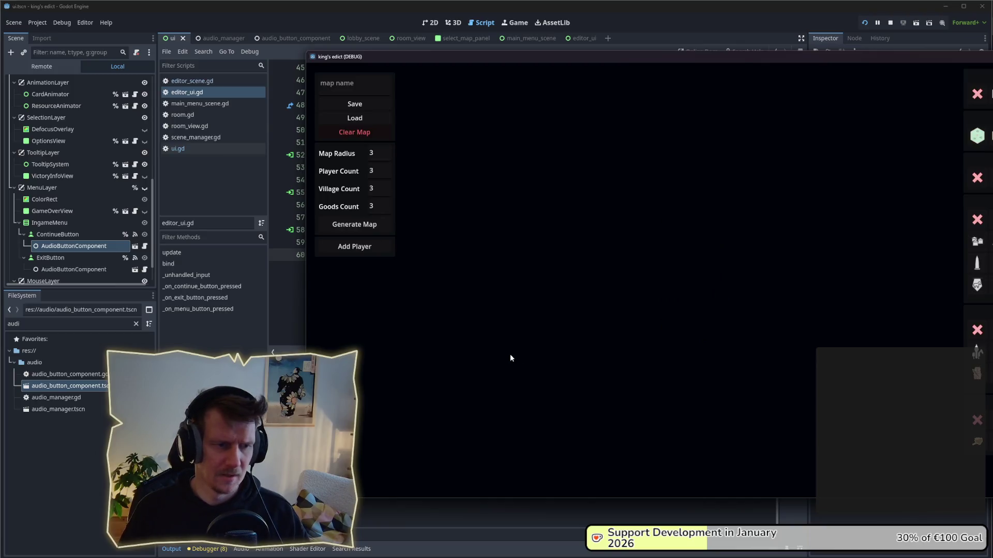
pyautogui.press('Escape')
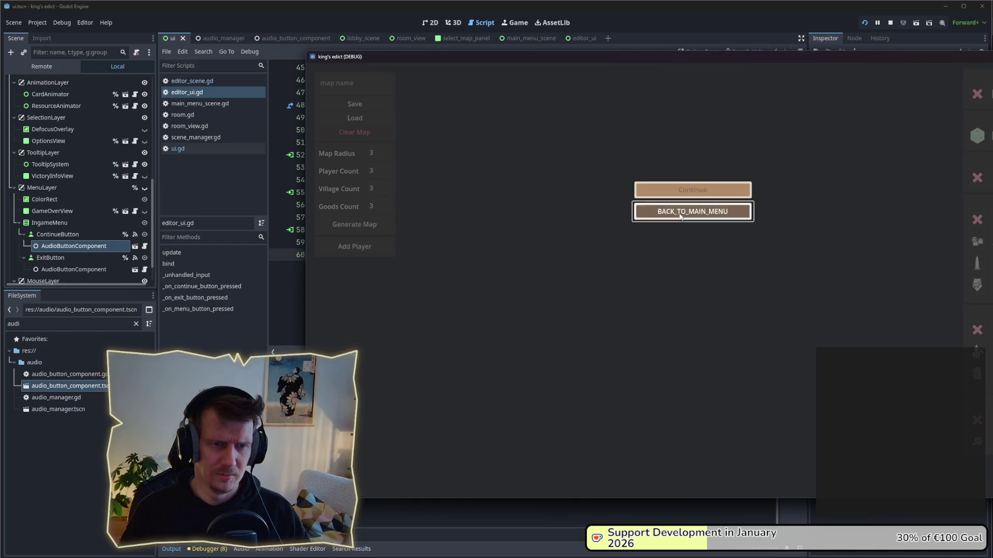
pyautogui.click(680, 209)
pyautogui.click(688, 306)
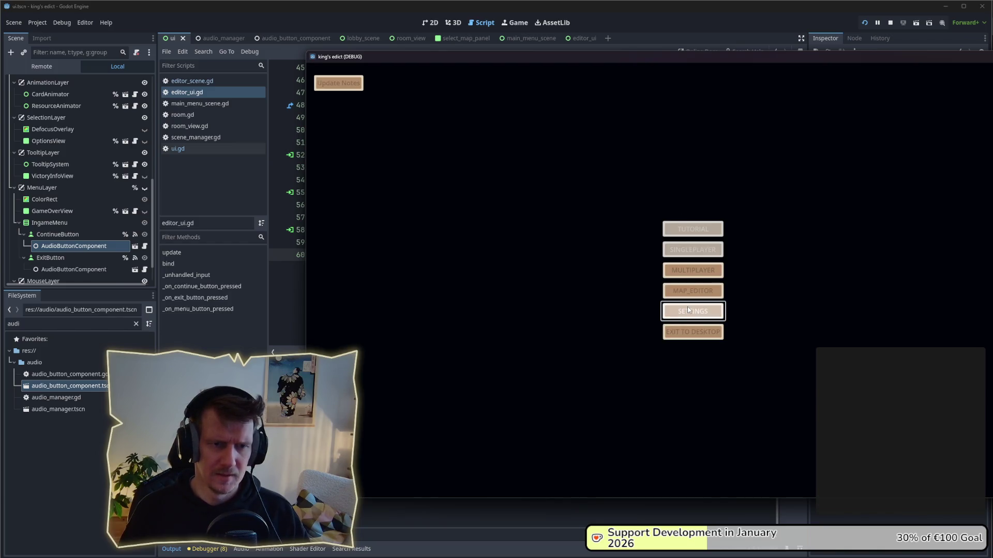
# Step: Repeat the map-editor exit via the pause menu, join a multiplayer lobby, then close the game window
pyautogui.click(693, 291)
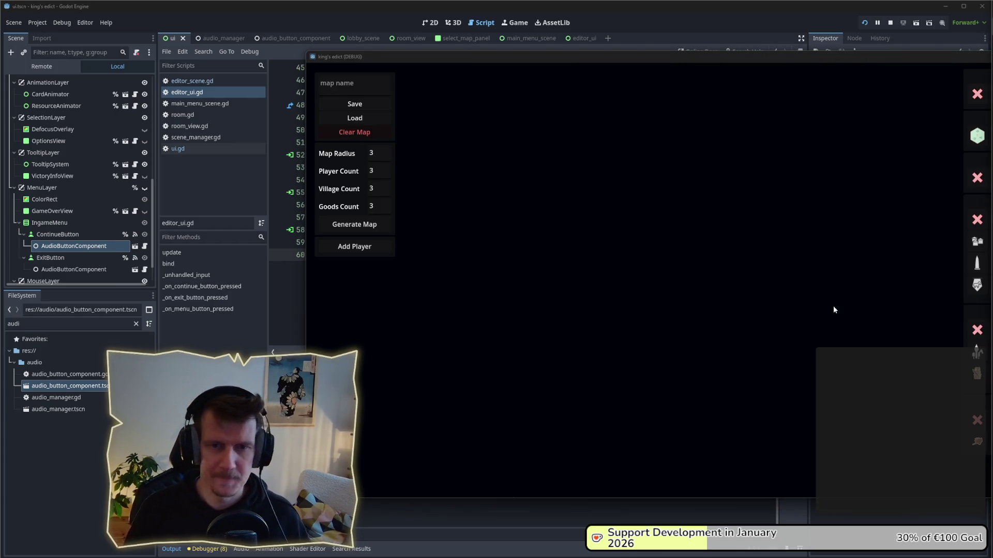
pyautogui.moveTo(782, 58); pyautogui.dragTo(622, 70)
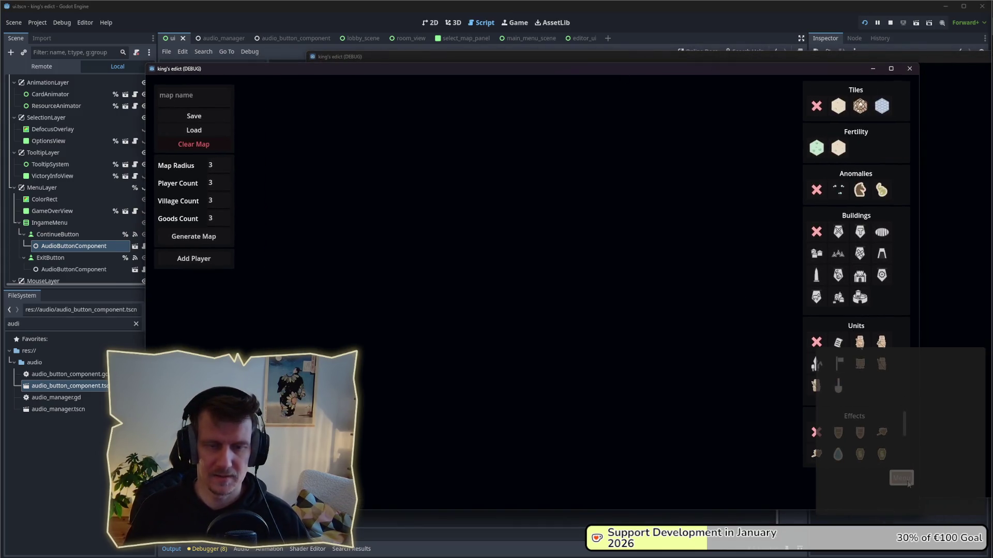
pyautogui.click(890, 478)
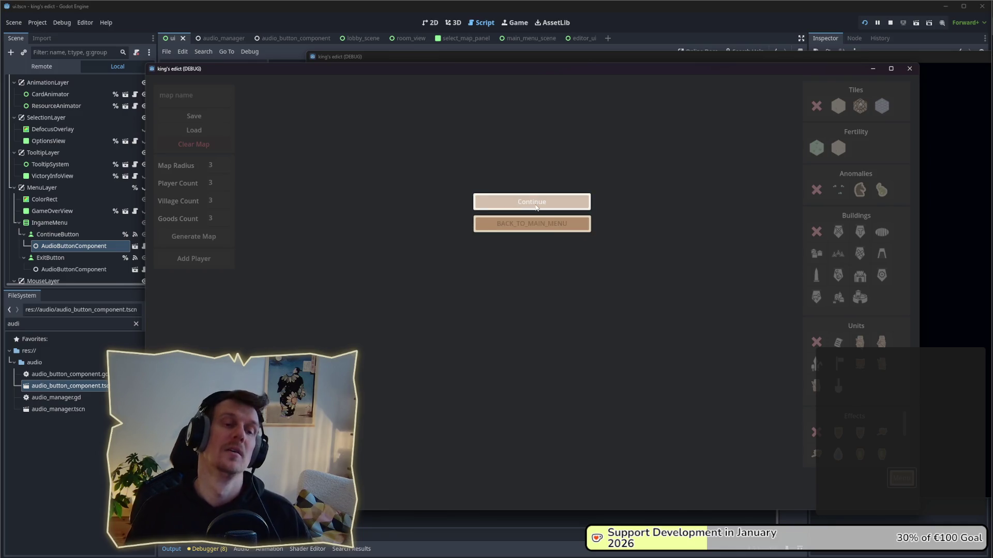
pyautogui.click(539, 224)
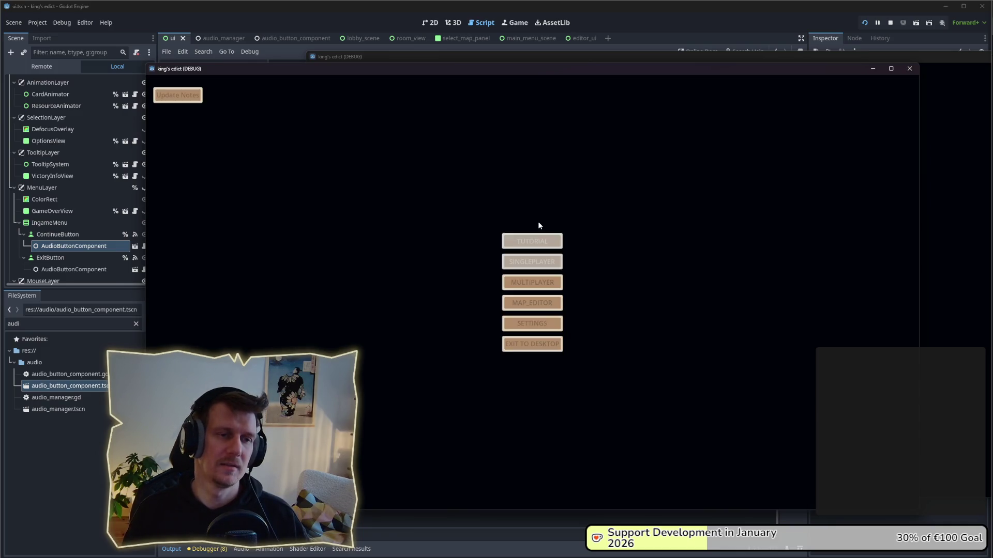
pyautogui.click(535, 283)
pyautogui.click(641, 204)
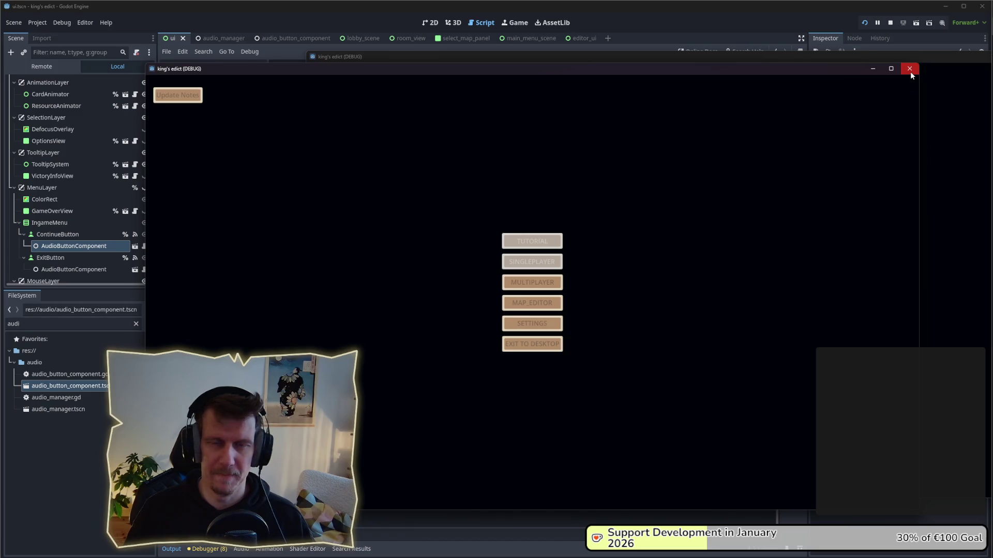
pyautogui.click(910, 70)
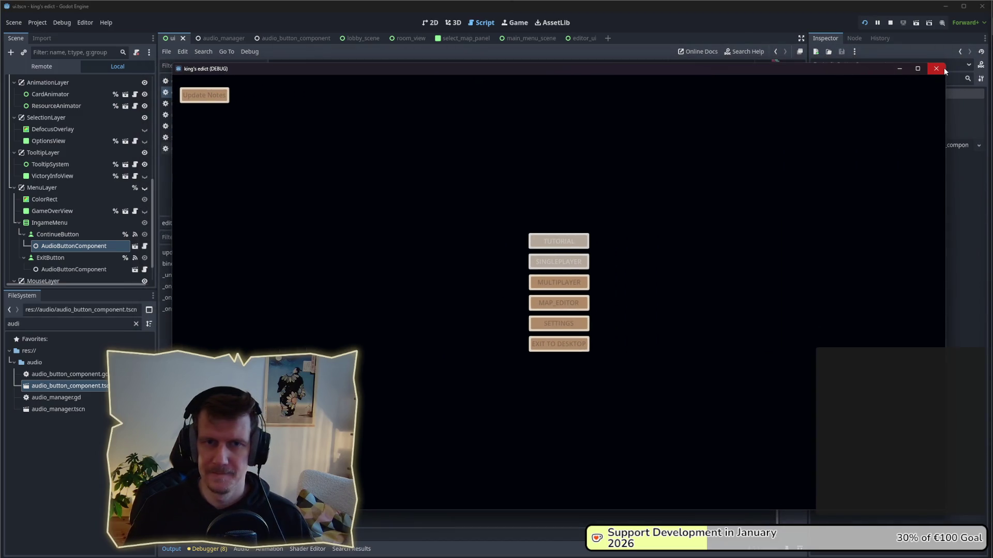
# Step: Stop the game and change room_view.gd's SceneManager.to_menu() call, found via Find in Files, to to_lobby()
pyautogui.click(890, 22)
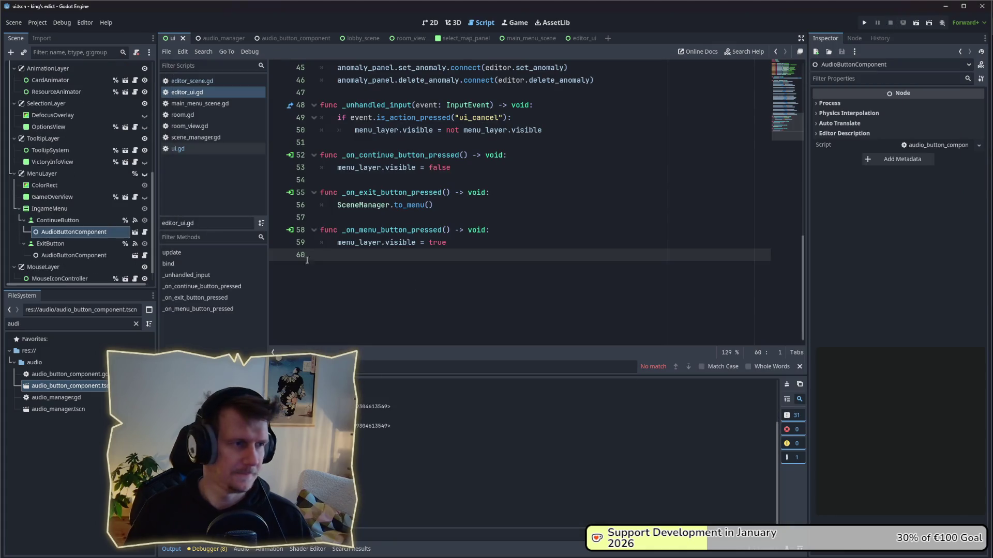
pyautogui.moveTo(434, 205); pyautogui.dragTo(335, 207)
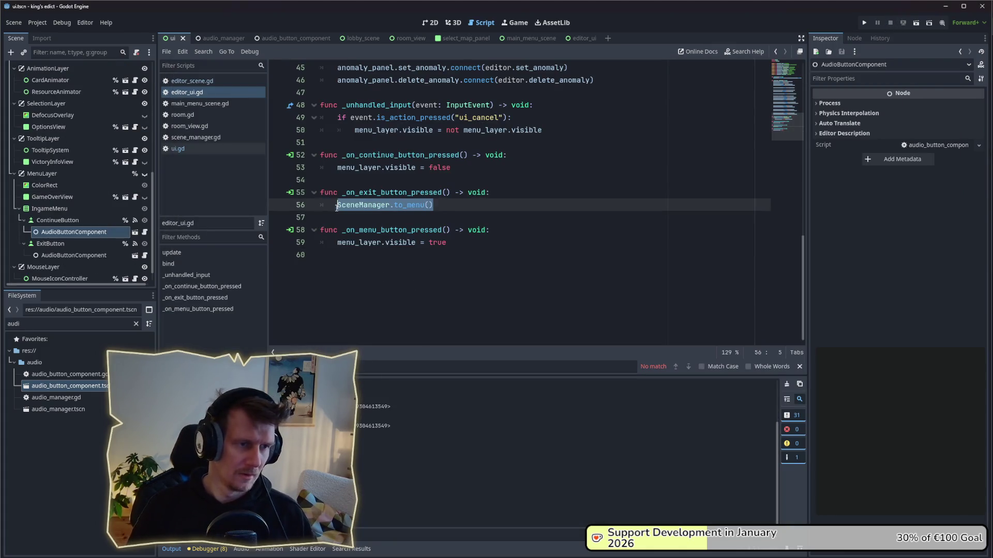
pyautogui.hotkey('ctrl', 'shift', 'f')
pyautogui.click(688, 332)
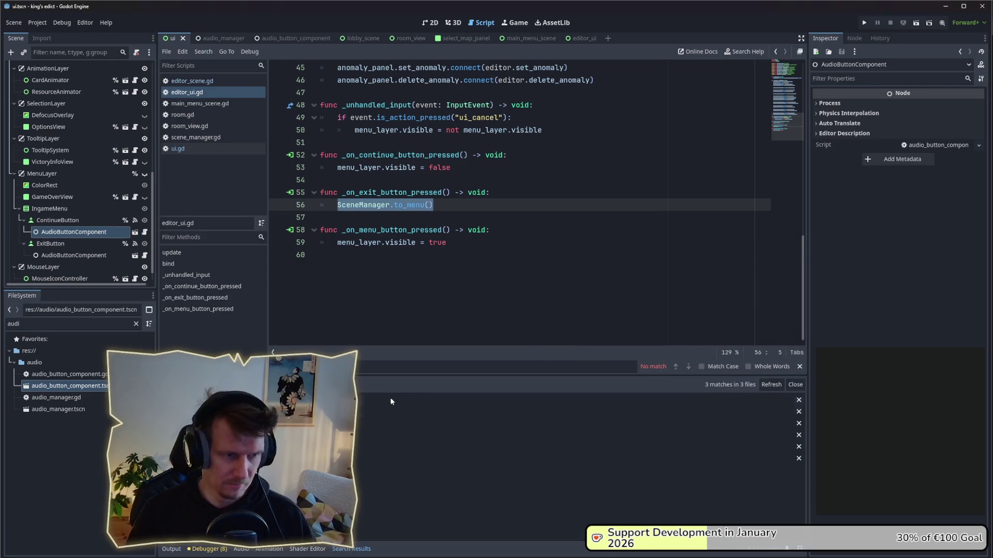
pyautogui.click(416, 436)
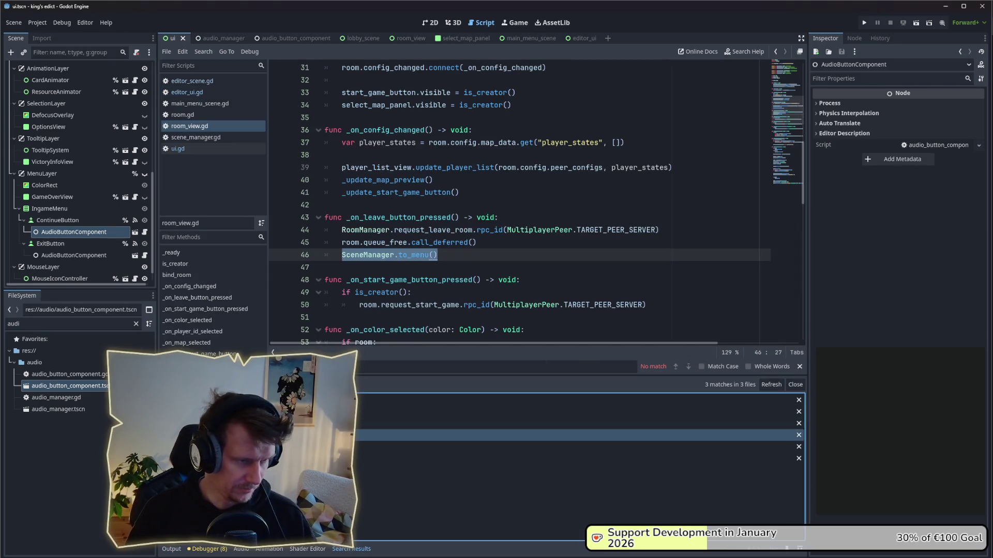
pyautogui.doubleClick(411, 255)
pyautogui.write('to_lo')
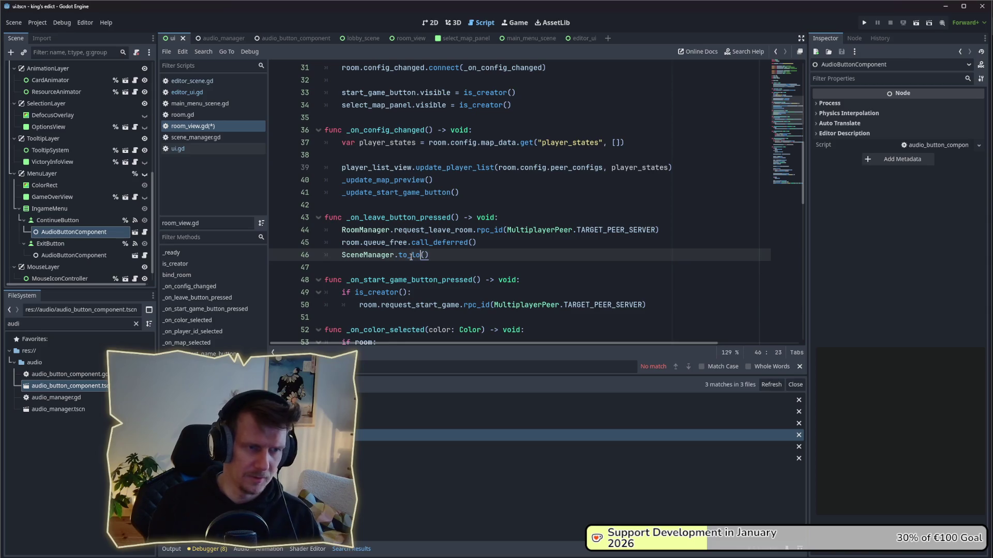
pyautogui.press('Return')
pyautogui.hotkey('ctrl', 's')
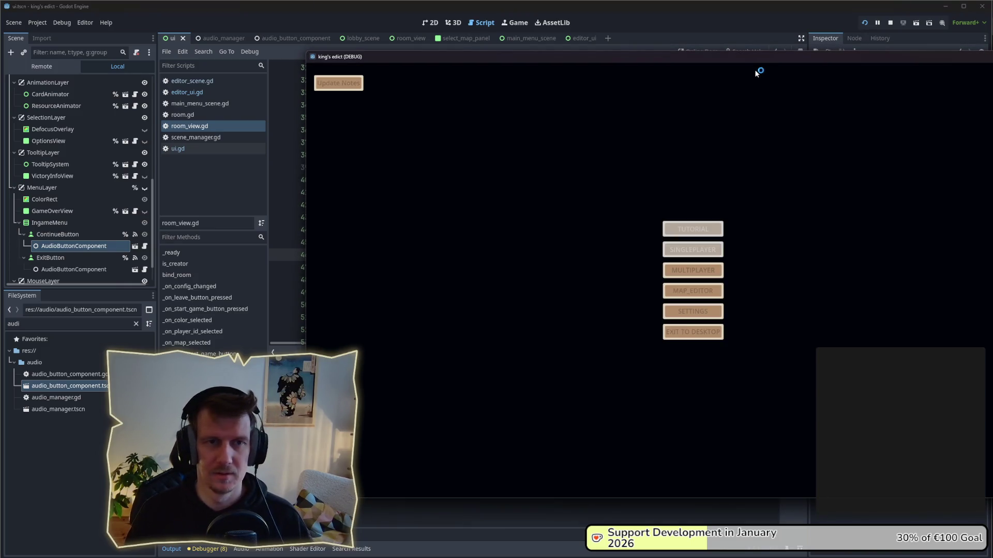
# Step: Bring the game window into view and exit the map editor through the pause menu
pyautogui.moveTo(752, 57); pyautogui.dragTo(580, 68)
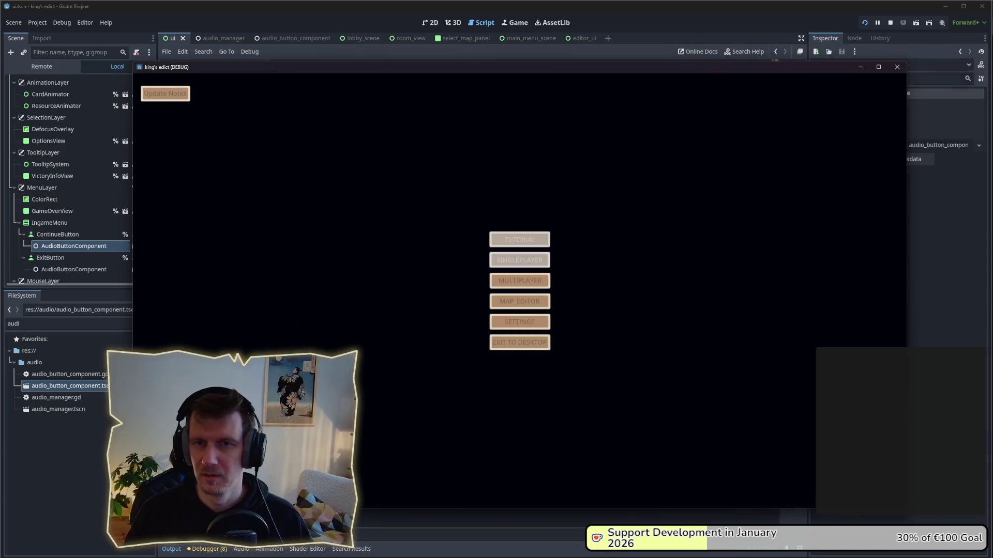
pyautogui.click(583, 180)
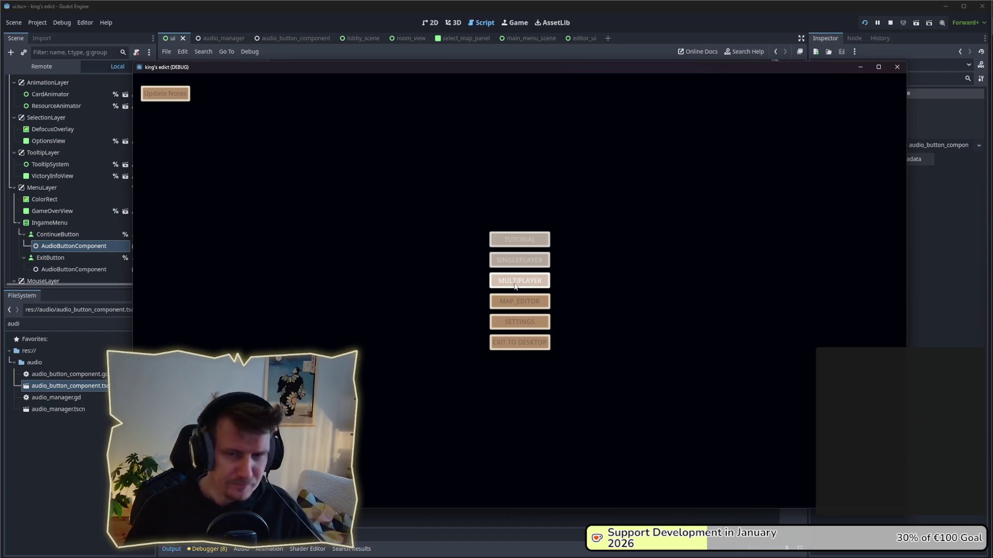
pyautogui.click(517, 301)
pyautogui.click(889, 476)
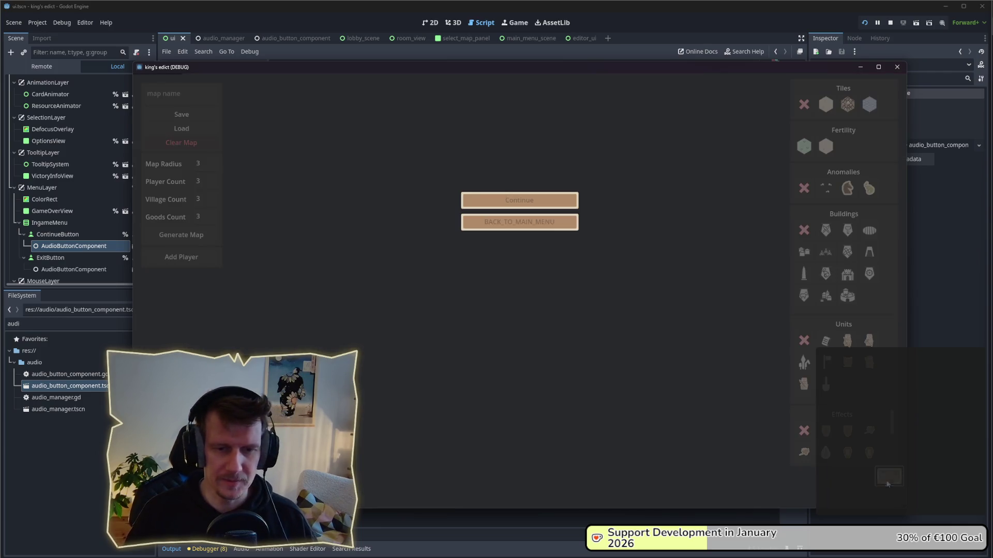
pyautogui.click(499, 227)
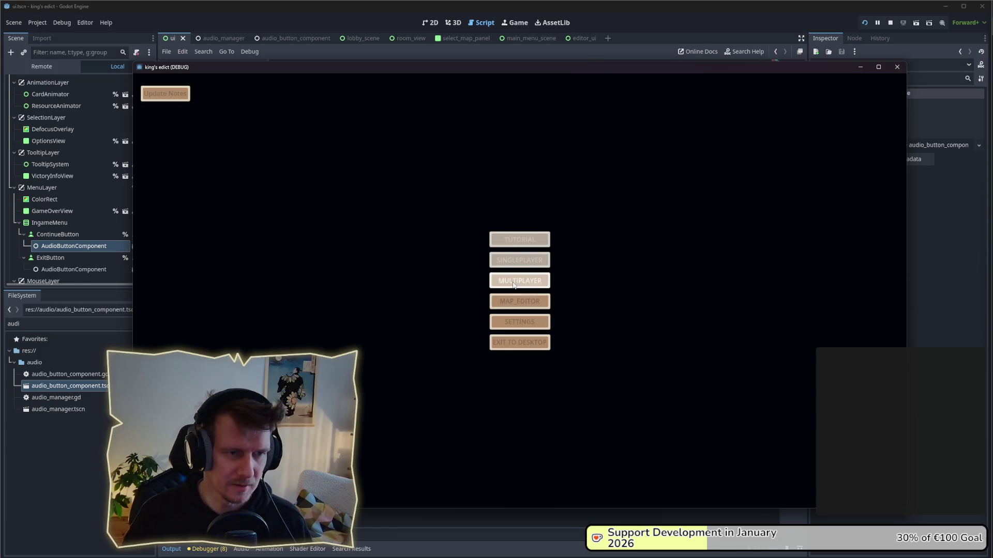
# Step: Join and leave a multiplayer lobby, create a game, then stop the debug run
pyautogui.click(519, 281)
pyautogui.click(632, 204)
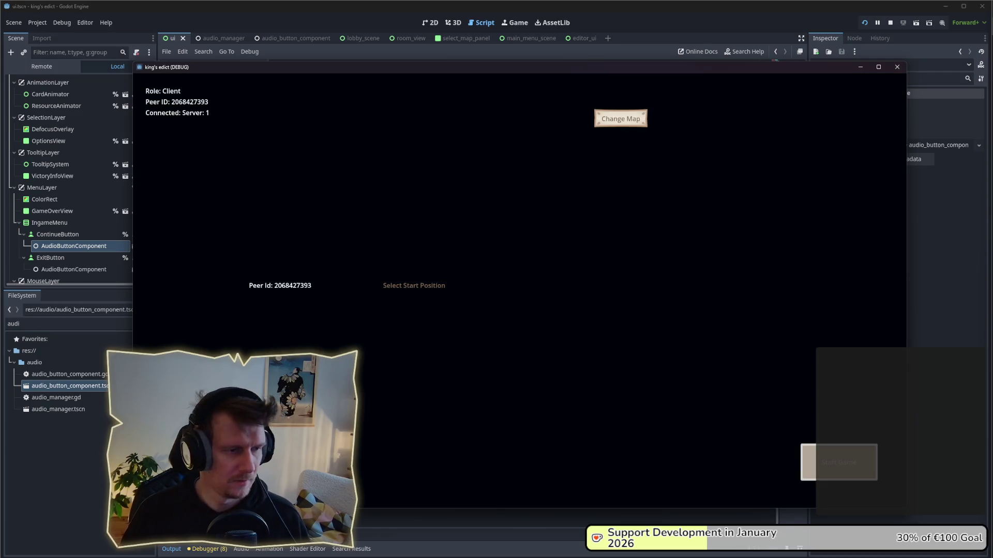
pyautogui.click(632, 203)
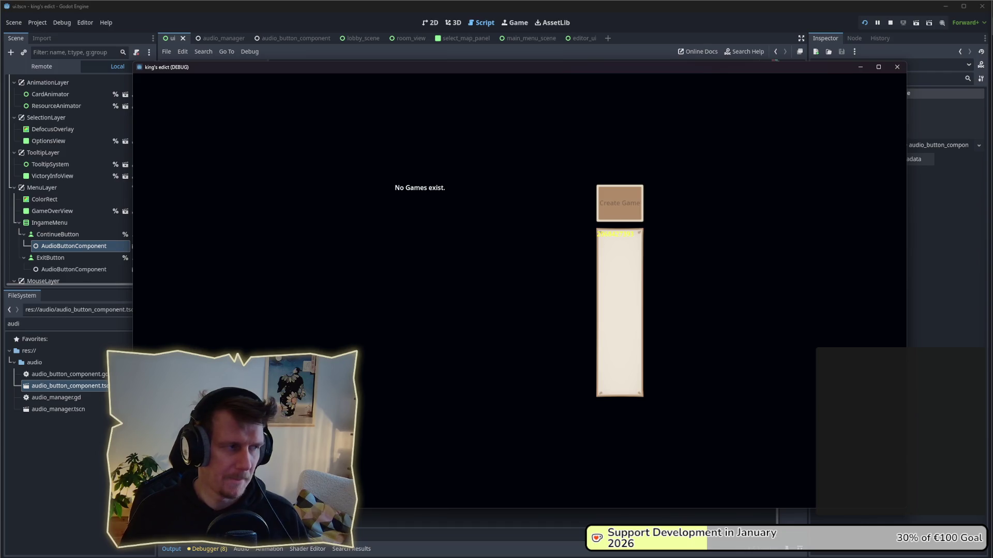
pyautogui.click(627, 211)
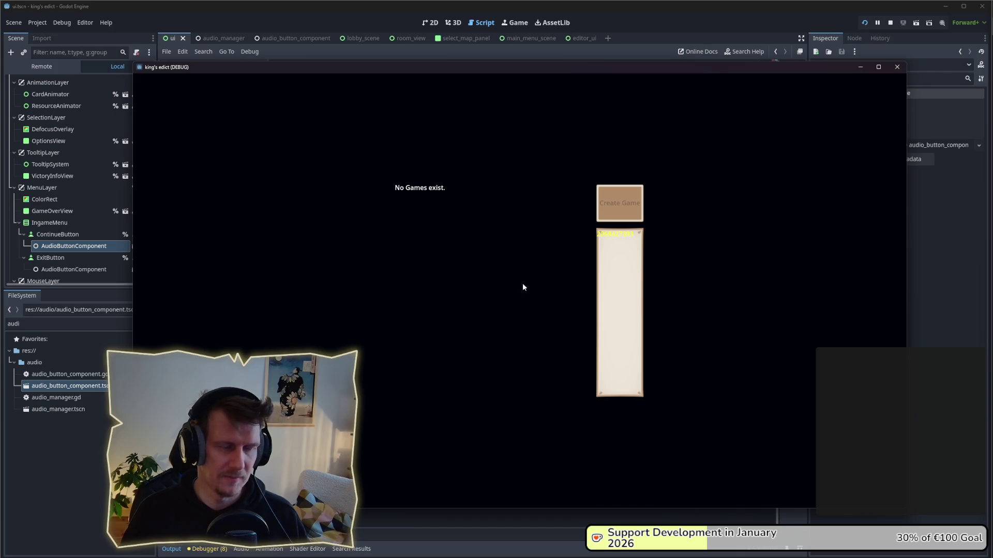
pyautogui.click(602, 212)
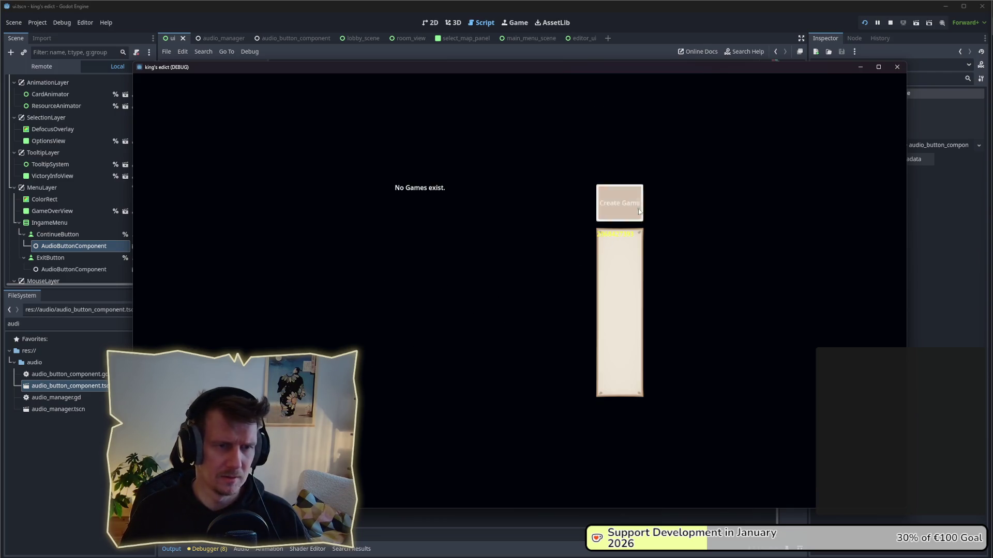
pyautogui.click(890, 23)
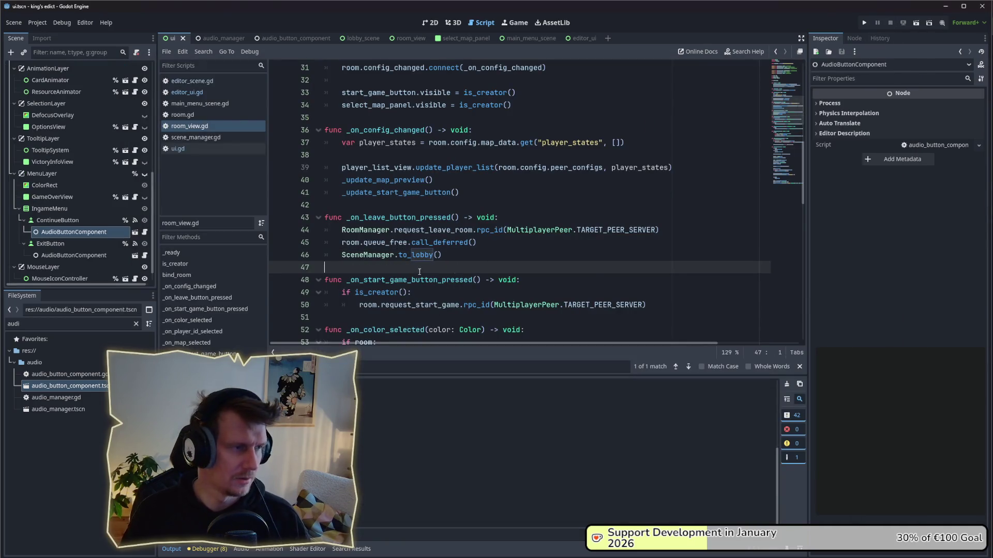
# Step: Change the ExitButton's Text from Quit Game to BACK_TO_MAIN_MENU and save the scene
pyautogui.scroll(-1, 54, 223)
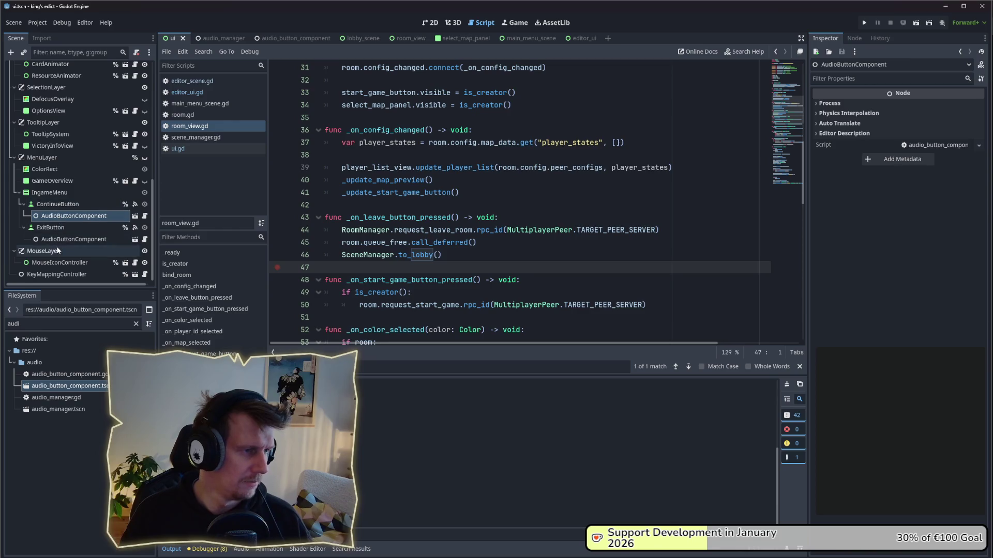
pyautogui.click(56, 230)
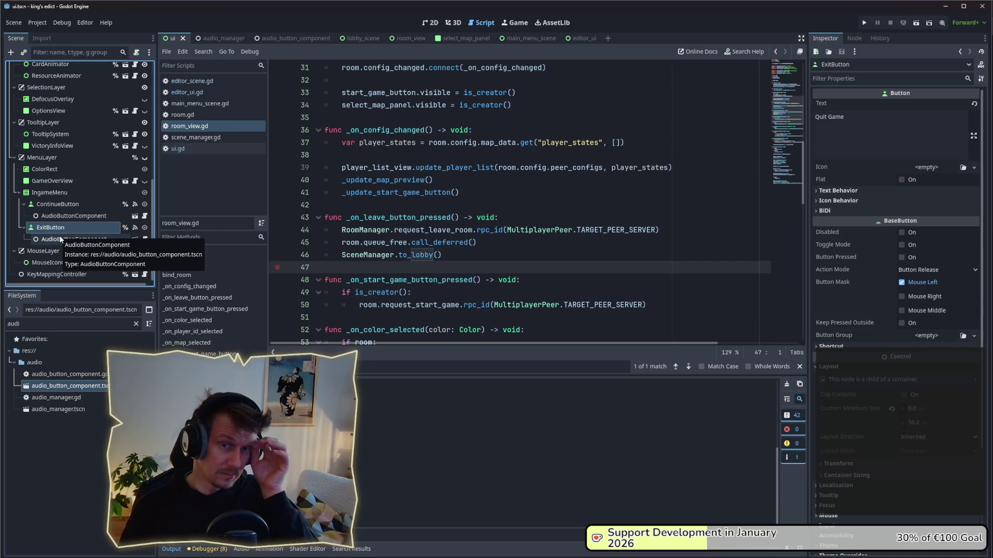
pyautogui.scroll(5, 60, 238)
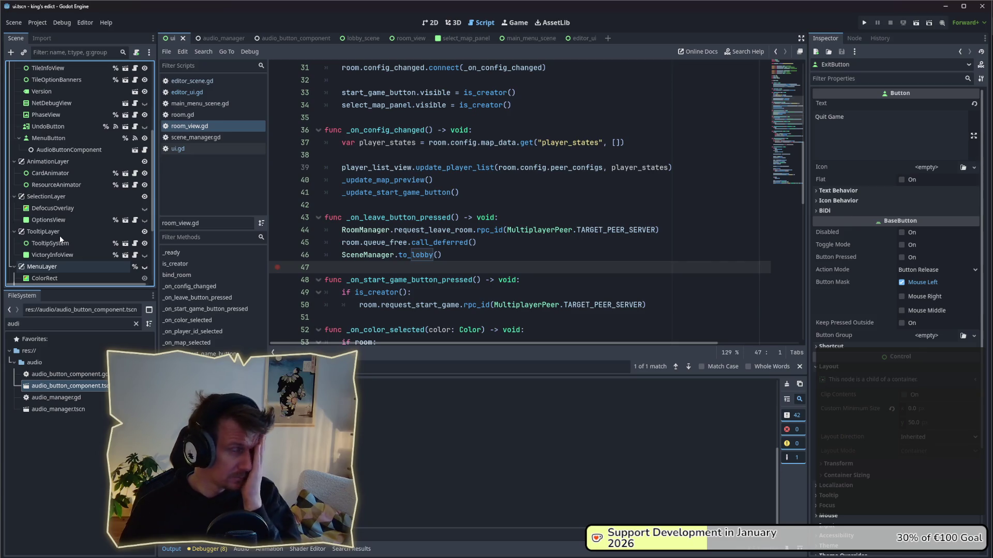
pyautogui.scroll(-4, 60, 239)
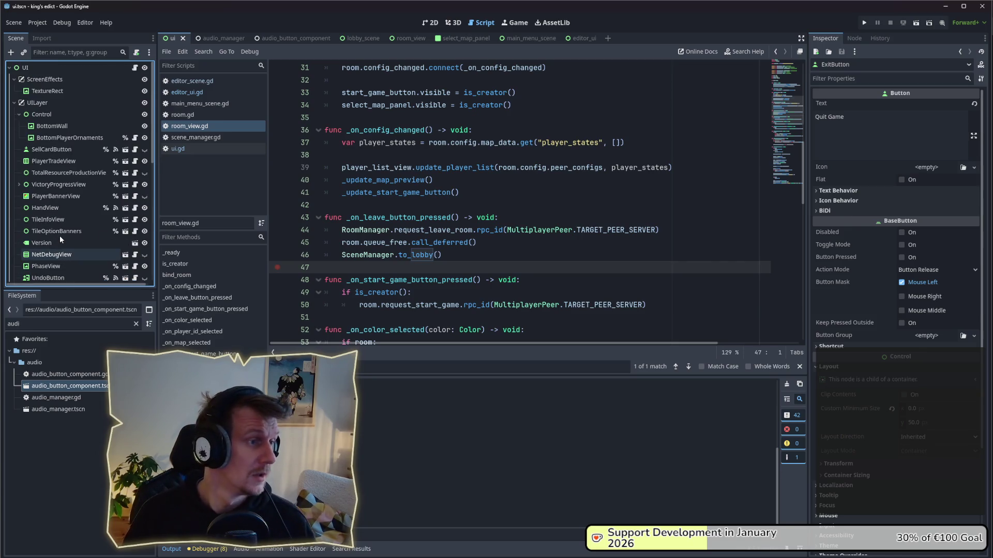
pyautogui.scroll(-1, 60, 239)
pyautogui.click(850, 118)
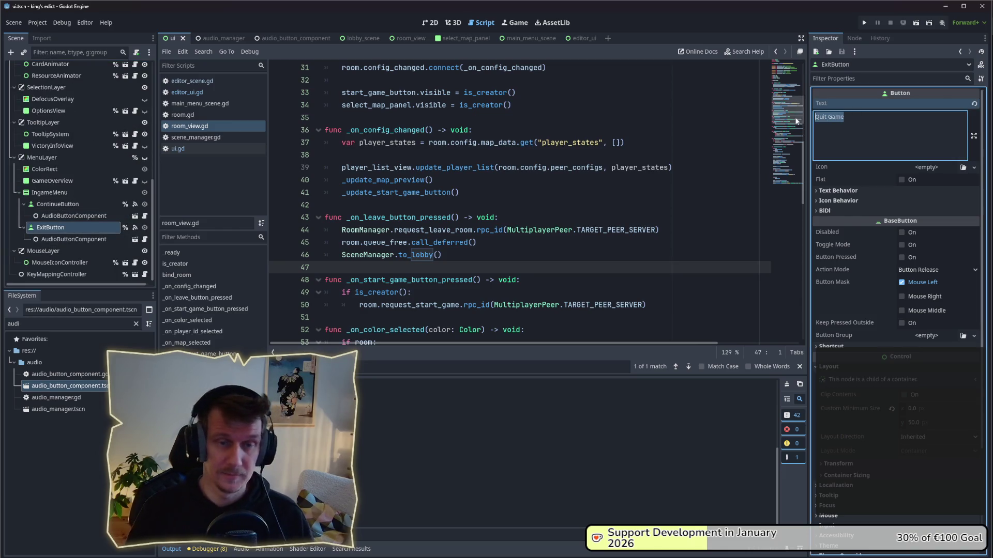
pyautogui.hotkey('ctrl', 'a')
pyautogui.write('BA')
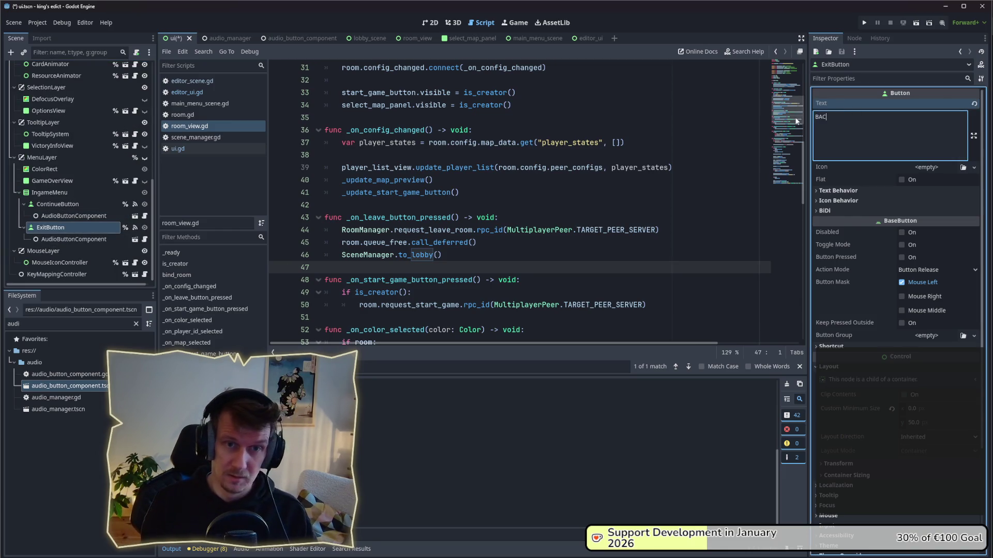
pyautogui.write('_TO_MAIN_')
pyautogui.write('ME')
pyautogui.write('IN_M')
pyautogui.write('NU')
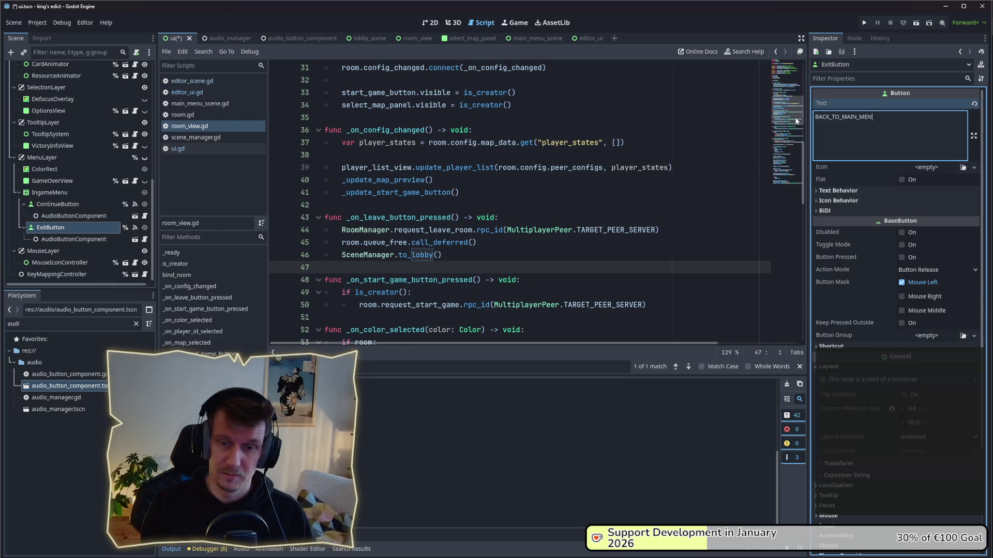
pyautogui.hotkey('ctrl', 's')
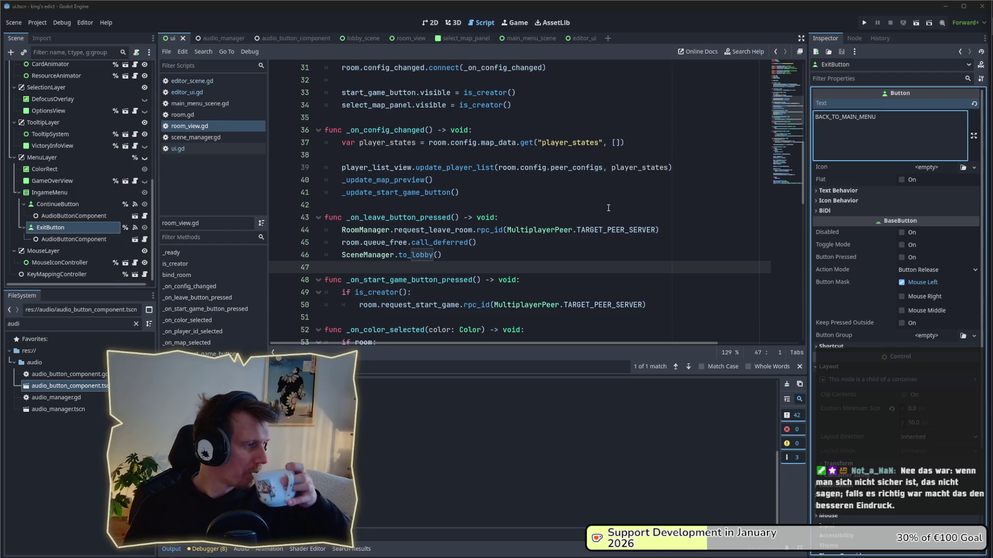
# Step: Select the ExitButton with its audio component and switch to the lobby scene
pyautogui.click(565, 252)
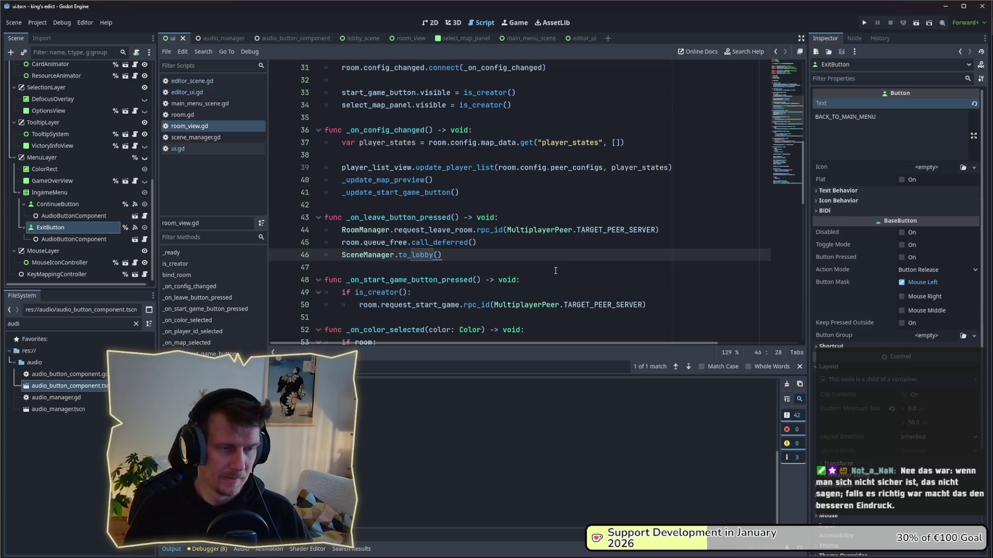
pyautogui.keyDown('ctrl'); pyautogui.click(95, 240); pyautogui.keyUp('ctrl')
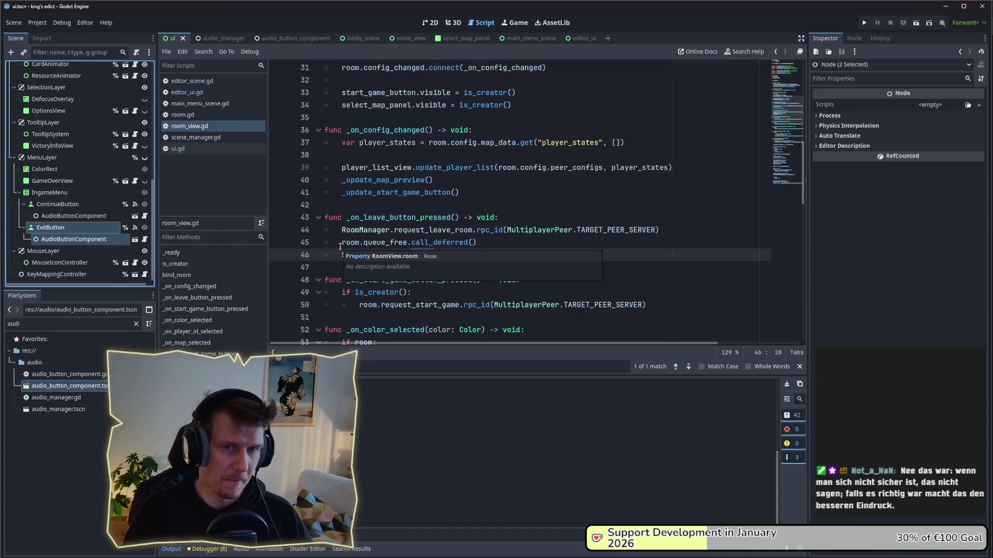
pyautogui.click(361, 40)
# Step: Paste the ExitButton into lobby_scene, move it to the lower left, and save
pyautogui.click(41, 67)
pyautogui.hotkey('ctrl', 'v')
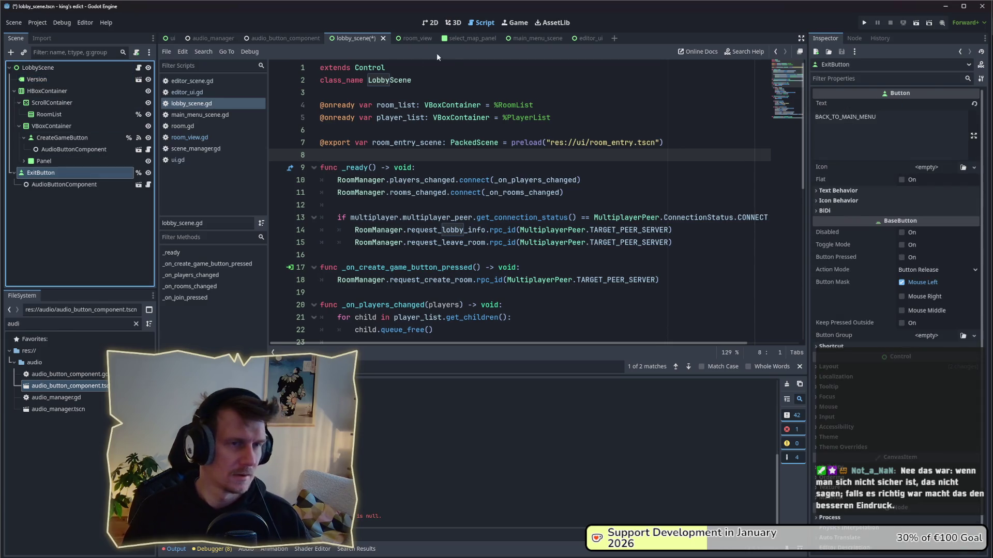
pyautogui.click(429, 22)
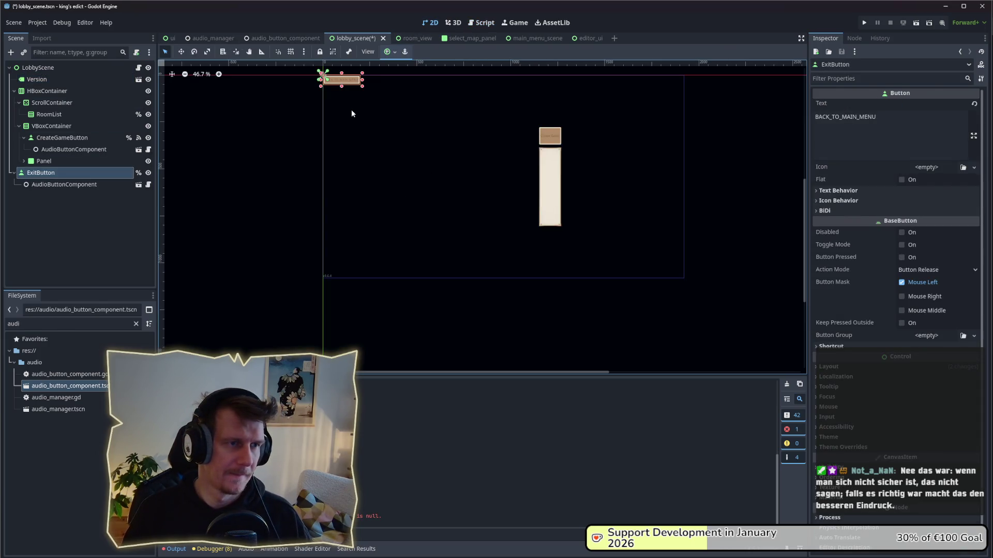
pyautogui.click(62, 185)
pyautogui.click(57, 173)
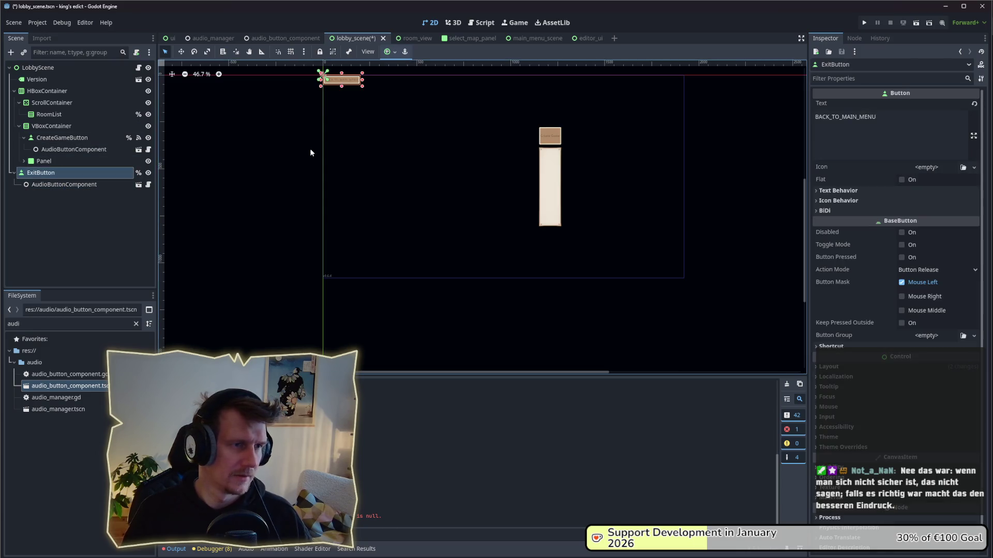
pyautogui.moveTo(349, 84); pyautogui.dragTo(356, 267)
pyautogui.hotkey('ctrl', 's')
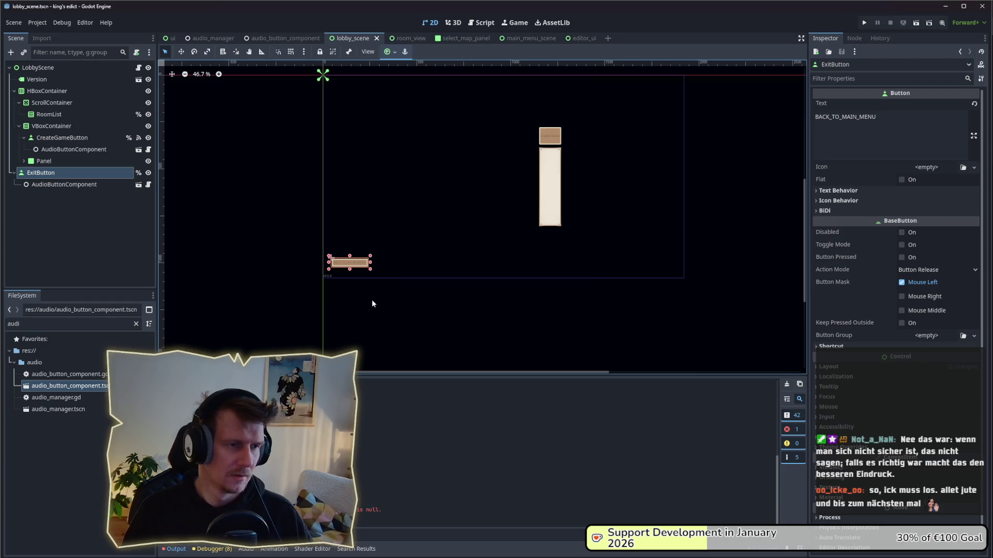
# Step: Connect the exit button's pressed() signal to a new handler
pyautogui.click(81, 185)
pyautogui.click(78, 174)
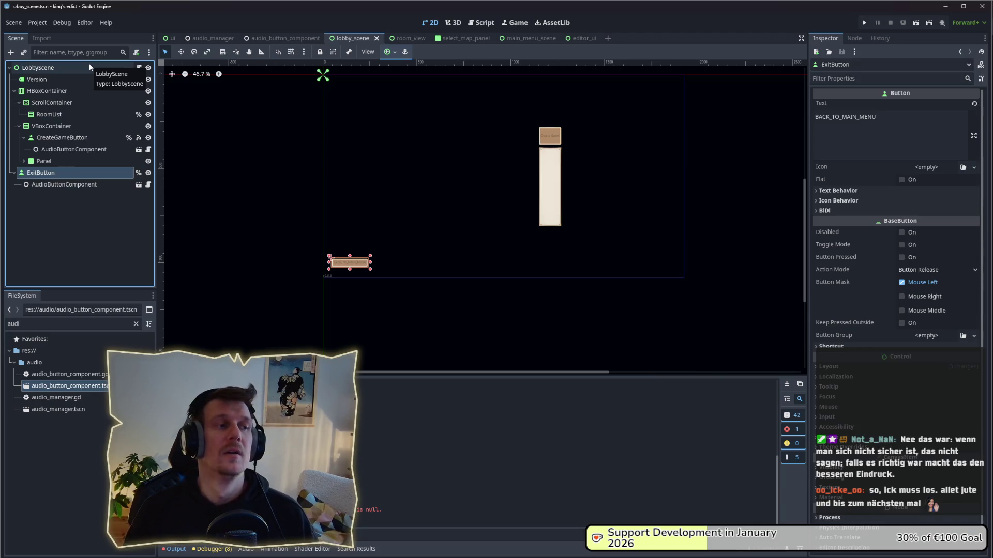
pyautogui.click(854, 39)
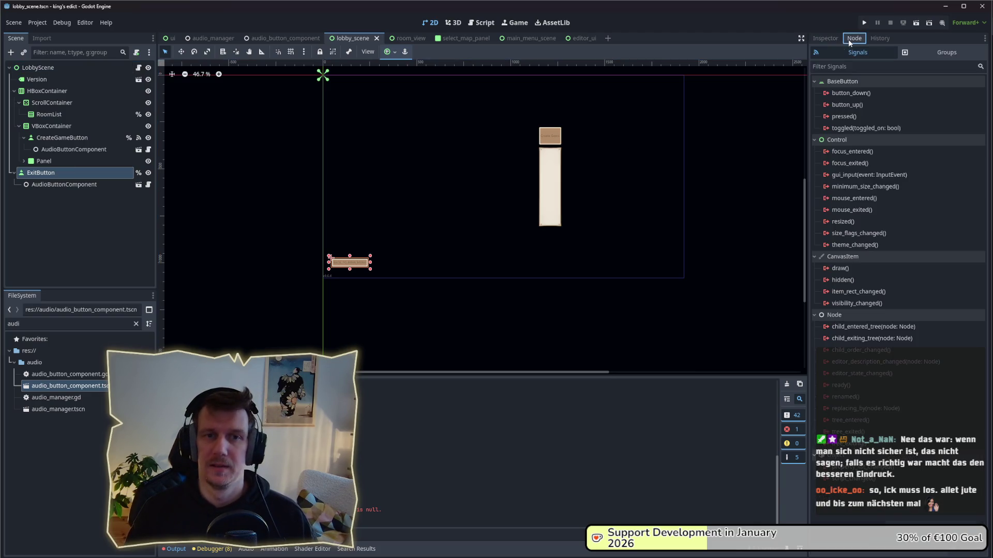
pyautogui.doubleClick(845, 117)
pyautogui.press('Return')
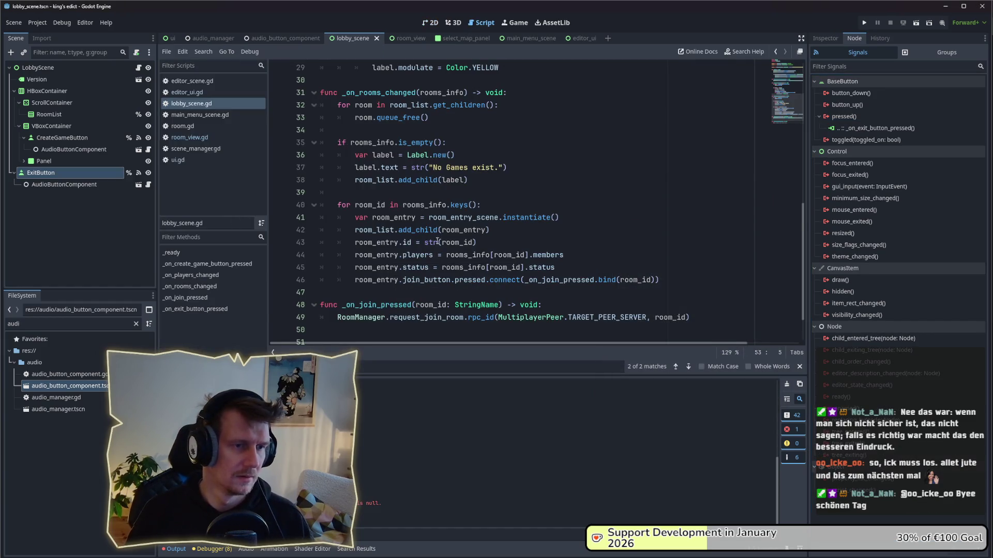
# Step: Make the pressed handler call SceneManager.to_menu() and run the project
pyautogui.scroll(-1, 438, 242)
pyautogui.moveTo(484, 317); pyautogui.dragTo(340, 316)
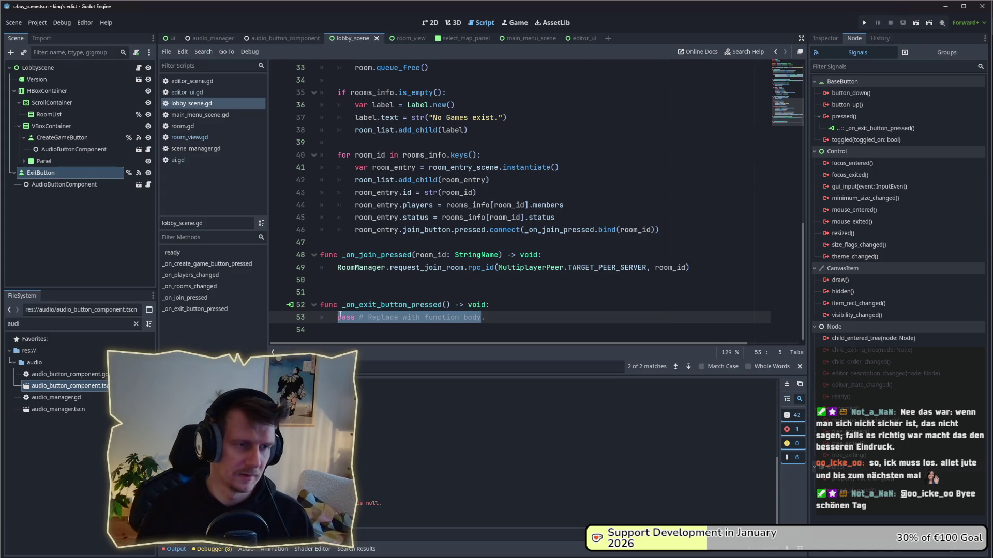
pyautogui.write('Scene')
pyautogui.press('Return')
pyautogui.write('.to_')
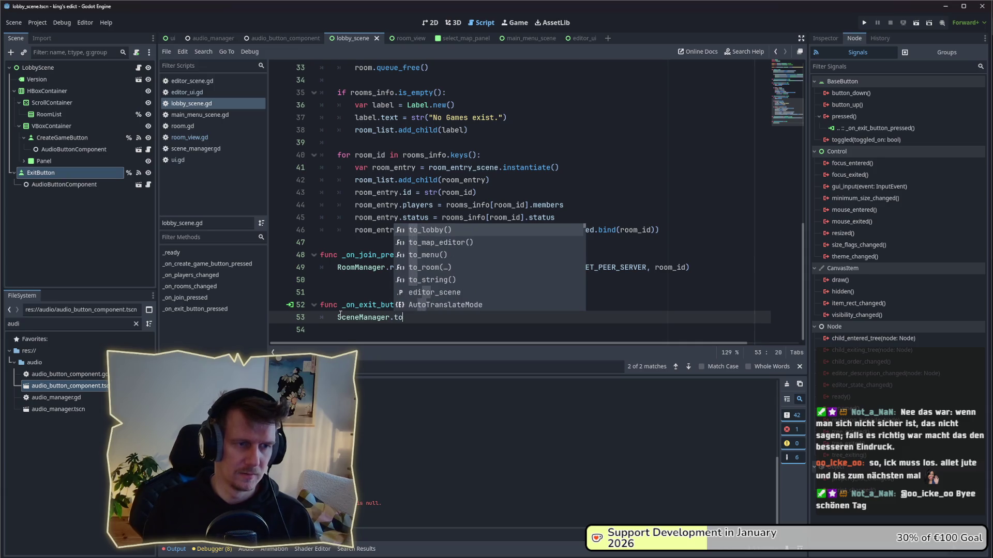
pyautogui.press('Down')
pyautogui.press('Down')
pyautogui.press('Return')
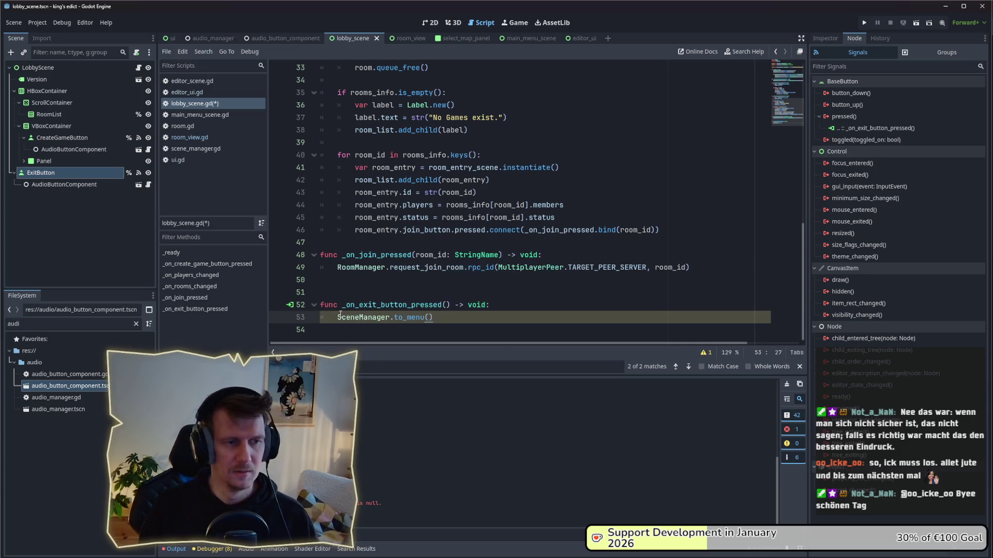
pyautogui.click(331, 293)
pyautogui.press('BackSpace')
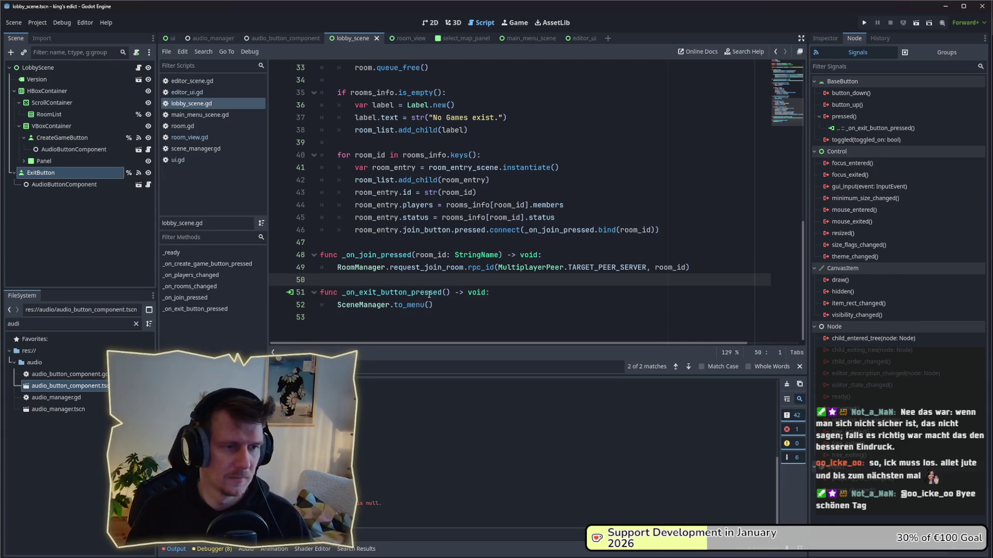
pyautogui.press('F5')
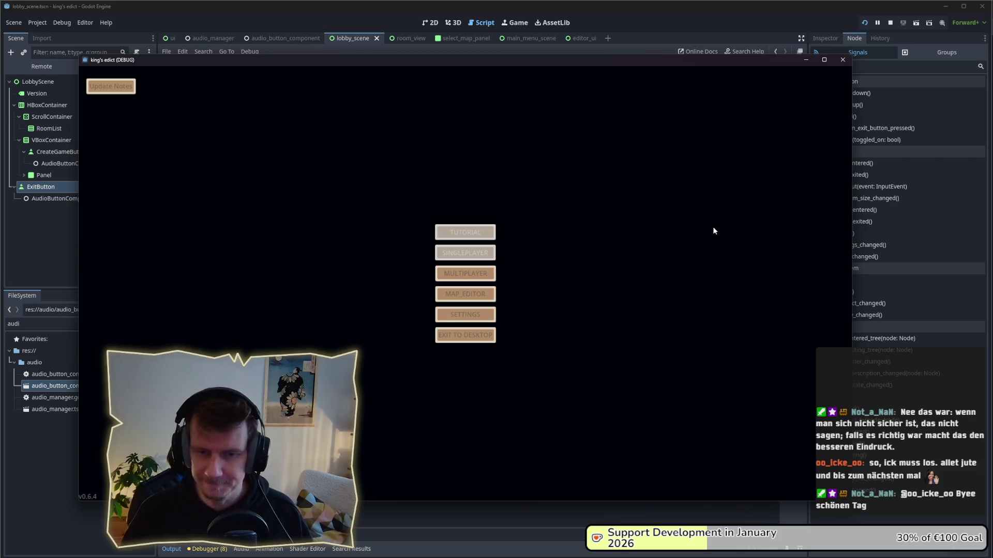
# Step: Test Back from the multiplayer lobby twice, then exit the map editor via the pause menu
pyautogui.click(478, 275)
pyautogui.click(102, 468)
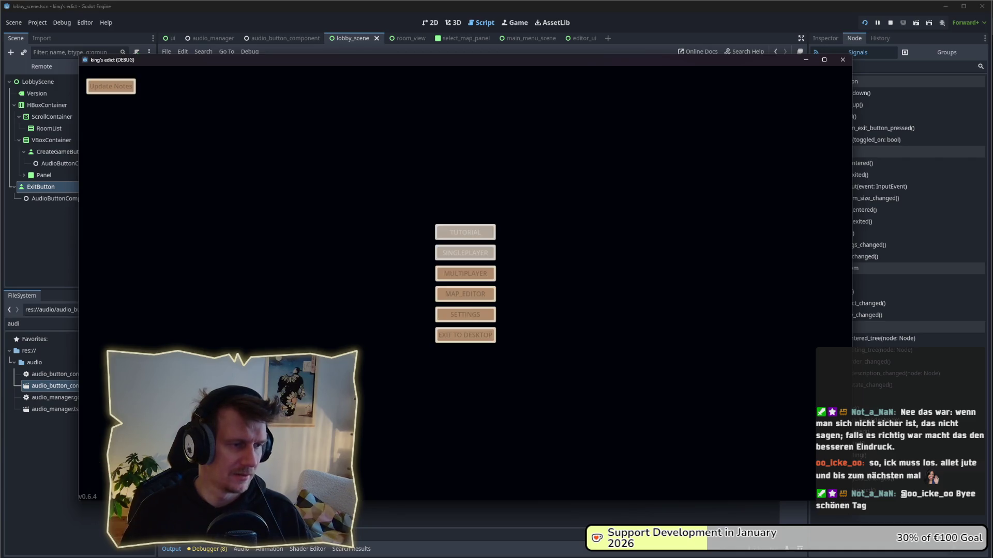
pyautogui.click(454, 284)
pyautogui.click(103, 468)
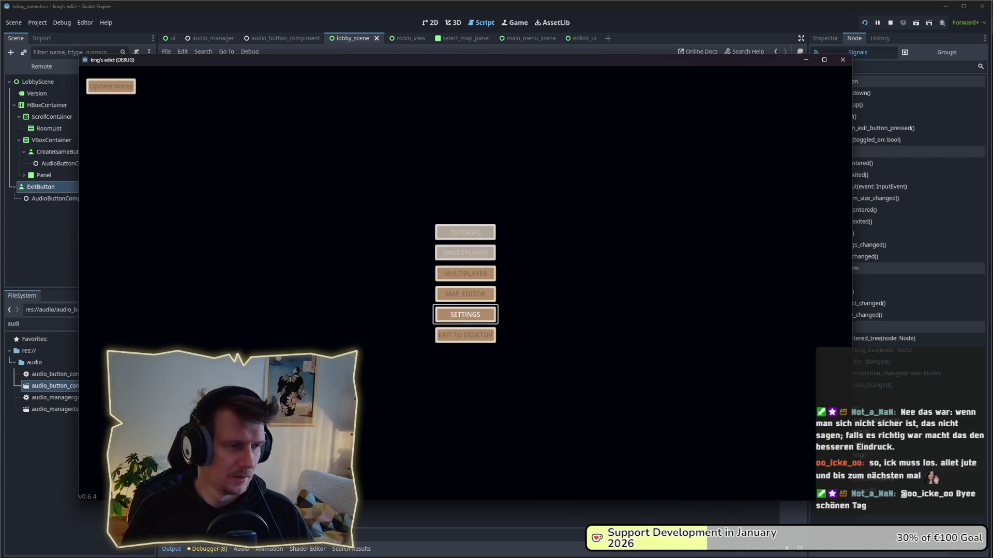
pyautogui.click(452, 294)
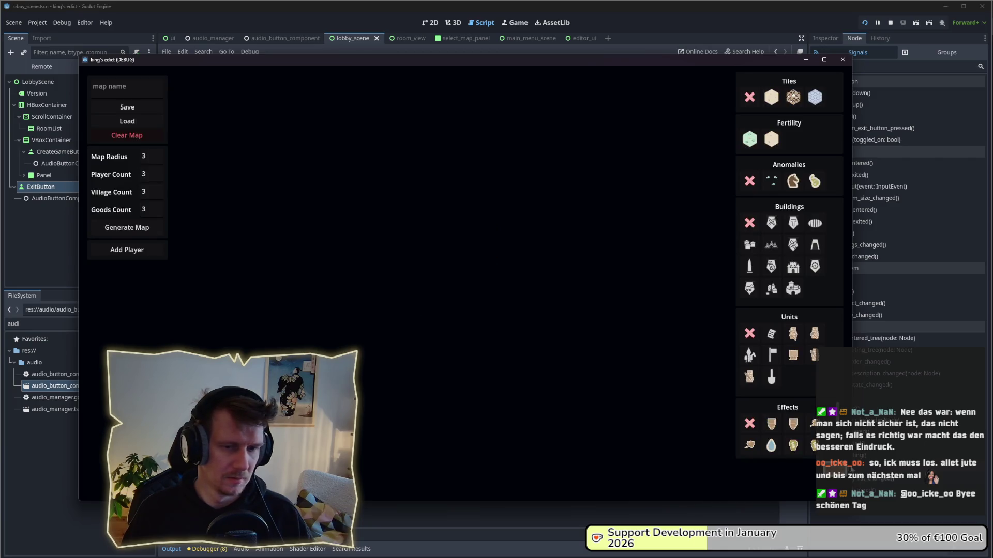
pyautogui.press('Escape')
pyautogui.click(450, 215)
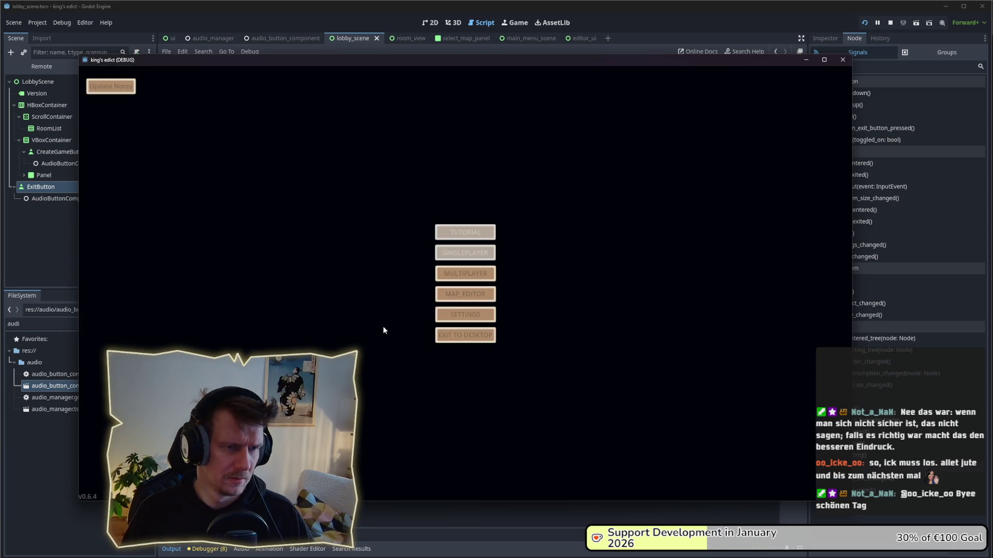
# Step: Repeat the lobby Back and map-editor pause-menu exit, then step through menu entries by keyboard
pyautogui.click(471, 280)
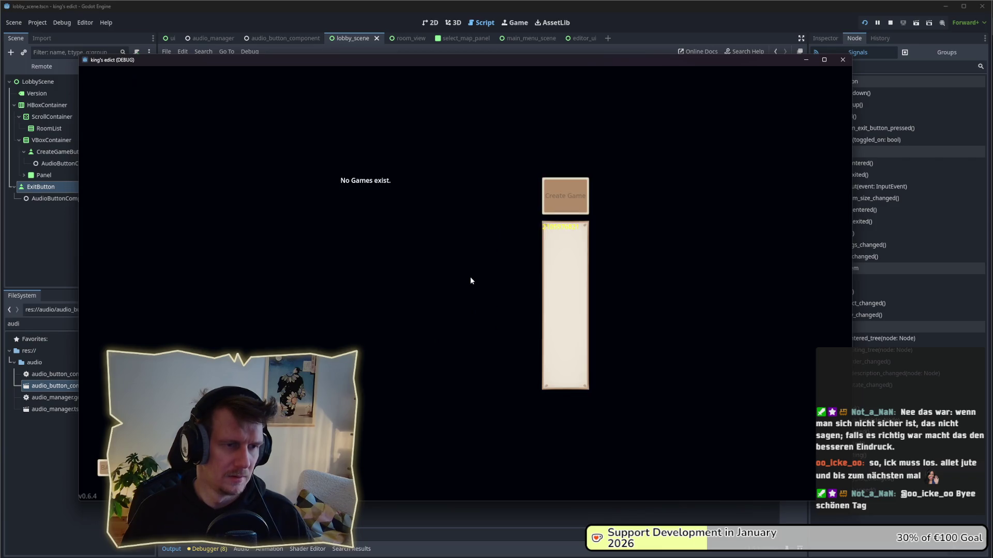
pyautogui.click(103, 468)
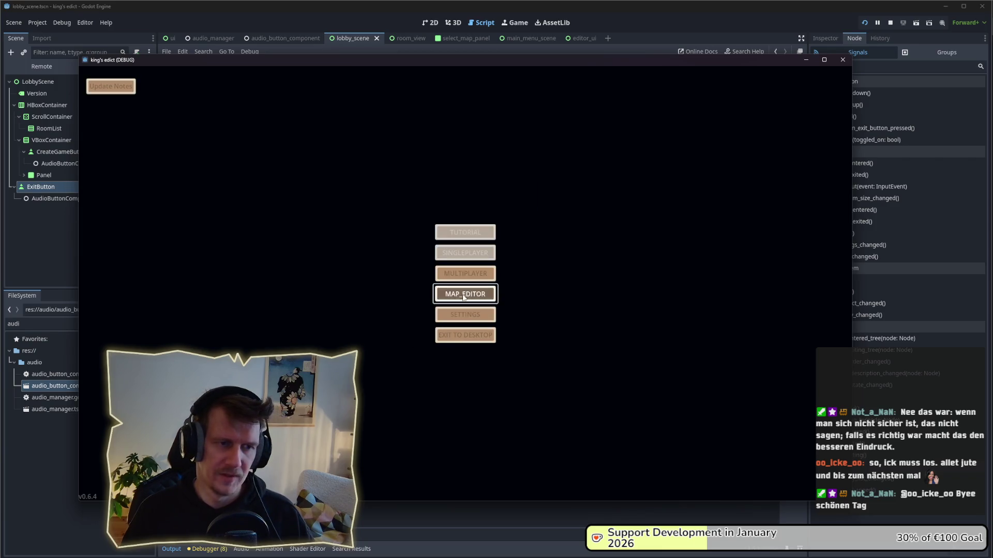
pyautogui.click(465, 294)
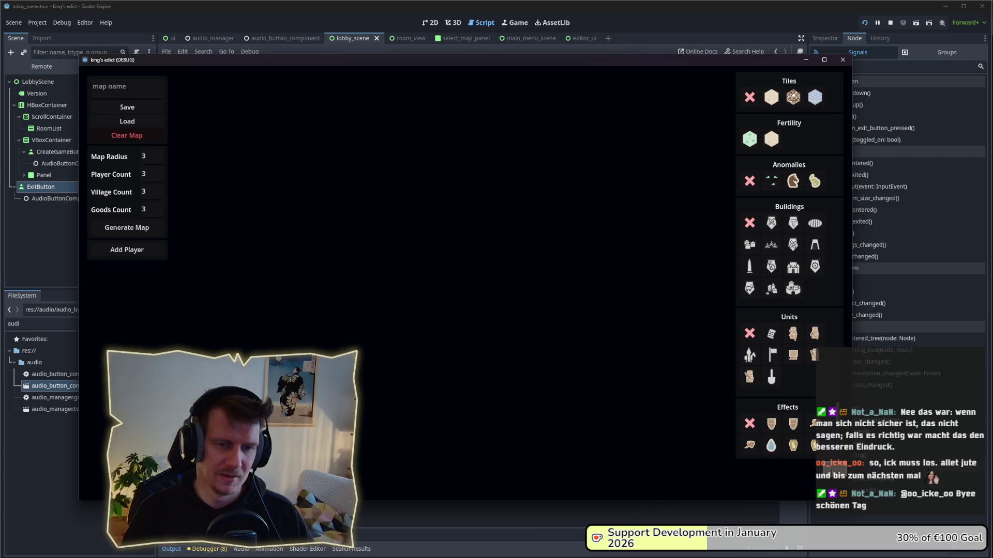
pyautogui.press('Escape')
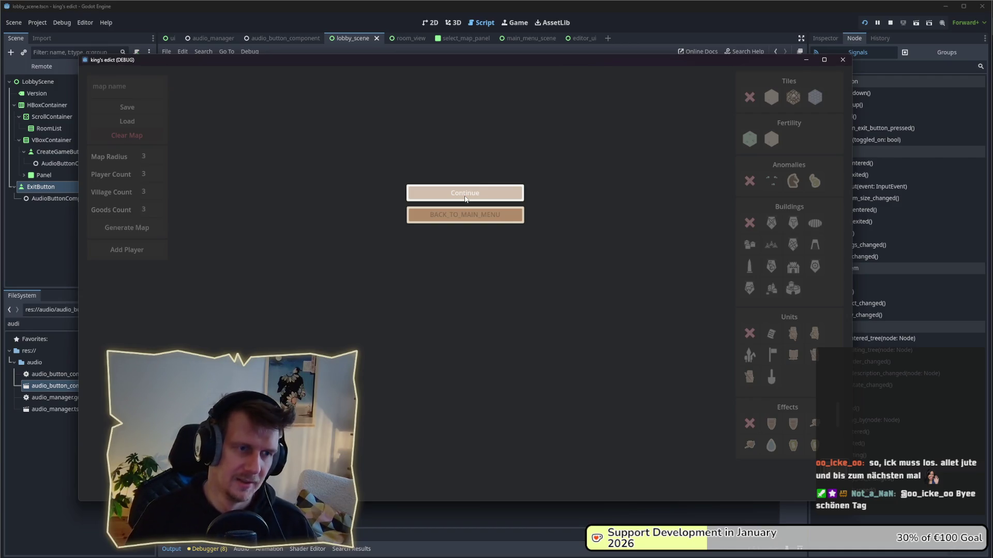
pyautogui.click(464, 213)
pyautogui.press('Down')
pyautogui.press('Down')
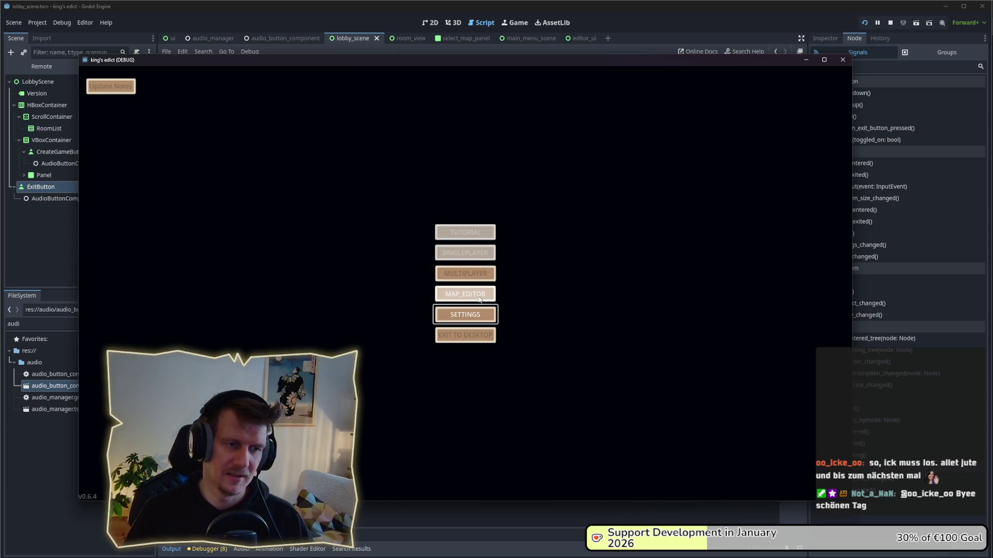
# Step: Exit the map editor again, create a game, leave to the game list and main menu, then close
pyautogui.click(445, 294)
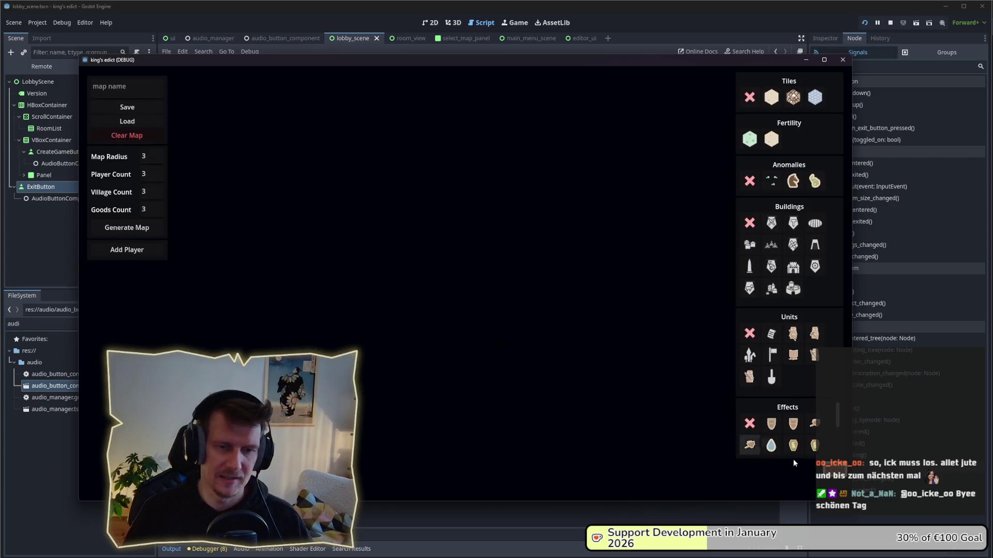
pyautogui.press('Escape')
pyautogui.click(470, 219)
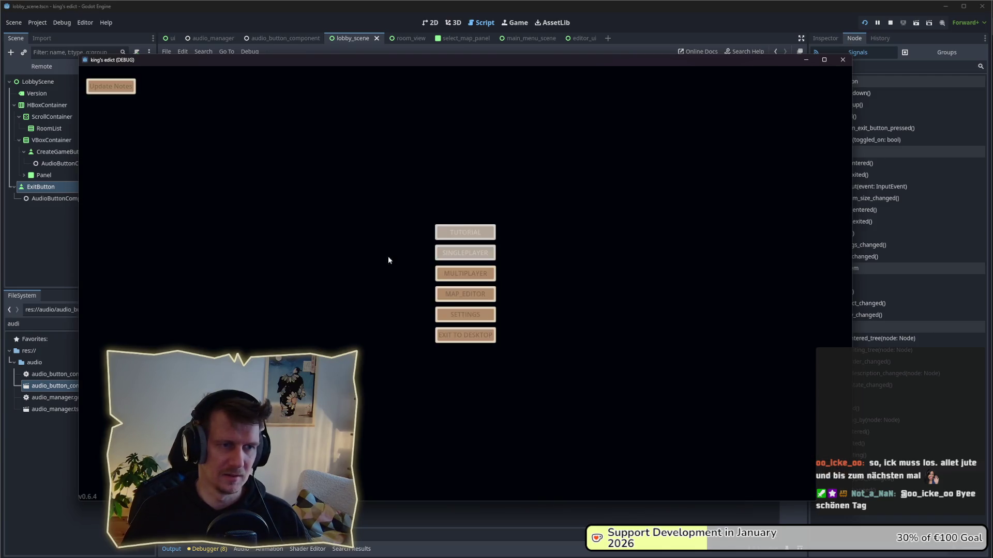
pyautogui.click(479, 280)
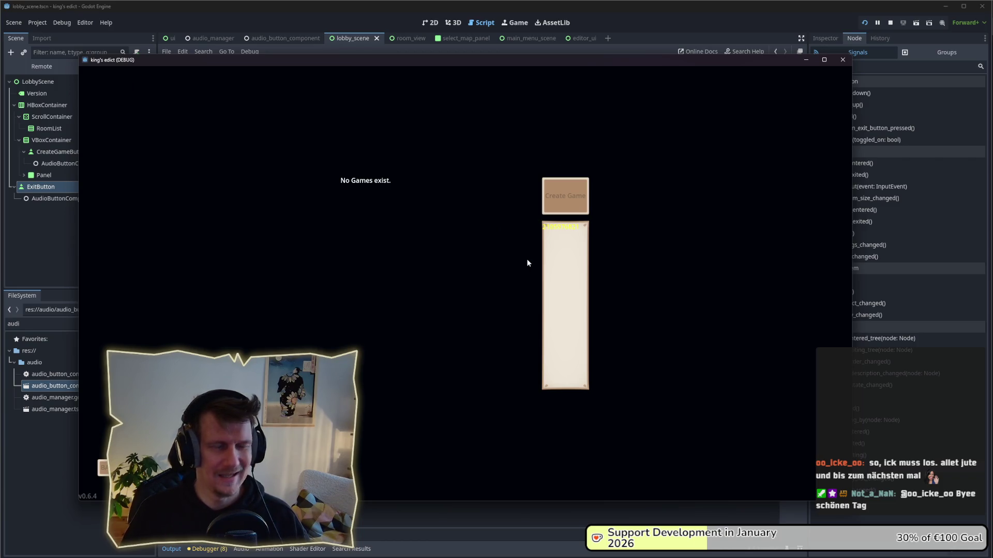
pyautogui.click(558, 226)
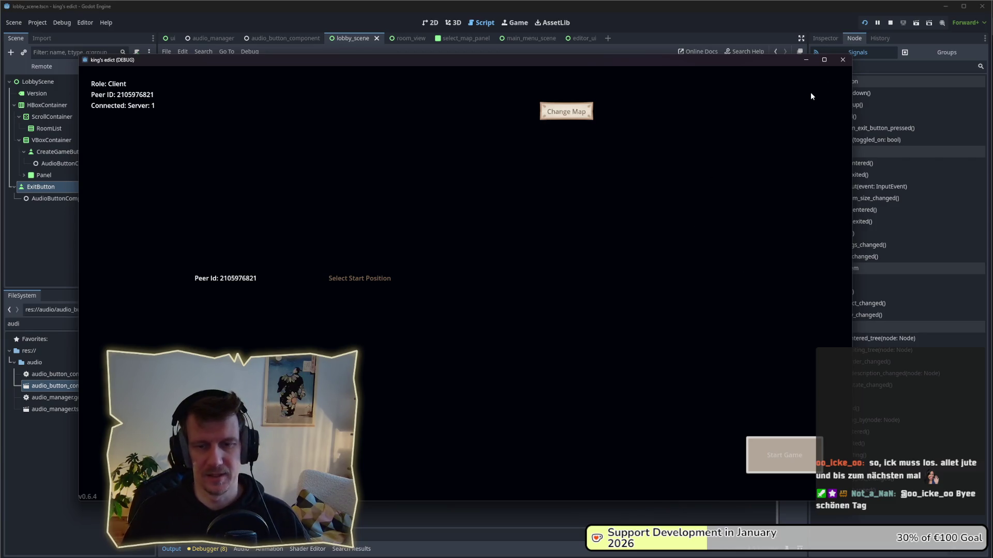
pyautogui.click(121, 468)
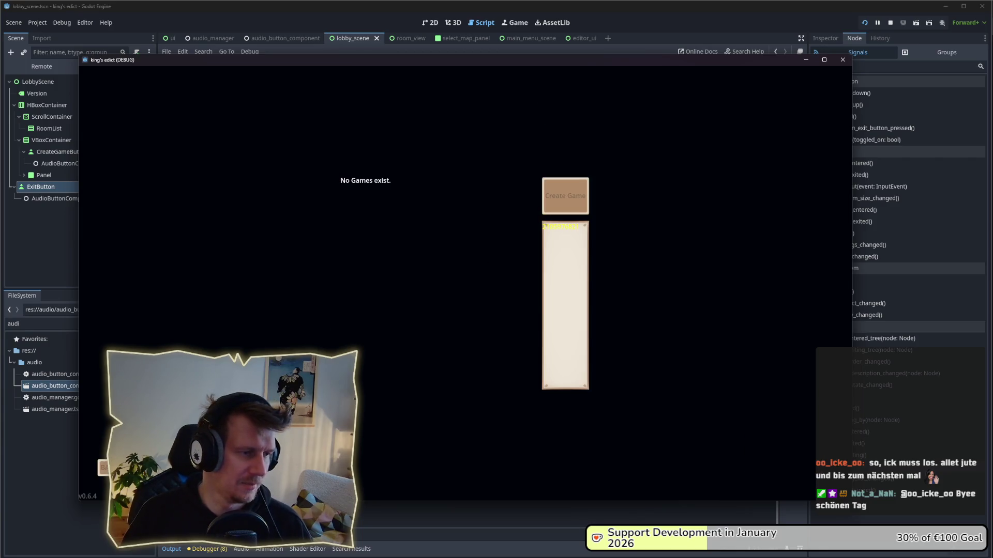
pyautogui.click(119, 468)
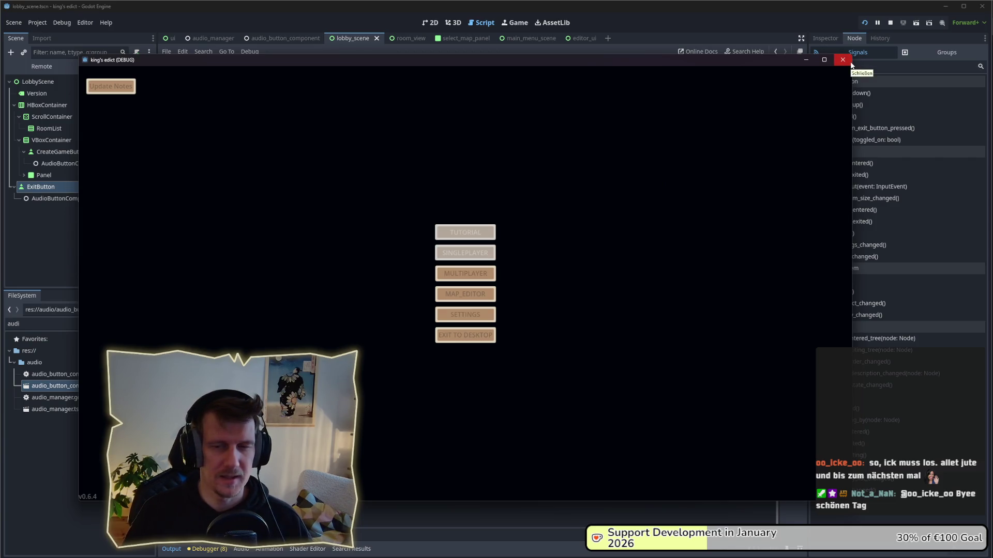
pyautogui.click(843, 60)
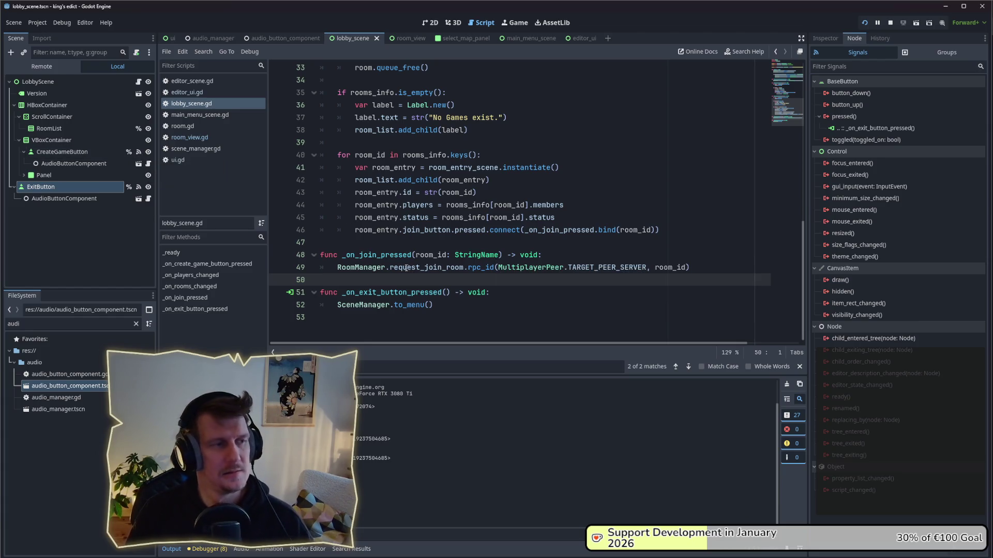
# Step: Clear the FileSystem filter and collapse the sounds and assets folders
pyautogui.moveTo(384, 269)
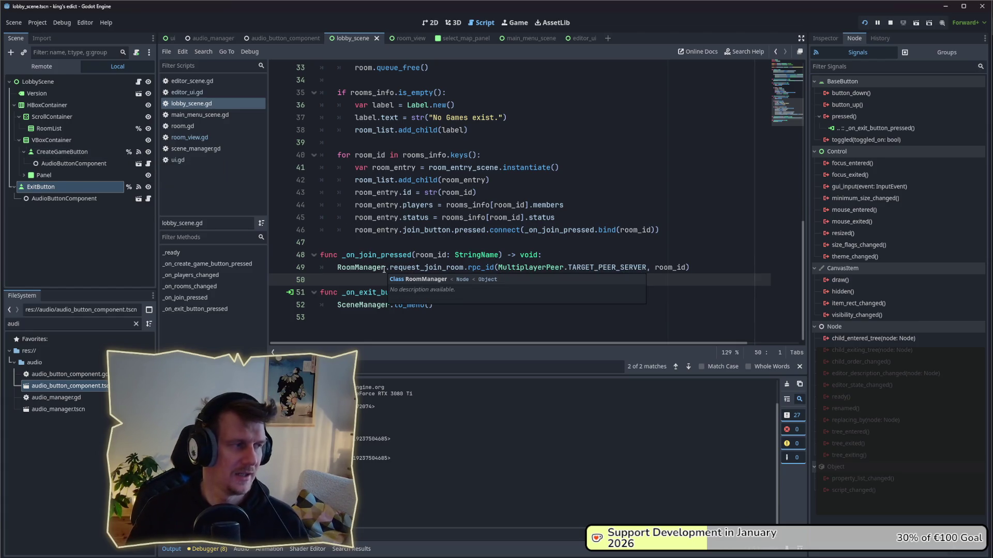
pyautogui.doubleClick(42, 327)
pyautogui.press('BackSpace')
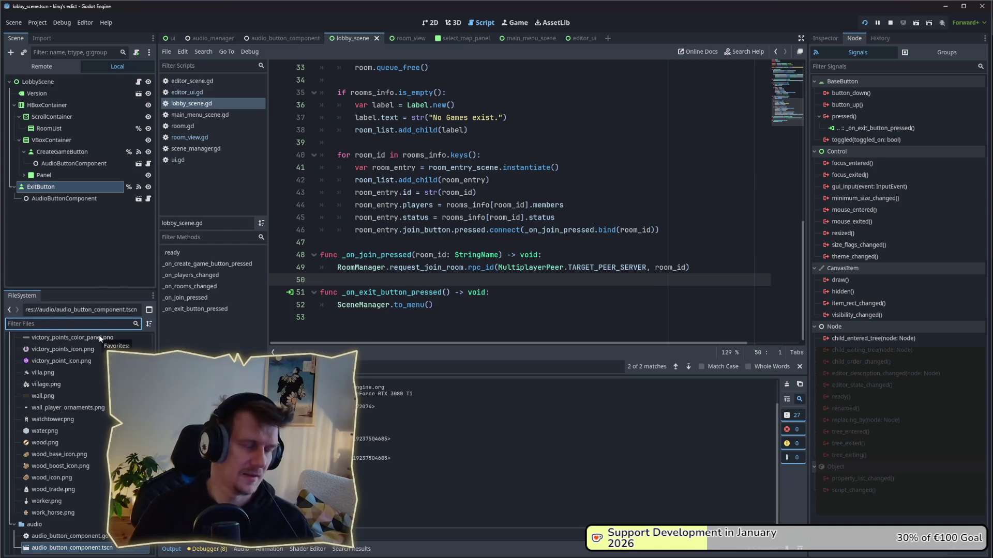
pyautogui.scroll(1, 69, 402)
pyautogui.moveTo(155, 520); pyautogui.dragTo(156, 339)
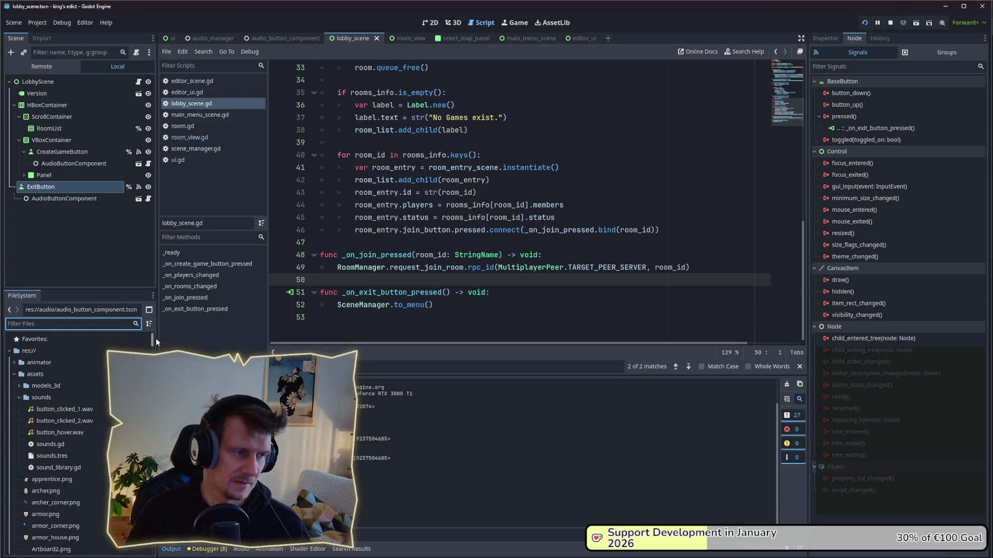
pyautogui.click(19, 397)
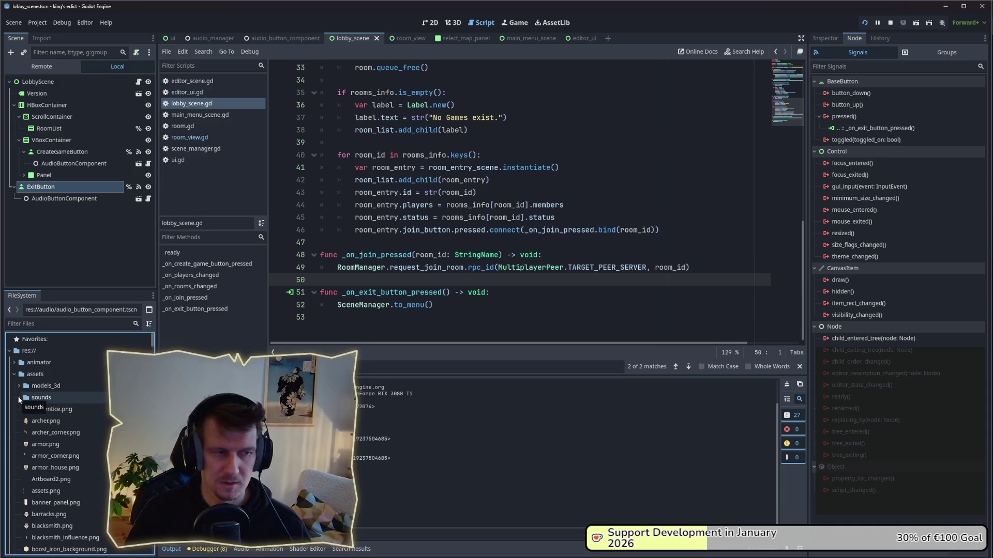
pyautogui.click(15, 374)
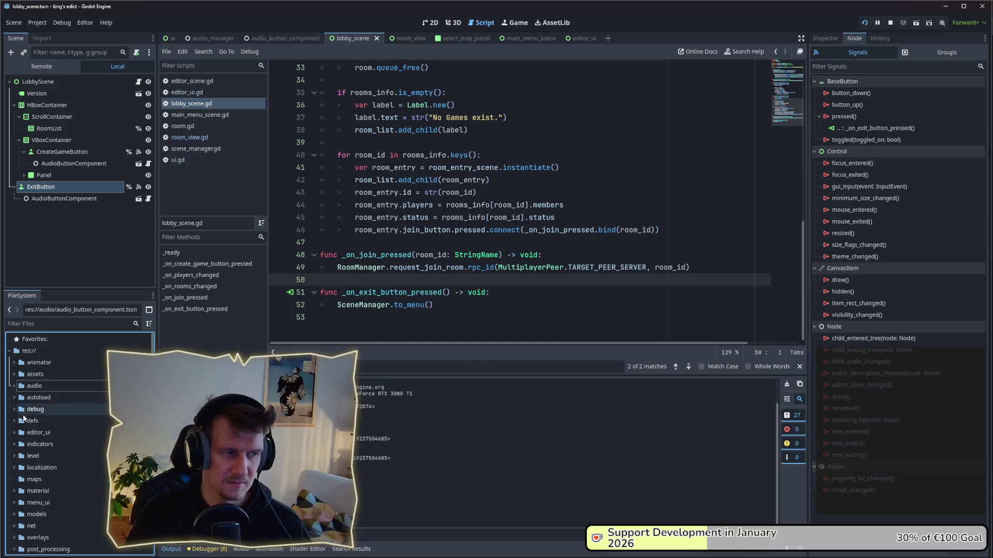
# Step: Create a folder named settings at the res:// root
pyautogui.rightClick(35, 354)
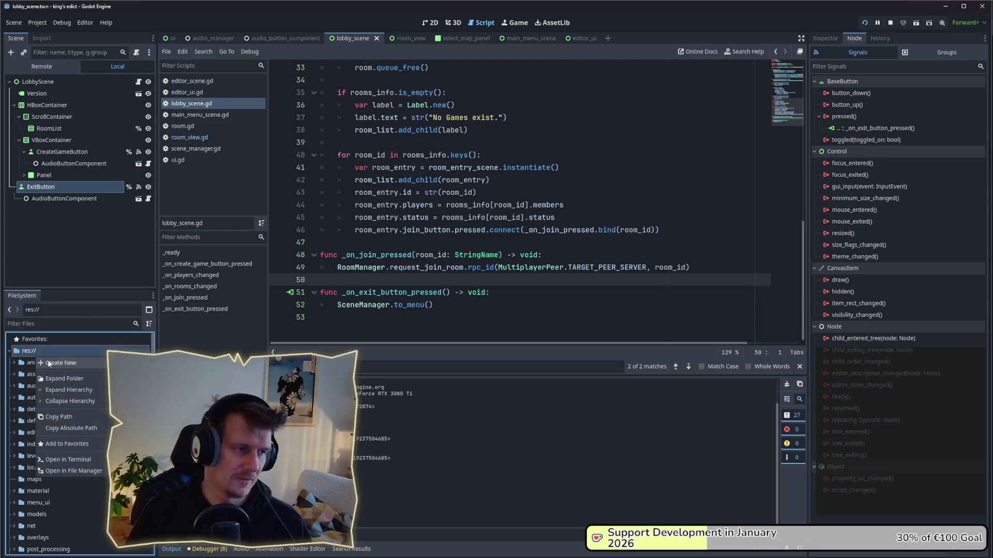
pyautogui.click(124, 364)
pyautogui.write('setzt')
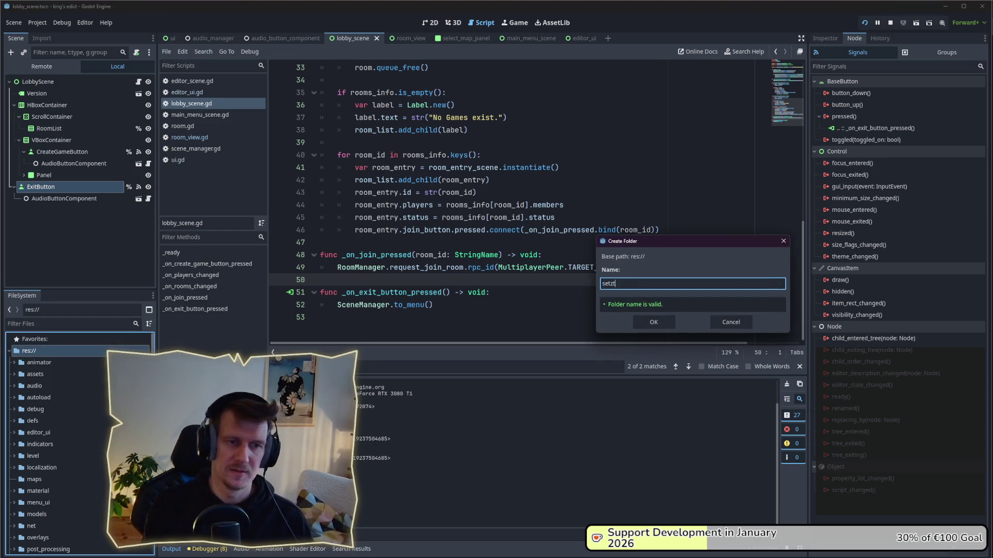
pyautogui.press('BackSpace')
pyautogui.write('ting')
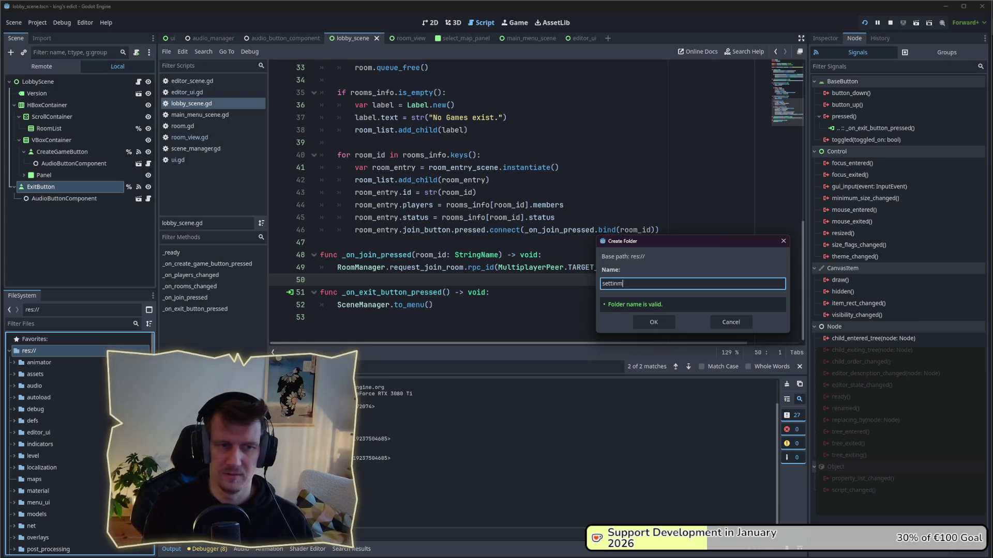
pyautogui.press('Return')
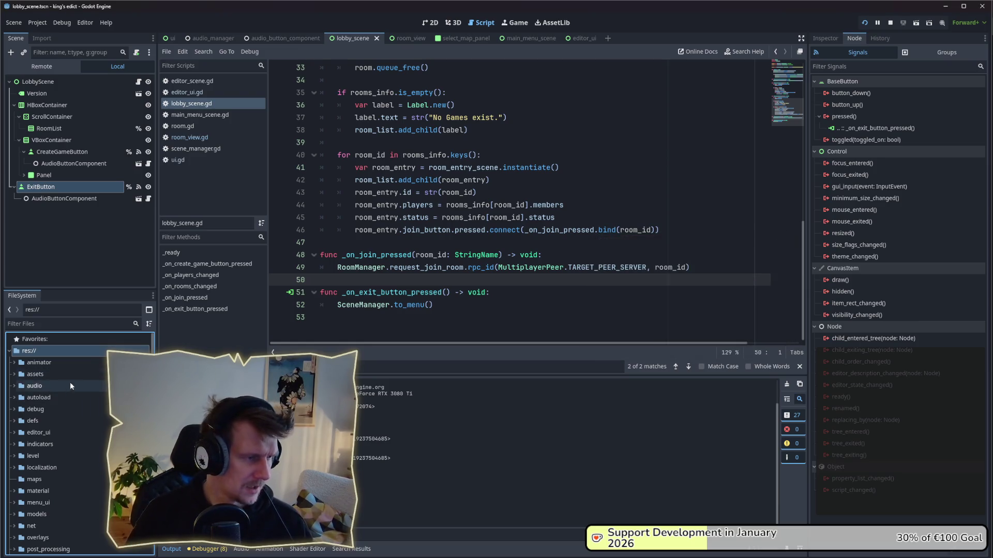
# Step: Create the script settings_def.gd inside the settings folder and open it
pyautogui.scroll(-2, 57, 403)
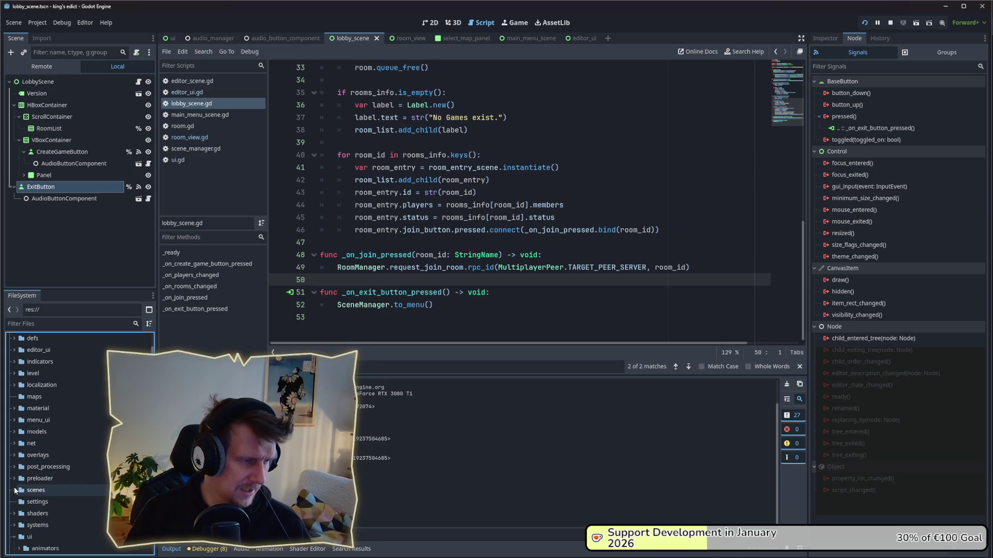
pyautogui.rightClick(30, 502)
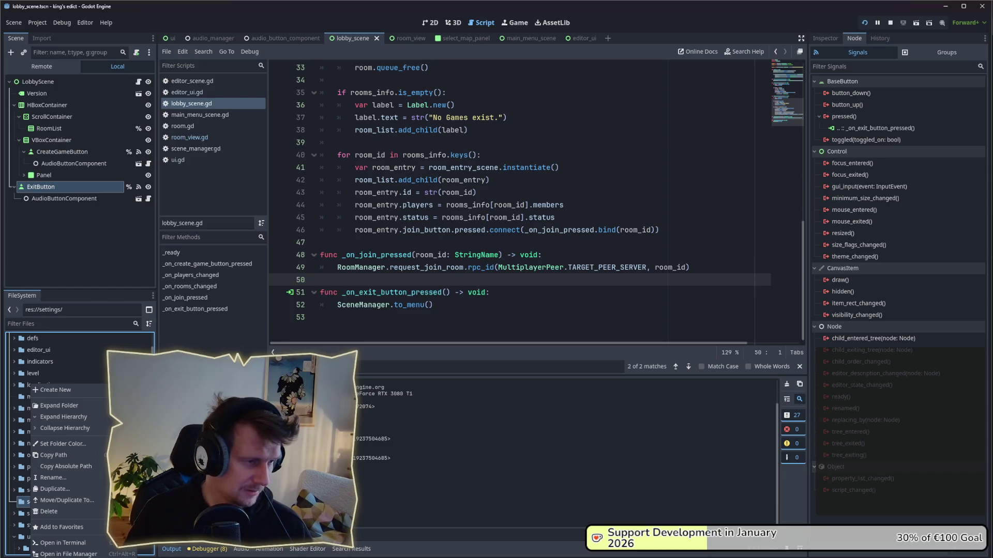
pyautogui.click(134, 413)
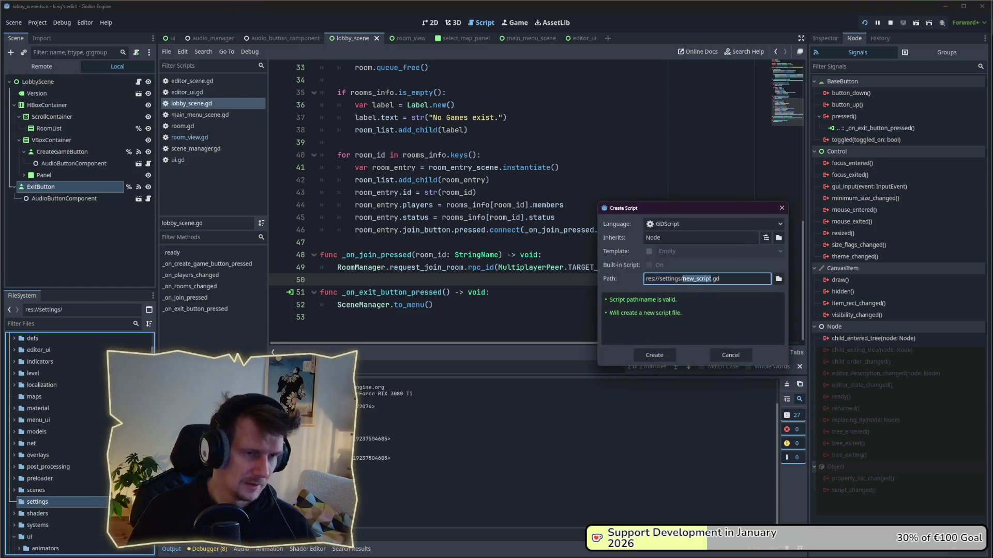
pyautogui.write('settings_data')
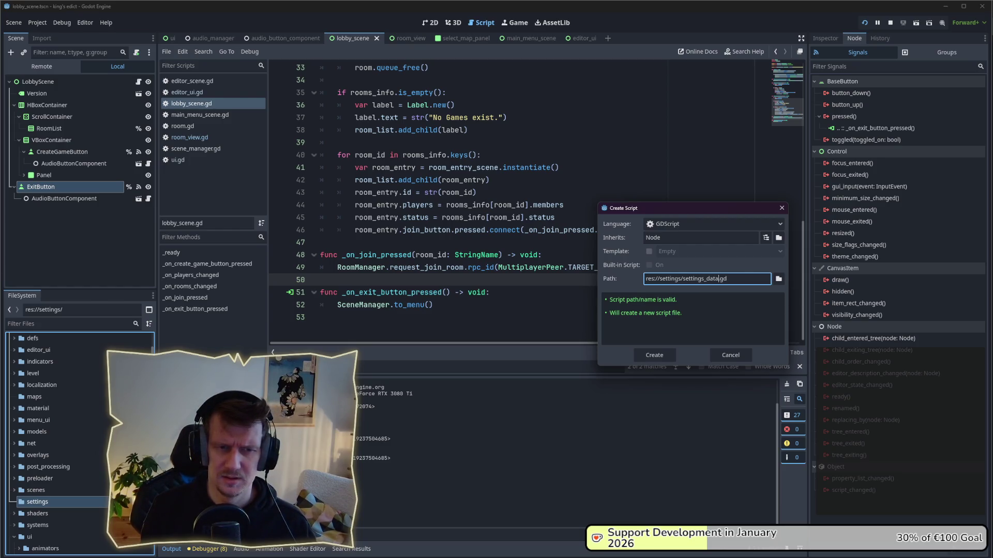
pyautogui.press('BackSpace')
pyautogui.press('BackSpace')
pyautogui.press('BackSpace')
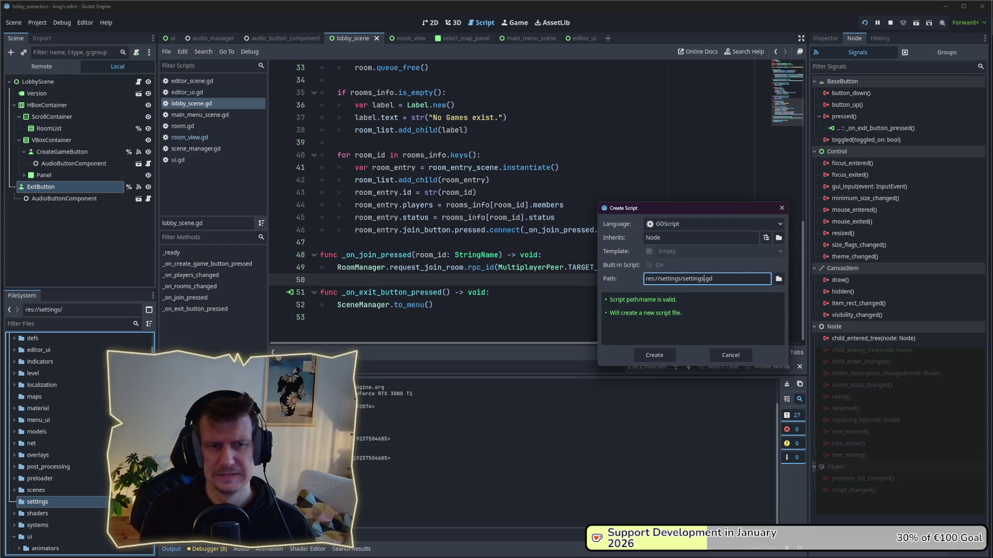
pyautogui.press('Escape')
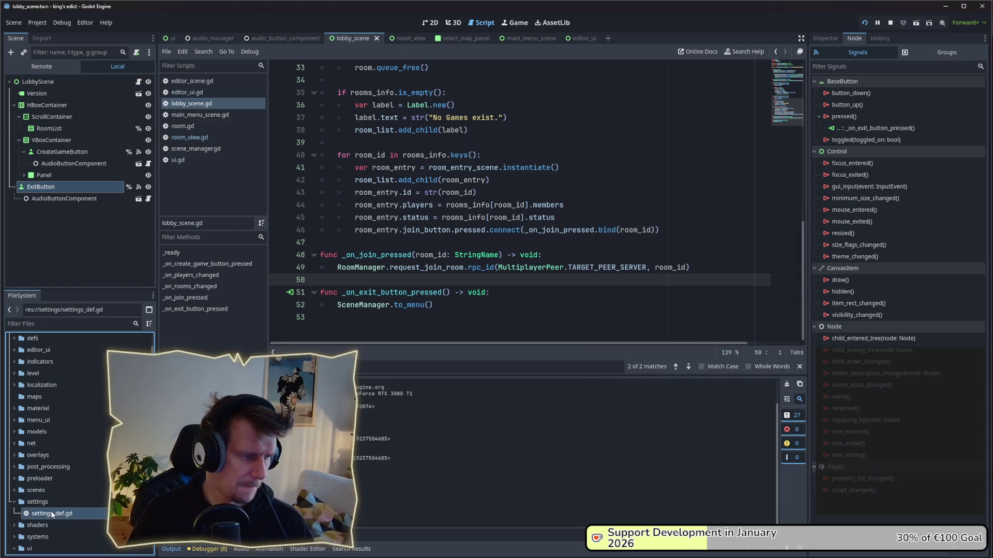
pyautogui.click(392, 107)
# Step: Declare class_name SettingsDef under extends Node and save the script
pyautogui.press('Return')
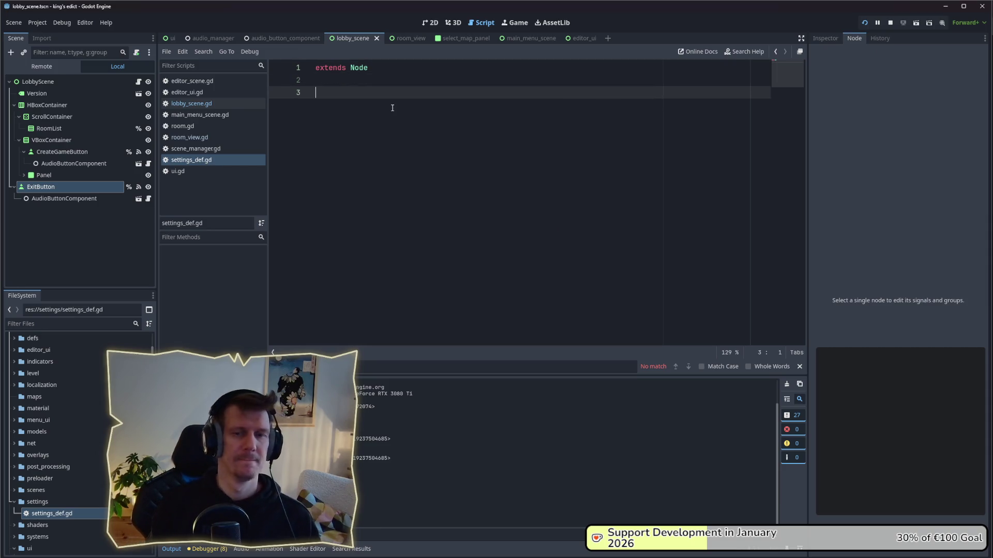
pyautogui.write('class_')
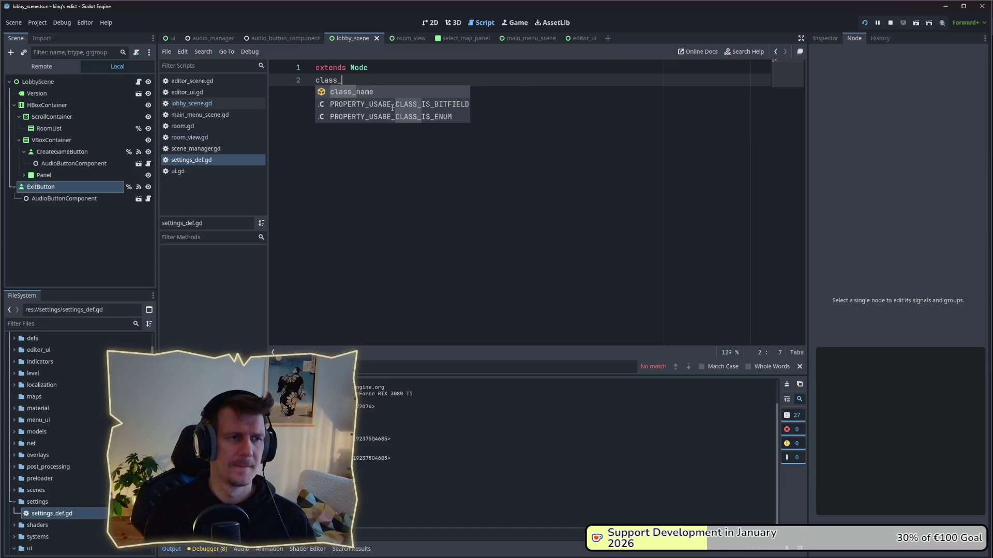
pyautogui.write('nma')
pyautogui.press('BackSpace')
pyautogui.press('BackSpace')
pyautogui.write('me Setting')
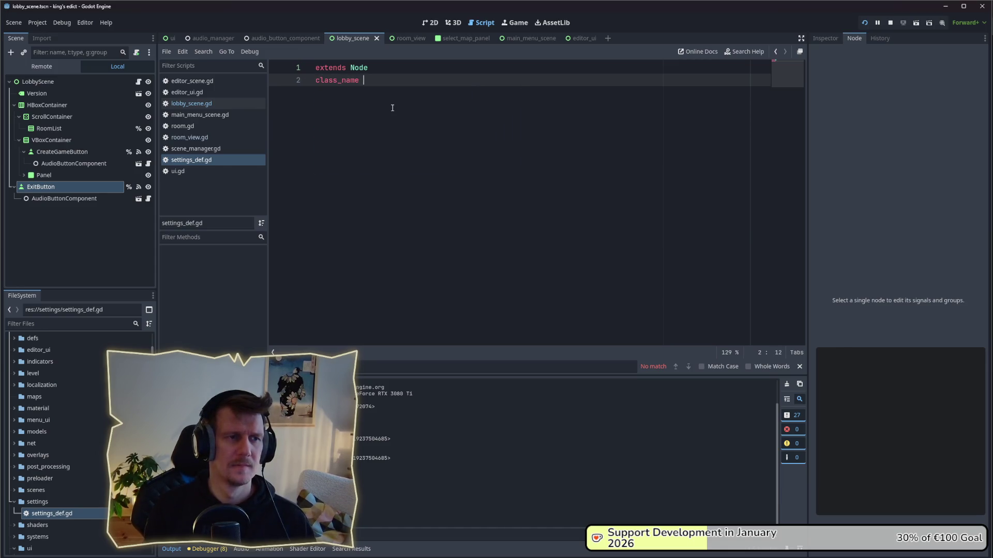
pyautogui.write('sDef')
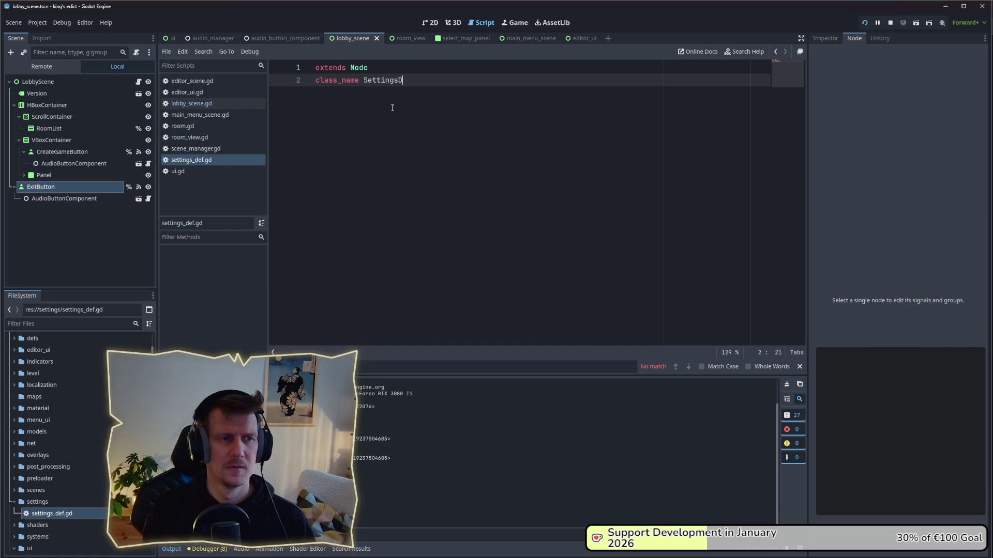
pyautogui.press('Return')
pyautogui.press('Return')
pyautogui.press('Return')
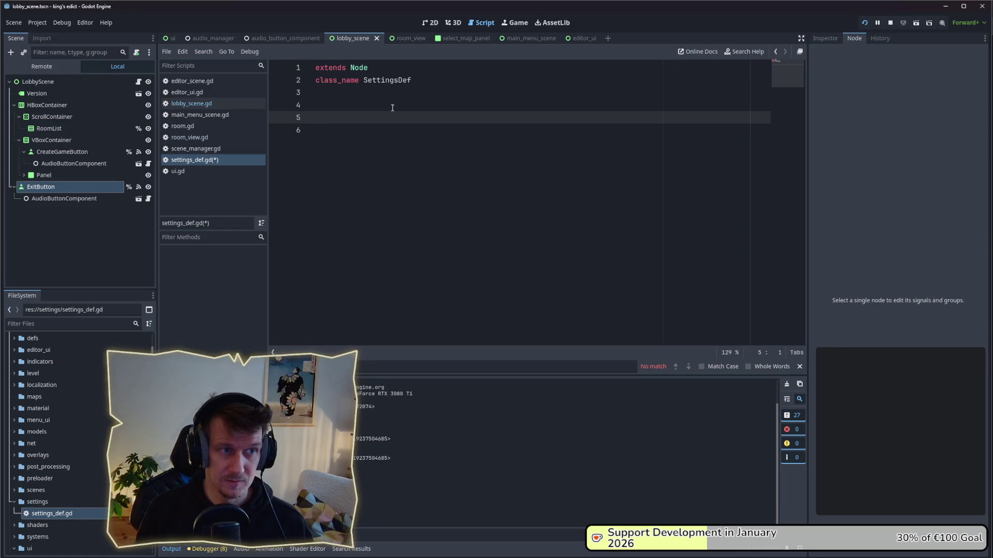
pyautogui.hotkey('ctrl', 's')
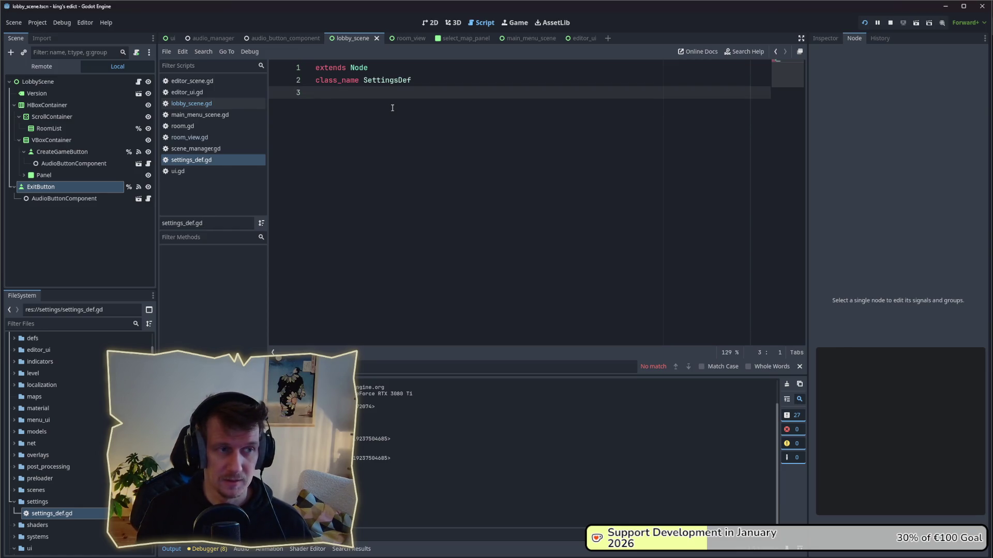
pyautogui.press('Return')
pyautogui.write('@export_')
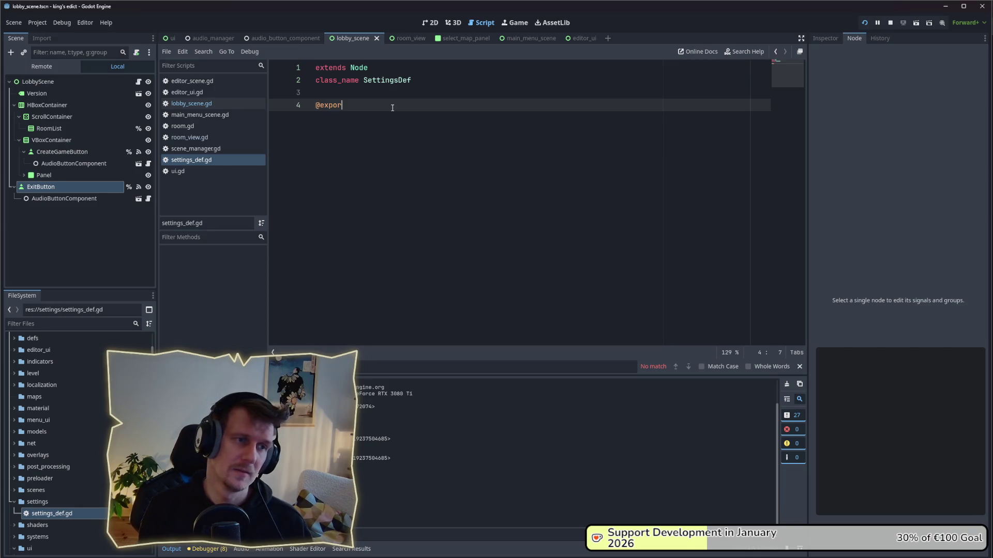
pyautogui.press('Down')
pyautogui.press('Down')
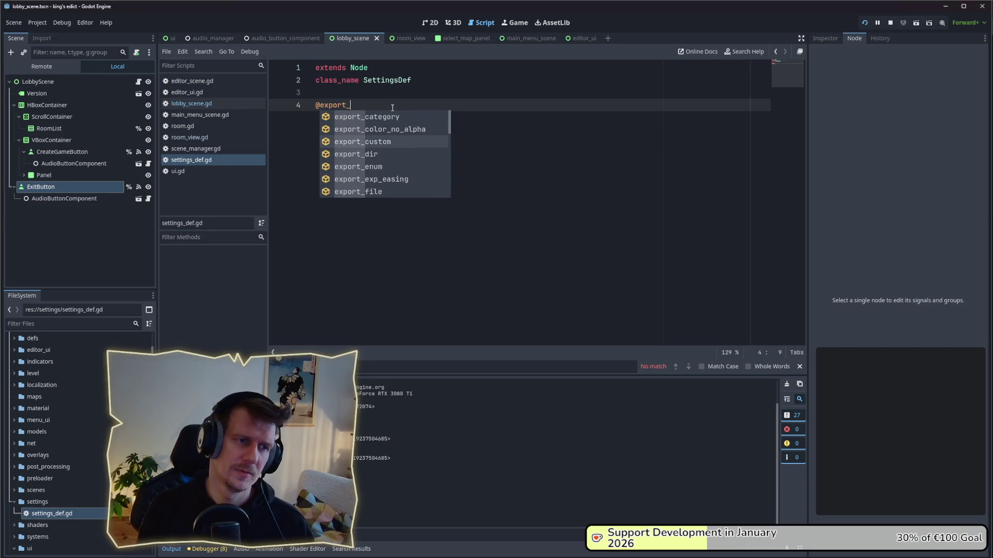
pyautogui.write('gr')
pyautogui.press('Return')
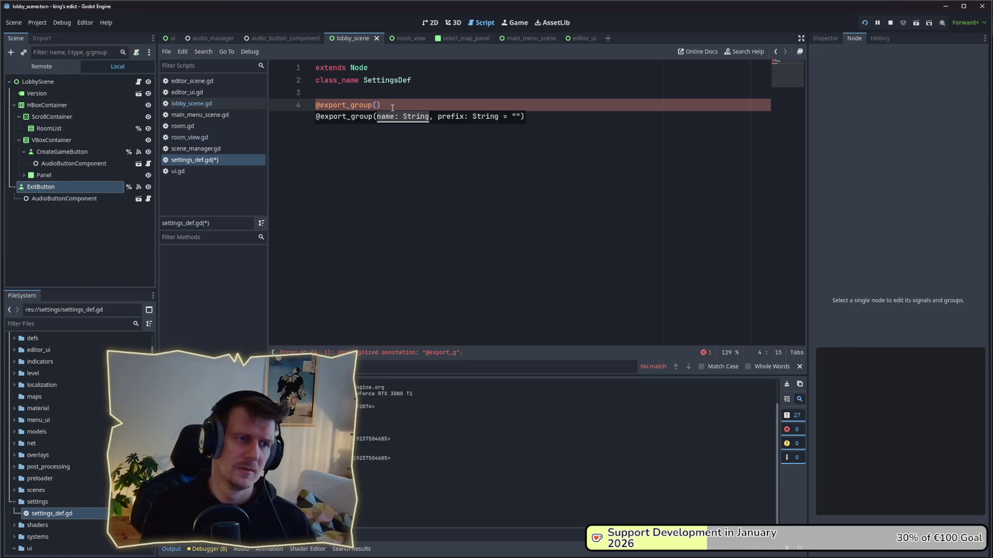
pyautogui.write('"')
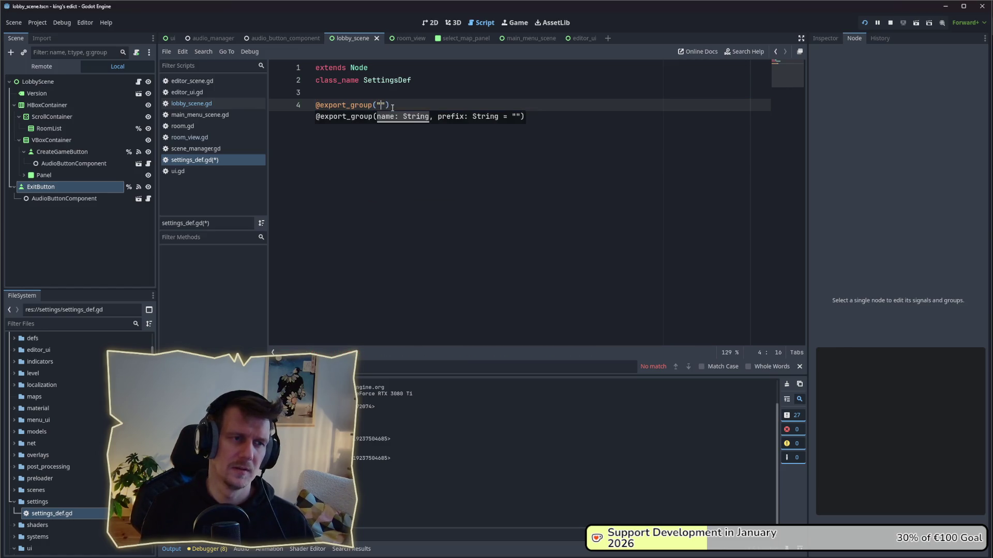
pyautogui.write('Sound')
pyautogui.press('End')
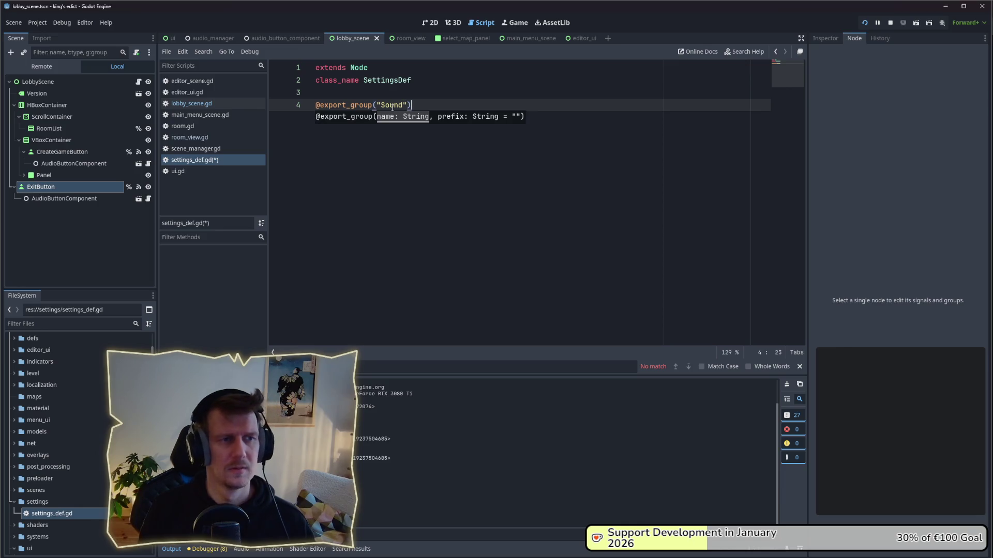
pyautogui.press('Return')
pyautogui.write('@exportv')
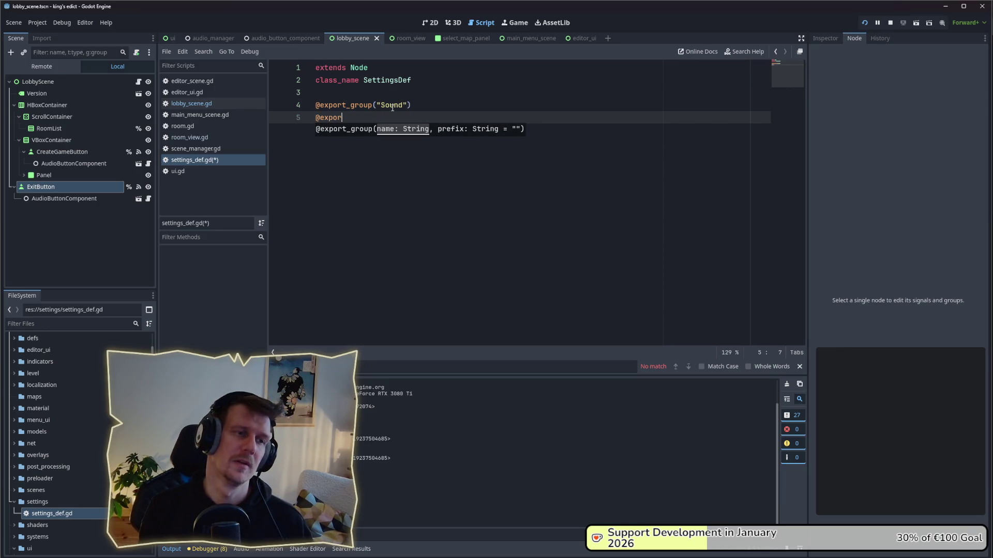
pyautogui.press('BackSpace')
pyautogui.press('BackSpace')
pyautogui.write('var ')
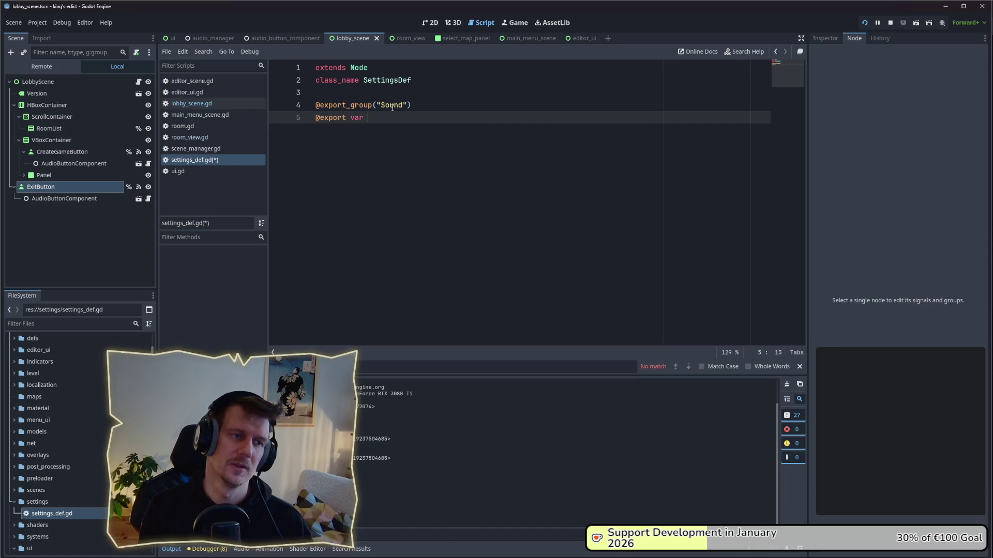
pyautogui.write('master_volume =')
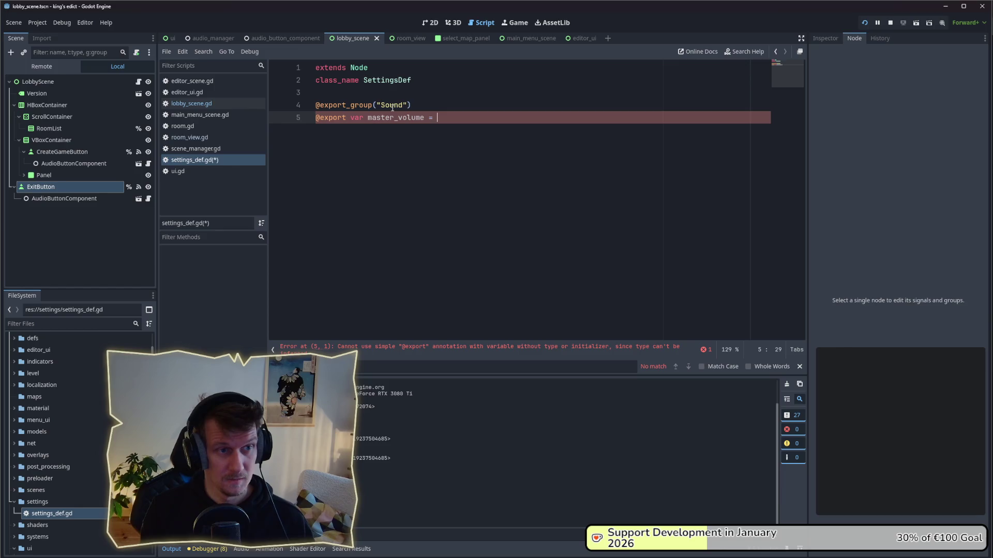
pyautogui.press('BackSpace')
pyautogui.press('BackSpace')
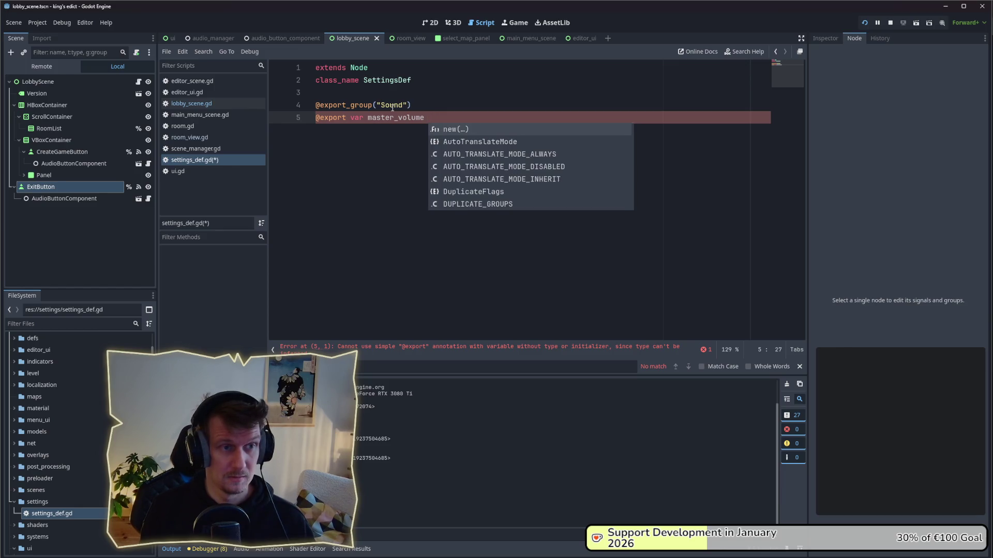
pyautogui.write(': float =')
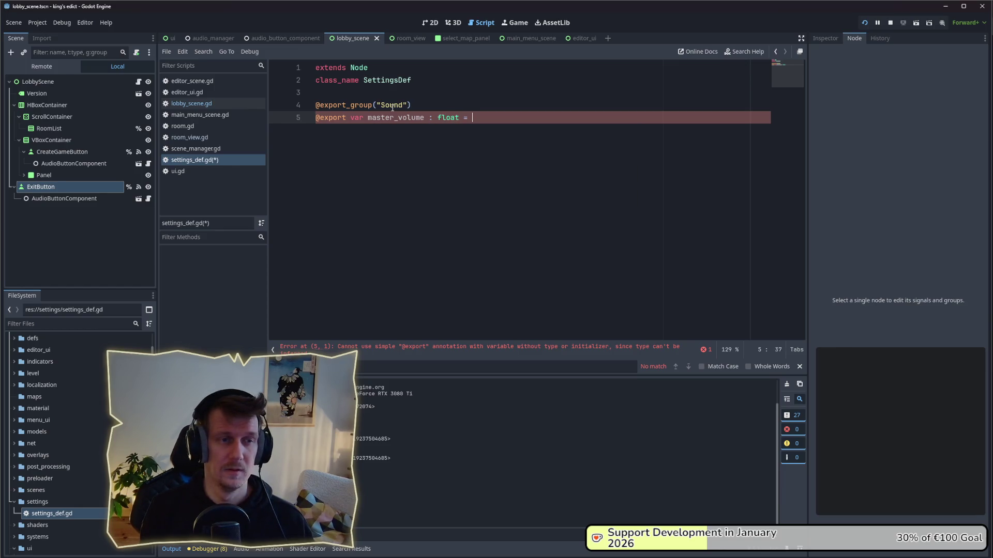
pyautogui.hotkey('ctrl', 's')
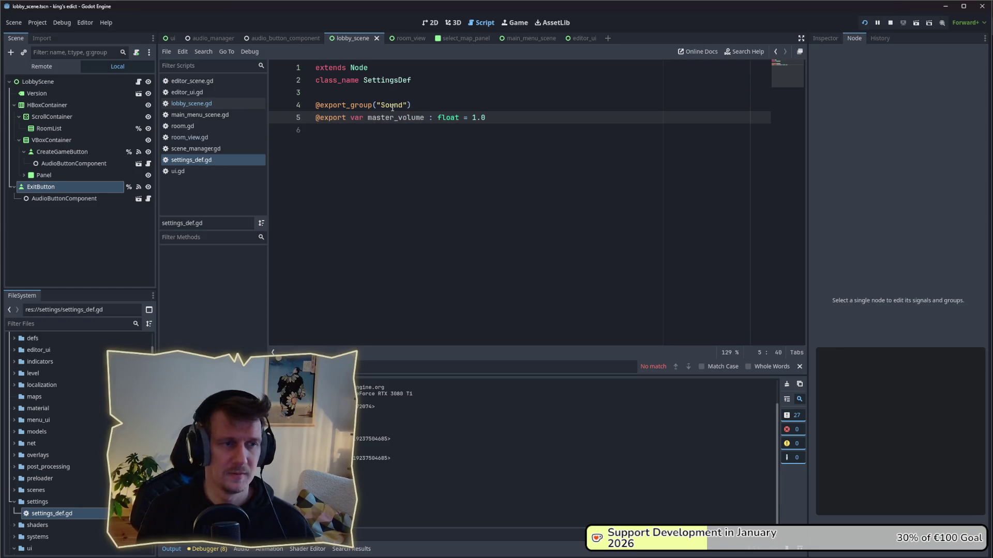
# Step: Duplicate the master_volume line into sfx_volume and music_volume exports
pyautogui.hotkey('ctrl', 'shift', 'd')
pyautogui.hotkey('ctrl', 'Left')
pyautogui.hotkey('ctrl', 'Left')
pyautogui.press('Delete')
pyautogui.press('Delete')
pyautogui.press('Delete')
pyautogui.write('sfx')
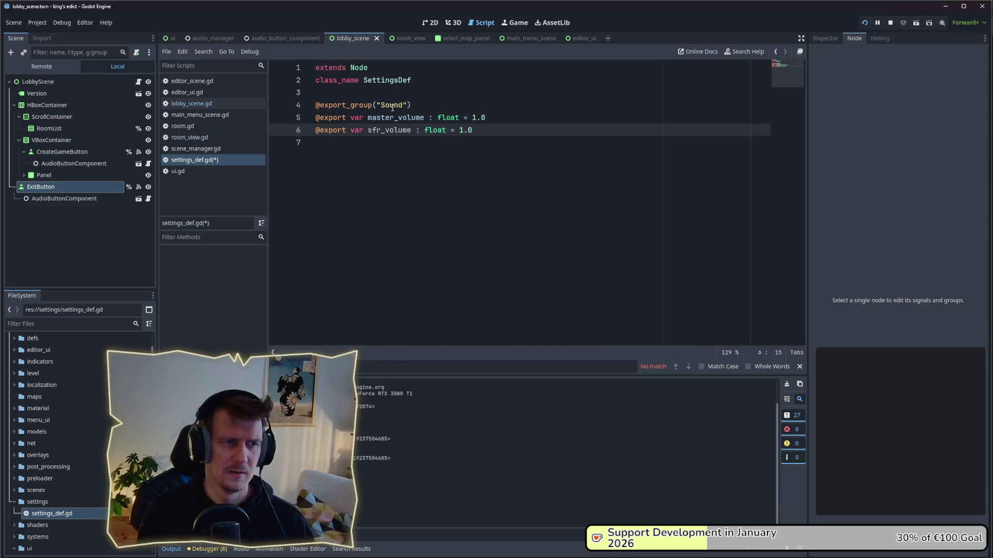
pyautogui.hotkey('ctrl', 'shift', 'd')
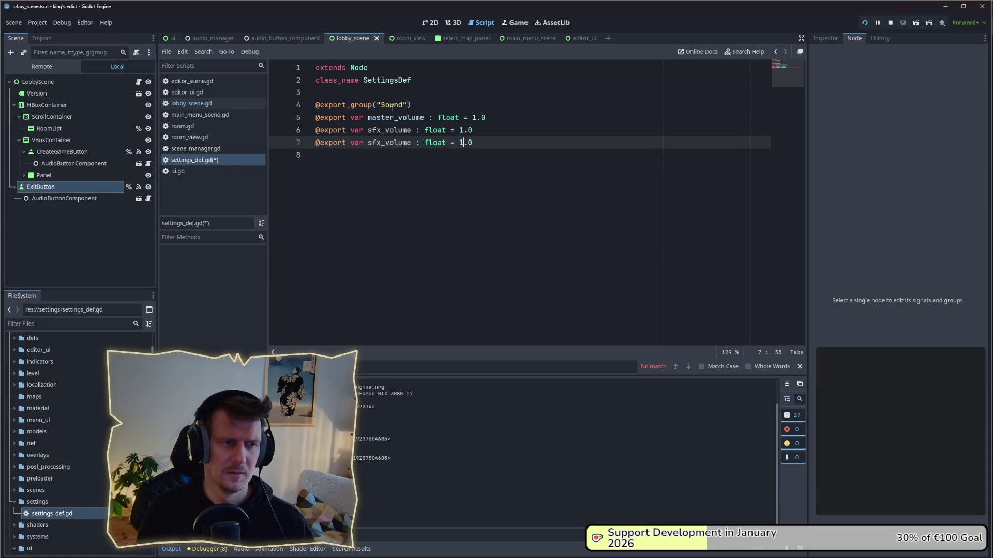
pyautogui.hotkey('ctrl', 'Left')
pyautogui.hotkey('ctrl', 'Left')
pyautogui.press('Delete')
pyautogui.press('Delete')
pyautogui.press('Delete')
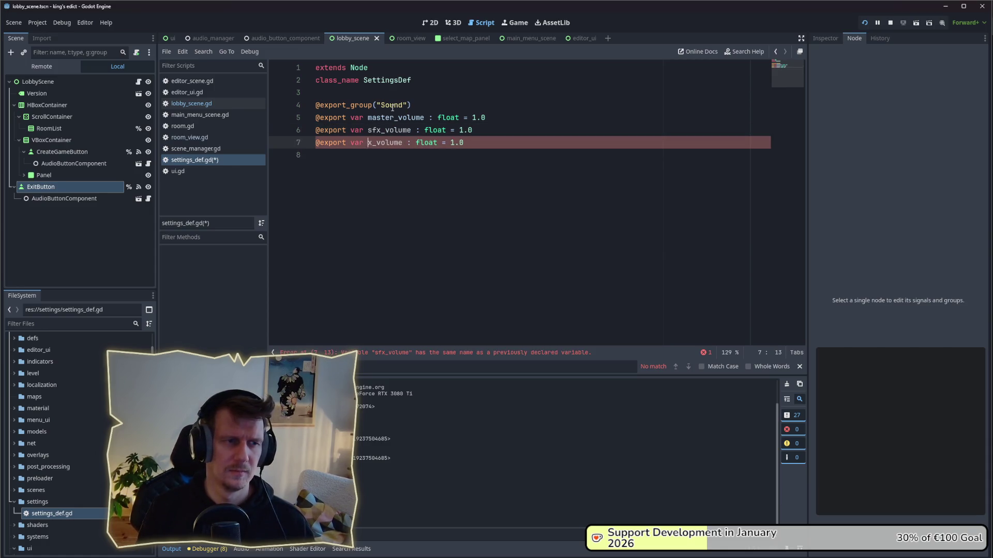
pyautogui.write('nusic')
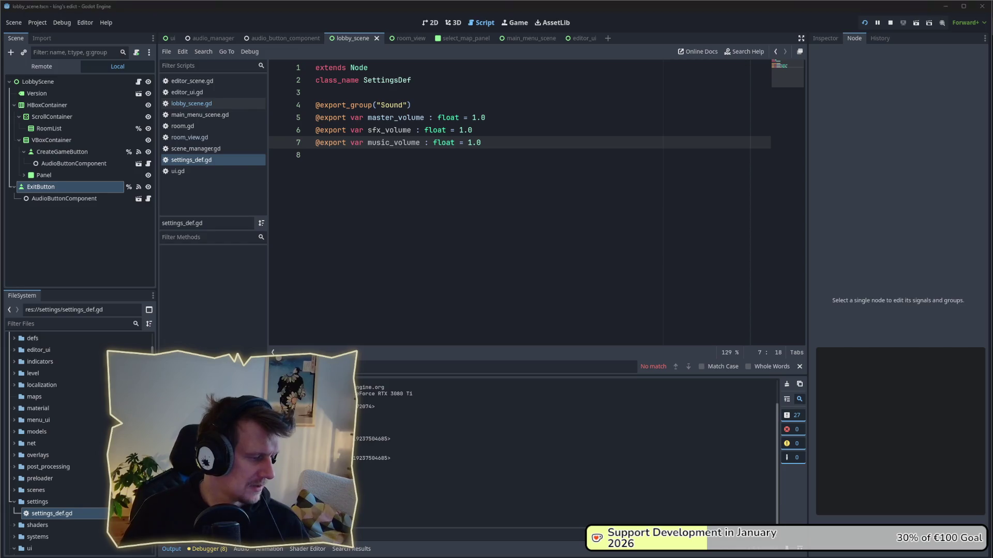
pyautogui.hotkey('alt', 'Tab')
# Step: Draw a long rectangle for the slider track and a shorter rectangle for its filled part
pyautogui.moveTo(611, 378); pyautogui.dragTo(626, 155)
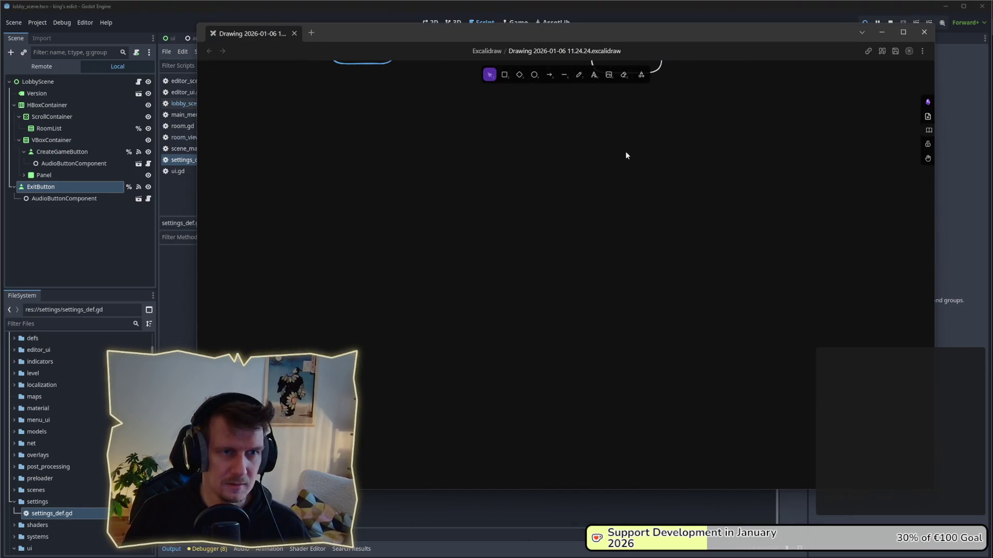
pyautogui.click(506, 77)
pyautogui.moveTo(384, 179)
pyautogui.mouseDown()
pyautogui.moveTo(468, 247)
pyautogui.moveTo(507, 222)
pyautogui.moveTo(652, 205)
pyautogui.mouseUp()
pyautogui.moveTo(536, 194)
pyautogui.mouseDown()
pyautogui.moveTo(739, 196)
pyautogui.moveTo(706, 201)
pyautogui.mouseUp()
pyautogui.click(665, 204)
pyautogui.click(862, 210)
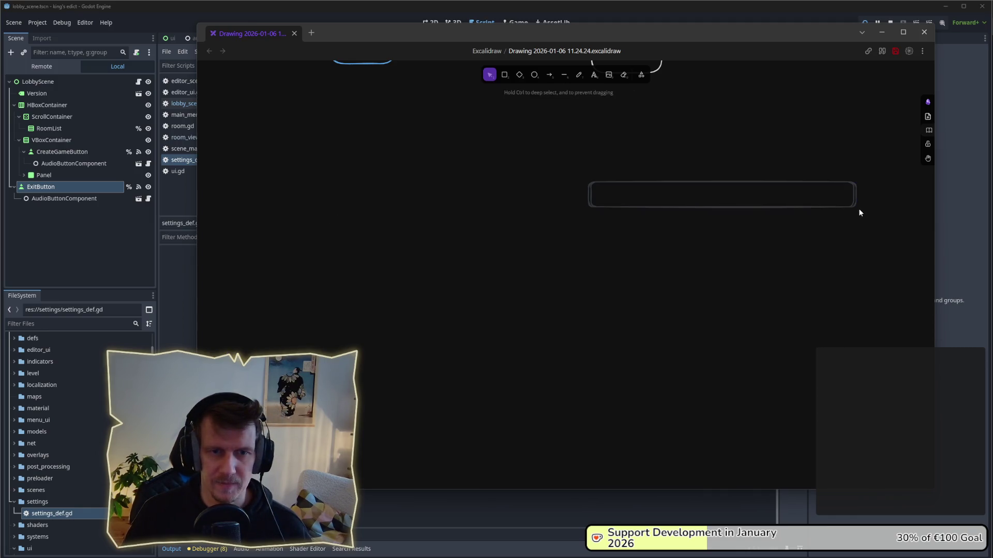
pyautogui.click(851, 201)
pyautogui.moveTo(856, 209); pyautogui.dragTo(773, 204)
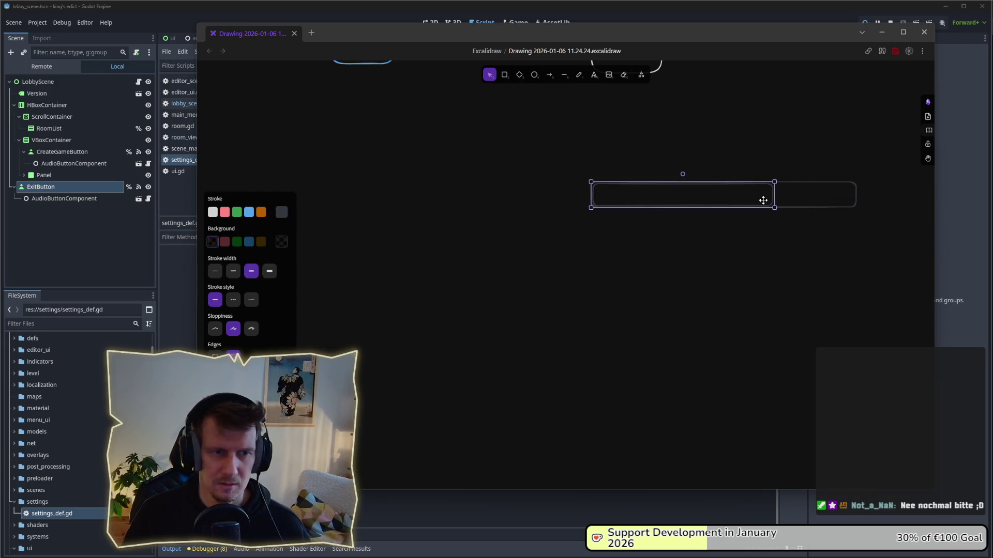
# Step: Fill the short bar green and the longer track rectangle dark
pyautogui.click(226, 245)
pyautogui.click(237, 241)
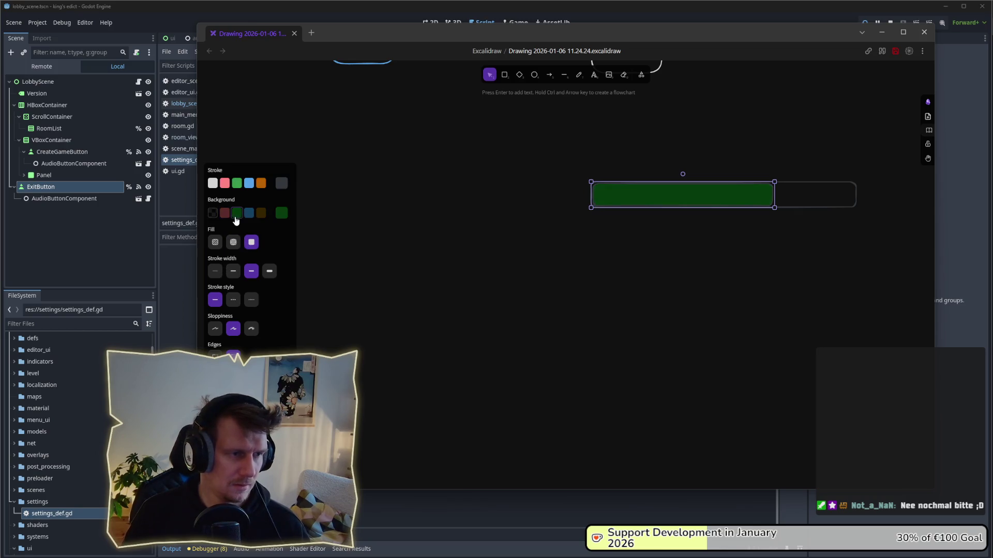
pyautogui.click(608, 218)
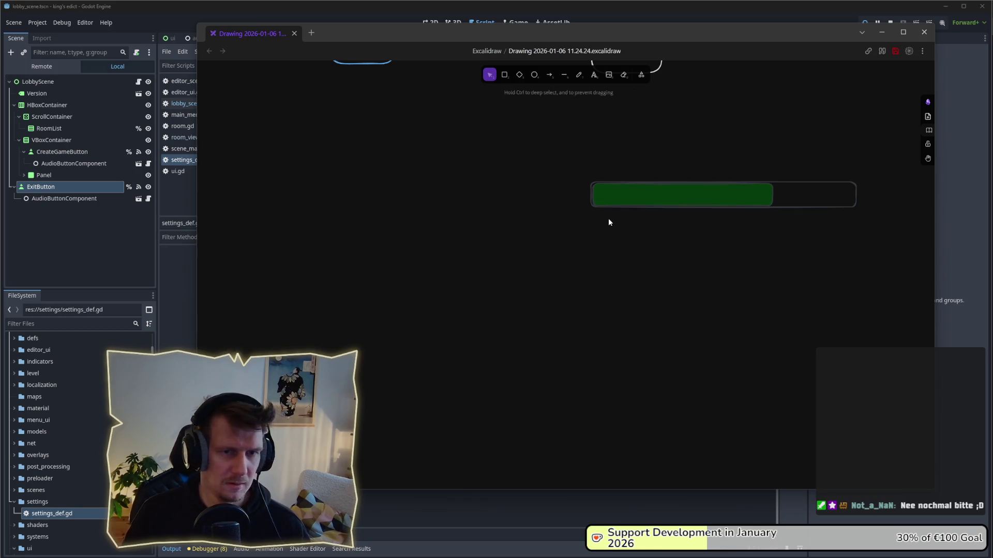
pyautogui.click(771, 192)
pyautogui.click(788, 196)
pyautogui.click(802, 207)
pyautogui.click(282, 242)
pyautogui.click(348, 251)
pyautogui.click(690, 269)
# Step: Send the dark track to the back and set the green bar onto it
pyautogui.moveTo(713, 194); pyautogui.dragTo(714, 208)
pyautogui.rightClick(715, 209)
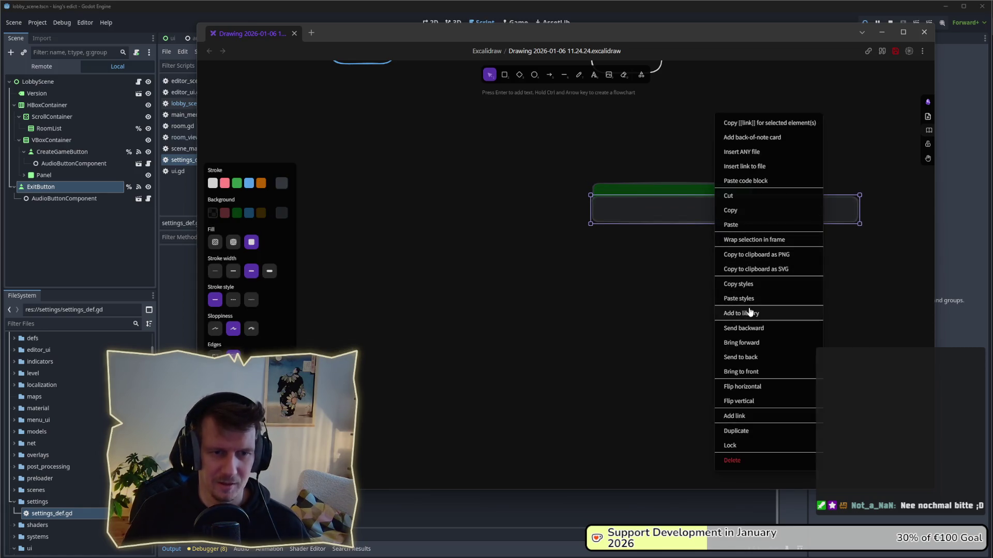
pyautogui.click(751, 357)
pyautogui.click(729, 203)
pyautogui.moveTo(729, 203)
pyautogui.mouseDown()
pyautogui.moveTo(730, 216)
pyautogui.moveTo(754, 220)
pyautogui.moveTo(740, 212)
pyautogui.mouseUp()
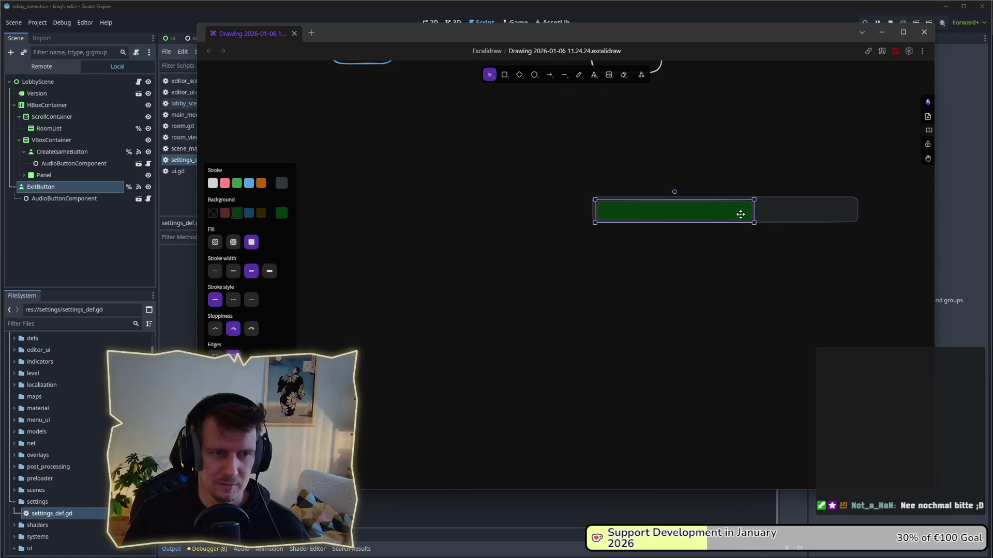
# Step: Switch the bar to a brighter green and shift the whole slider left
pyautogui.click(281, 213)
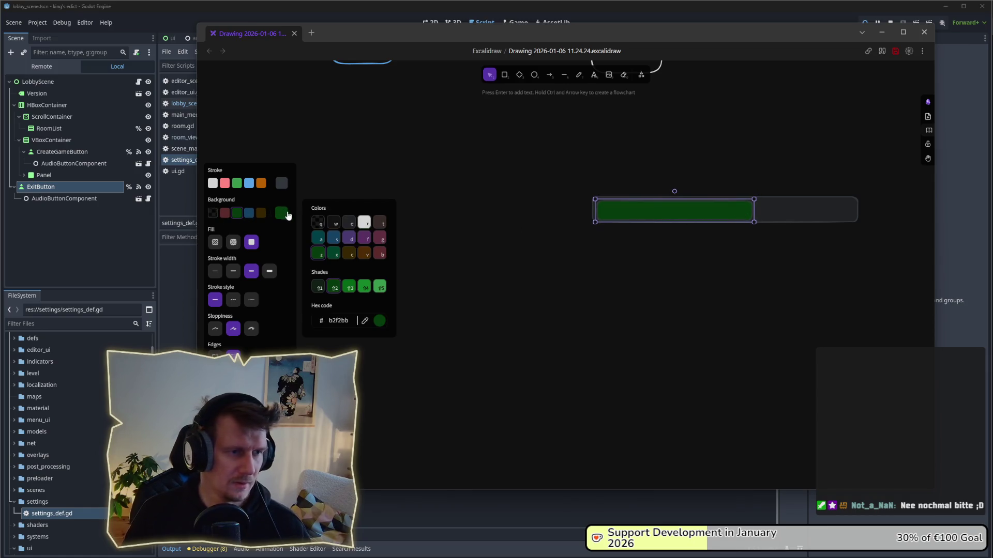
pyautogui.click(364, 287)
pyautogui.click(478, 277)
pyautogui.moveTo(903, 277)
pyautogui.mouseDown()
pyautogui.moveTo(731, 199)
pyautogui.moveTo(586, 191)
pyautogui.mouseUp()
pyautogui.moveTo(725, 206); pyautogui.dragTo(704, 207)
pyautogui.click(716, 285)
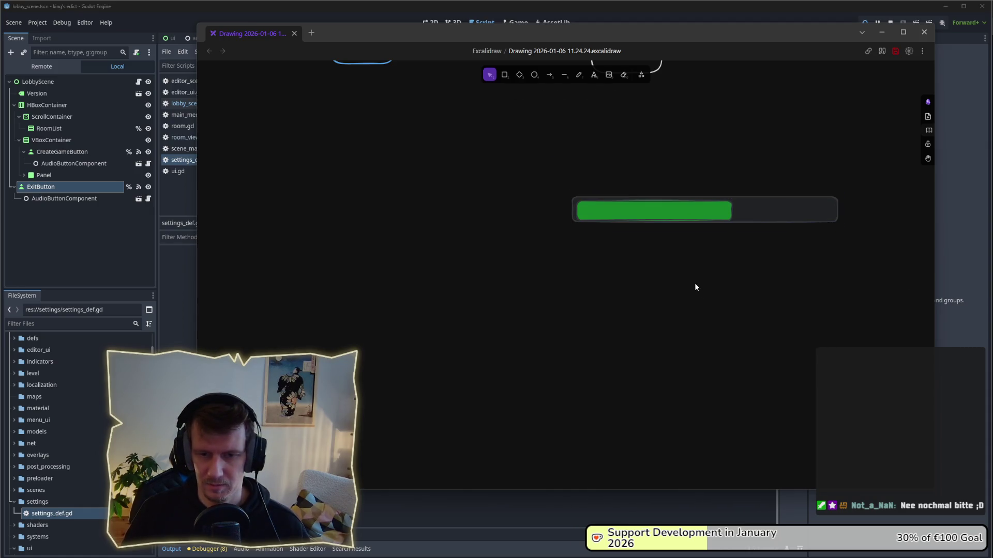
pyautogui.click(593, 75)
# Step: Position the Slider label above the left end of the bar
pyautogui.press('Escape')
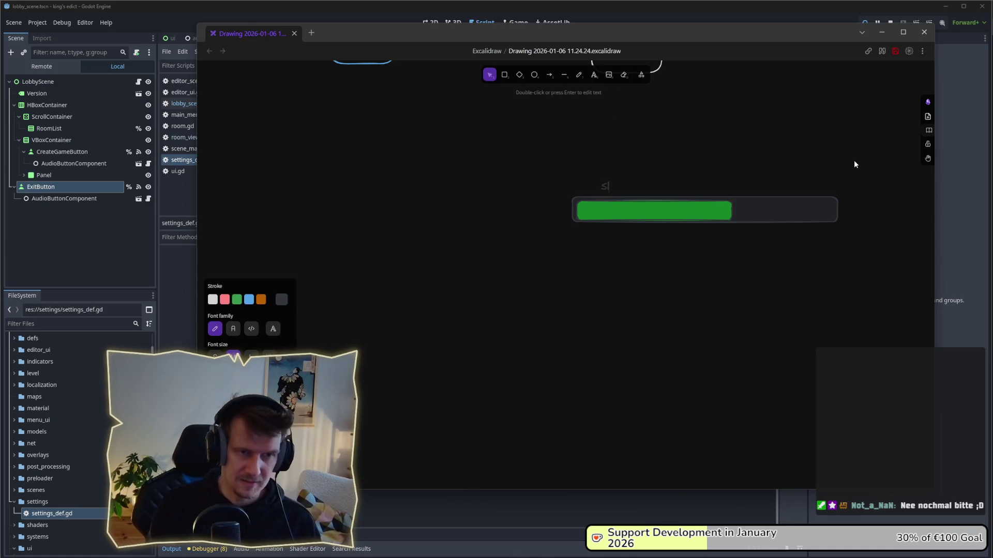
pyautogui.moveTo(610, 188); pyautogui.dragTo(606, 181)
pyautogui.click(645, 181)
pyautogui.click(619, 261)
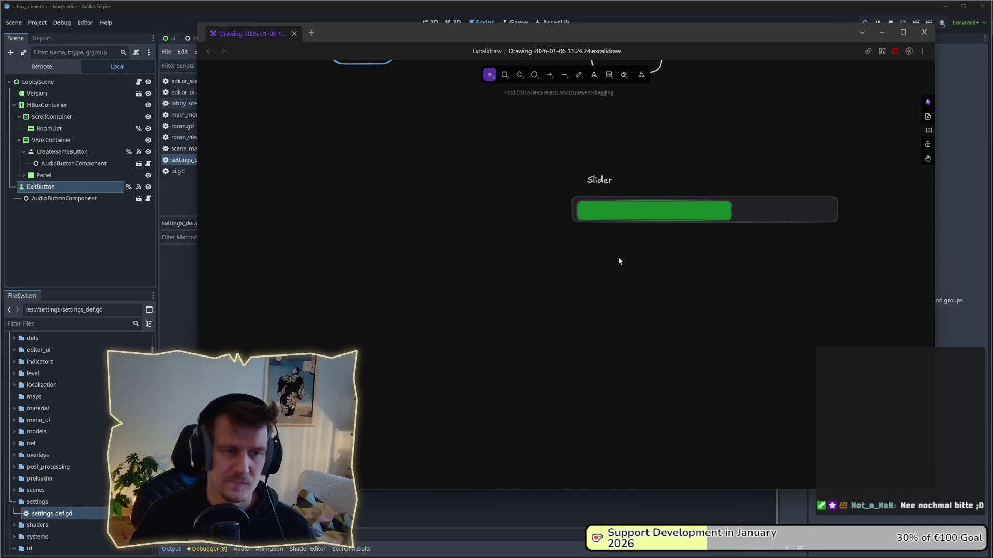
# Step: Draw a box enclosing the slider and caption it 'View'
pyautogui.click(504, 74)
pyautogui.moveTo(552, 131); pyautogui.dragTo(864, 267)
pyautogui.hotkey('ctrl', 'z')
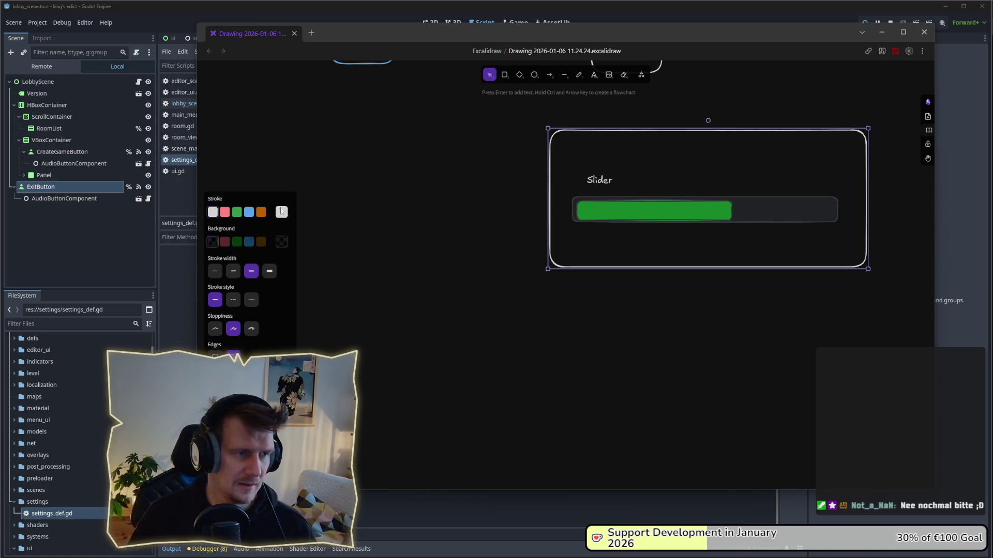
pyautogui.click(728, 148)
pyautogui.click(594, 74)
pyautogui.click(688, 118)
pyautogui.write('View')
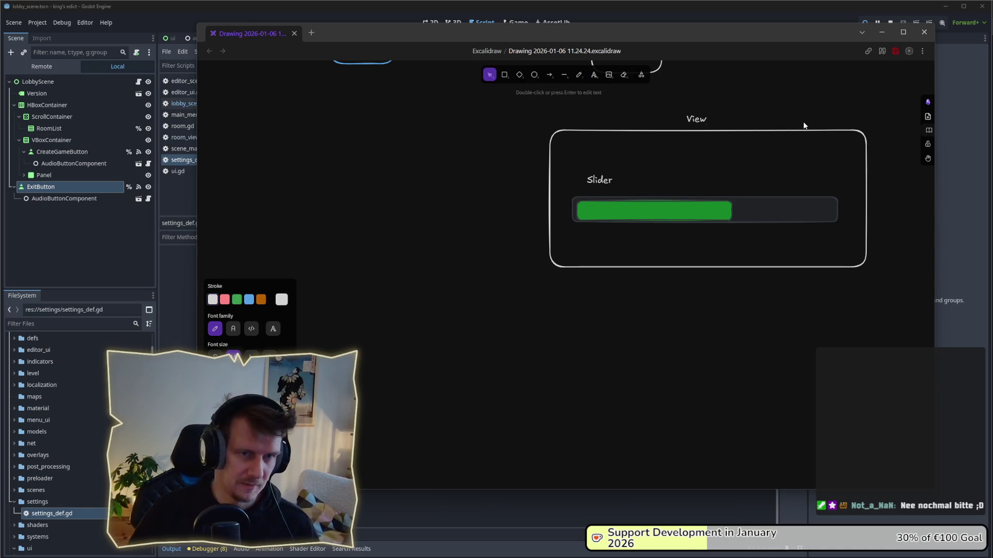
pyautogui.click(523, 190)
# Step: Duplicate the View box below, retitle it 'Systen' and write 'AudioManager' inside
pyautogui.scroll(2, 504, 237)
pyautogui.moveTo(504, 237)
pyautogui.mouseDown()
pyautogui.moveTo(491, 243)
pyautogui.moveTo(479, 212)
pyautogui.mouseUp()
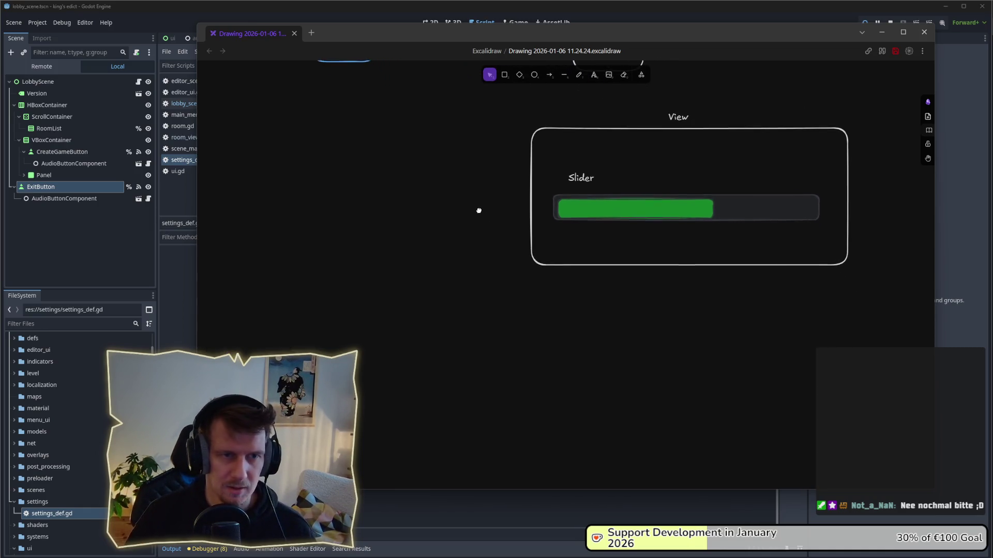
pyautogui.scroll(-1, 540, 318)
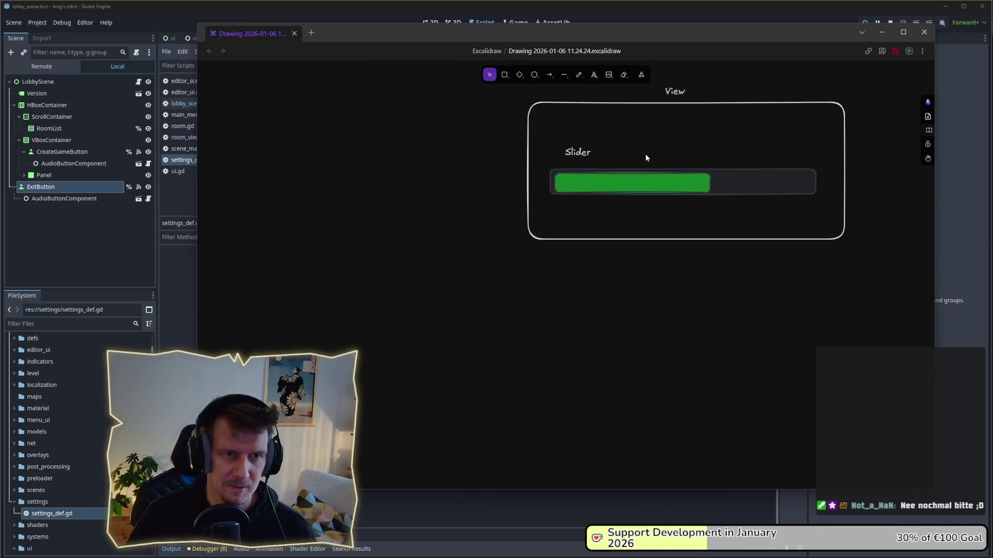
pyautogui.keyDown('alt'); pyautogui.moveTo(663, 105); pyautogui.dragTo(660, 293); pyautogui.keyUp('alt')
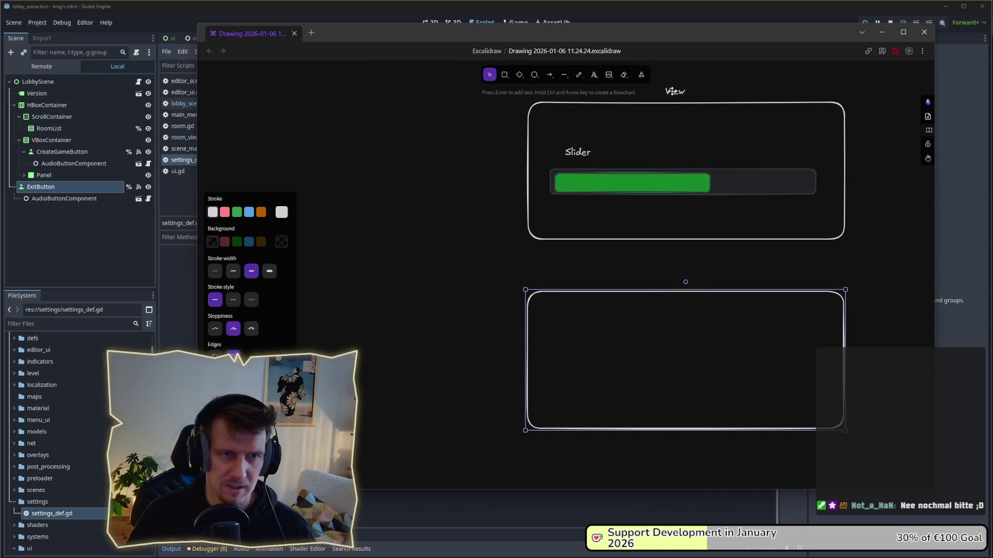
pyautogui.doubleClick(668, 280)
pyautogui.write('Systen')
pyautogui.press('Escape')
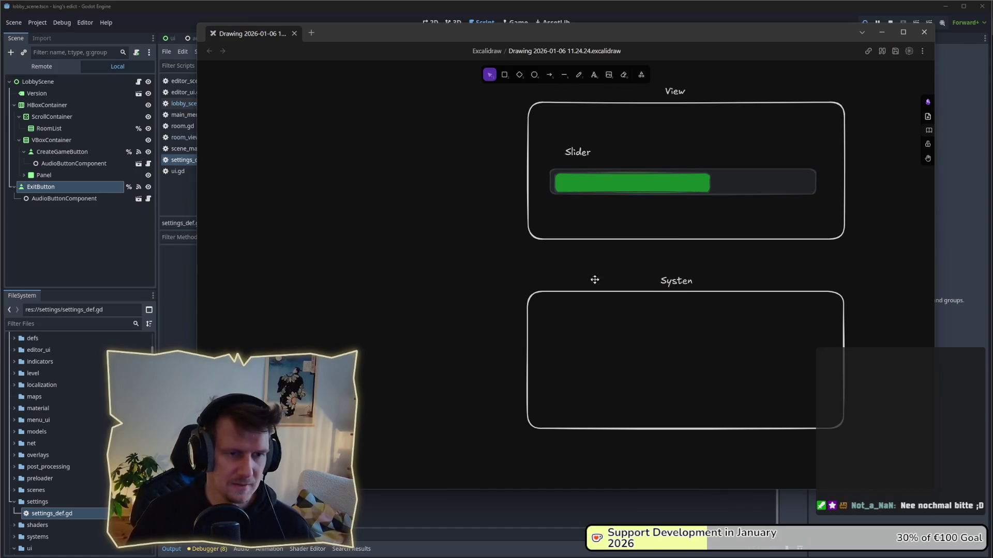
pyautogui.doubleClick(567, 326)
pyautogui.write('Au')
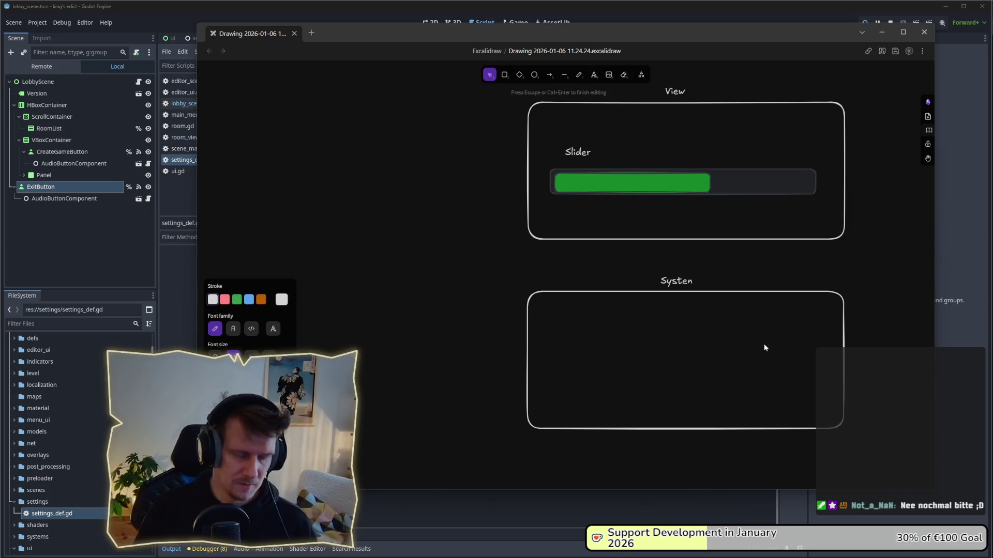
pyautogui.write('dioM')
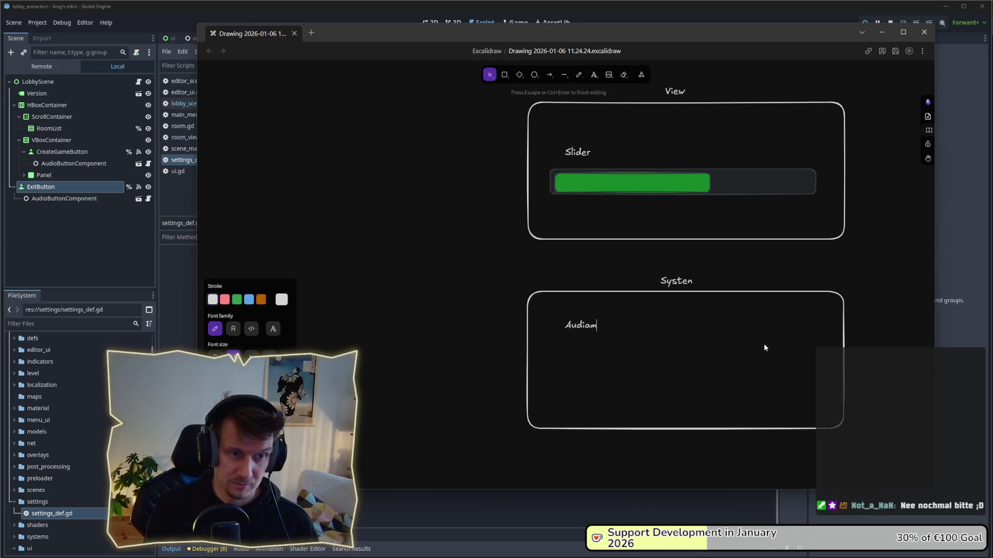
pyautogui.write('anager')
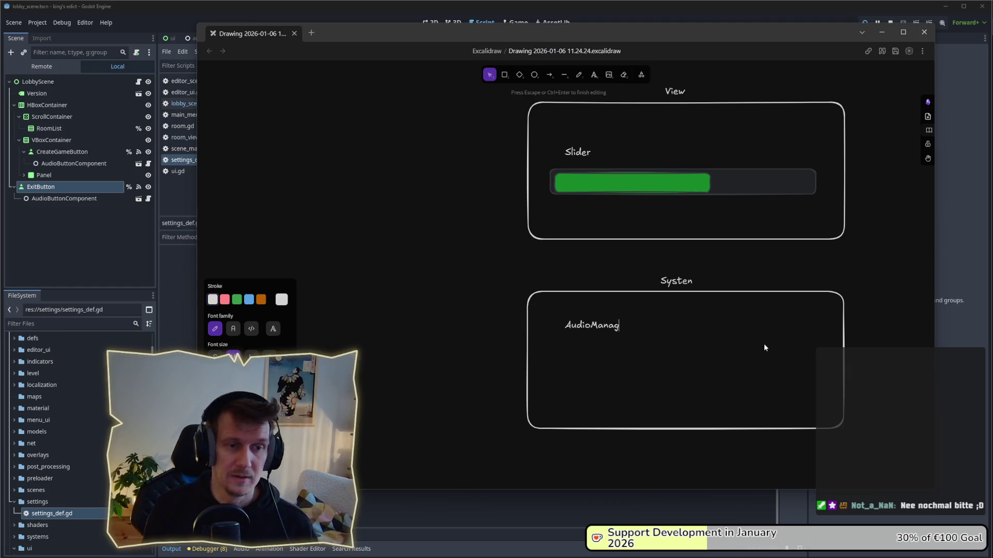
pyautogui.press('Escape')
# Step: Shorten the Systen box, nudge its AudioManager text, and duplicate the group below
pyautogui.moveTo(704, 429); pyautogui.dragTo(698, 356)
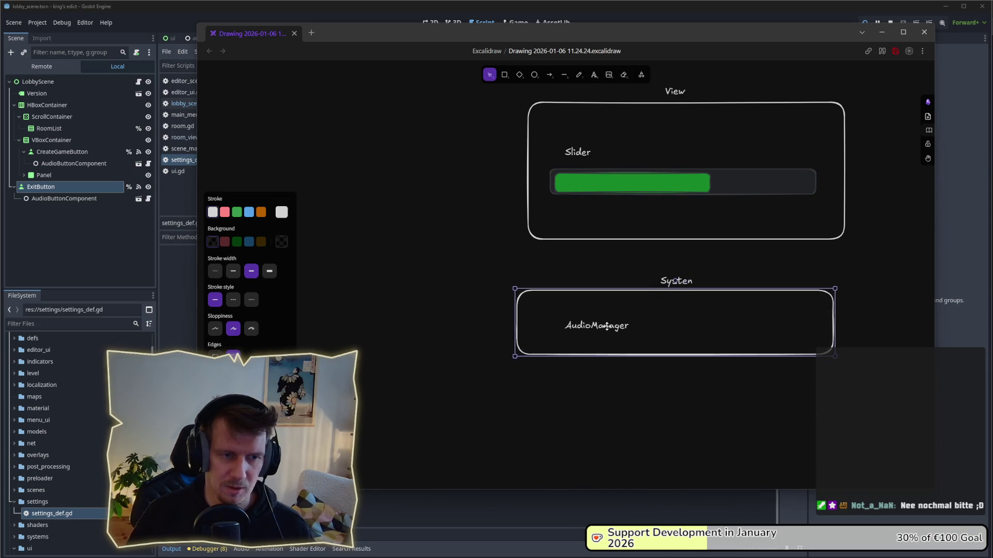
pyautogui.click(656, 410)
pyautogui.click(608, 326)
pyautogui.moveTo(608, 329); pyautogui.dragTo(606, 328)
pyautogui.click(635, 343)
pyautogui.moveTo(477, 252)
pyautogui.mouseDown()
pyautogui.moveTo(751, 368)
pyautogui.moveTo(847, 362)
pyautogui.moveTo(817, 347)
pyautogui.mouseUp()
pyautogui.click(784, 465)
pyautogui.moveTo(892, 428); pyautogui.dragTo(485, 281)
pyautogui.moveTo(629, 335); pyautogui.dragTo(631, 435)
pyautogui.moveTo(401, 398)
pyautogui.mouseDown()
pyautogui.moveTo(370, 367)
pyautogui.moveTo(302, 381)
pyautogui.moveTo(288, 400)
pyautogui.mouseUp()
pyautogui.moveTo(752, 328); pyautogui.dragTo(751, 332)
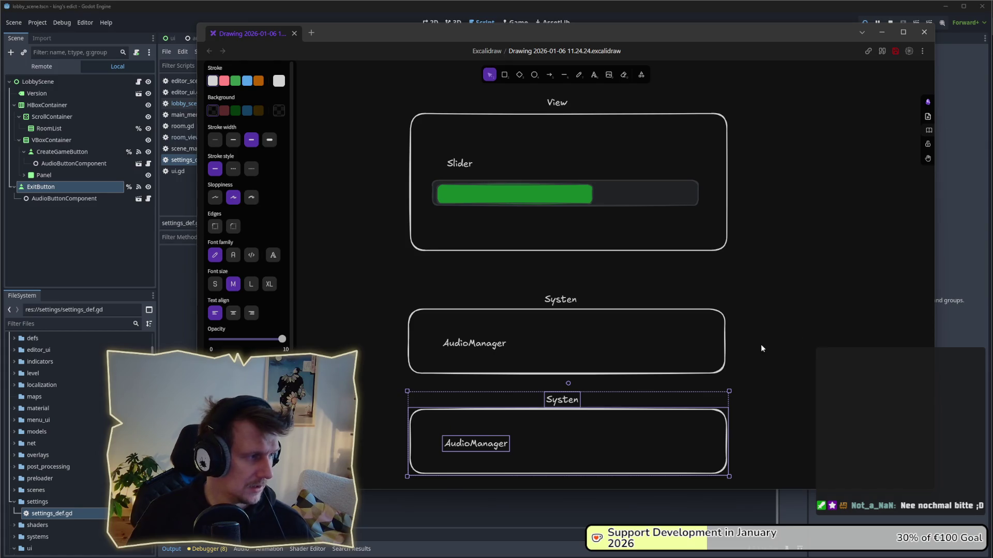
pyautogui.click(799, 348)
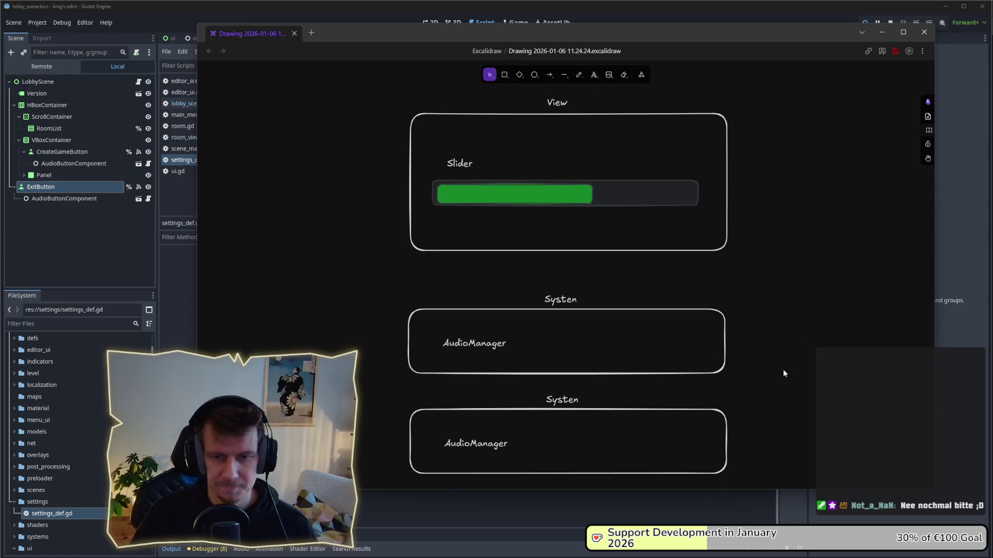
# Step: Rename the copy's heading to 'Data' and its inner label to 'MasterVolume'
pyautogui.doubleClick(566, 410)
pyautogui.write('D')
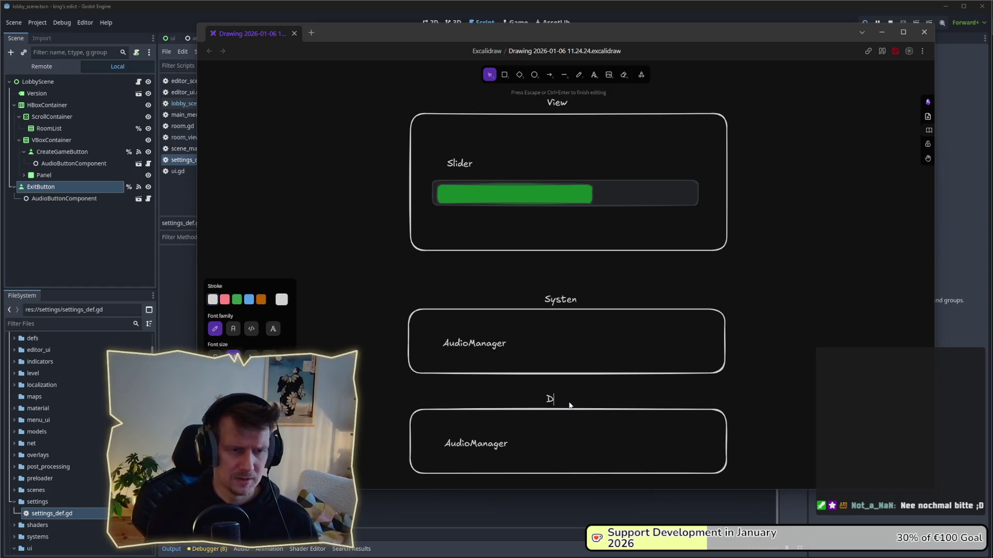
pyautogui.write('ing')
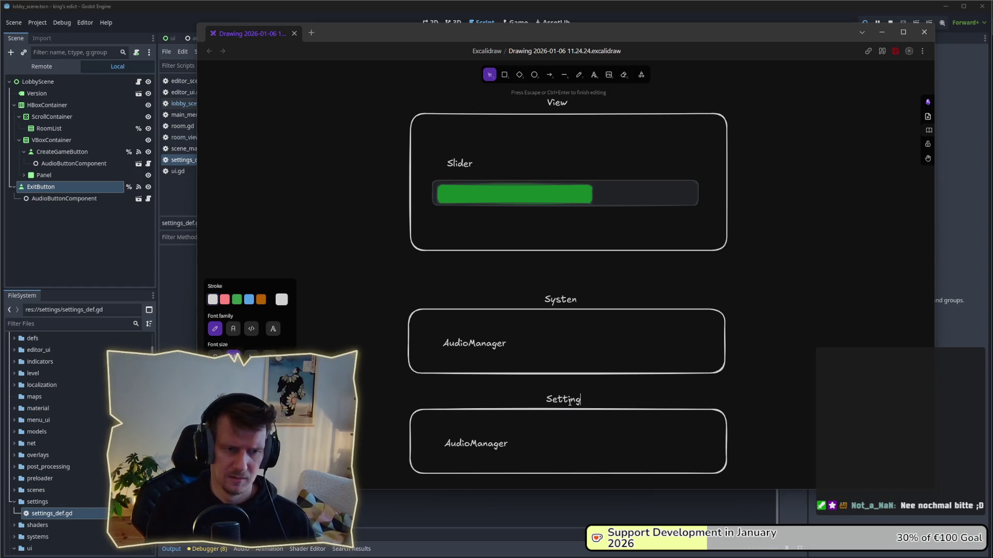
pyautogui.write('Data')
pyautogui.moveTo(586, 401); pyautogui.dragTo(546, 401)
pyautogui.press('BackSpace')
pyautogui.click(682, 386)
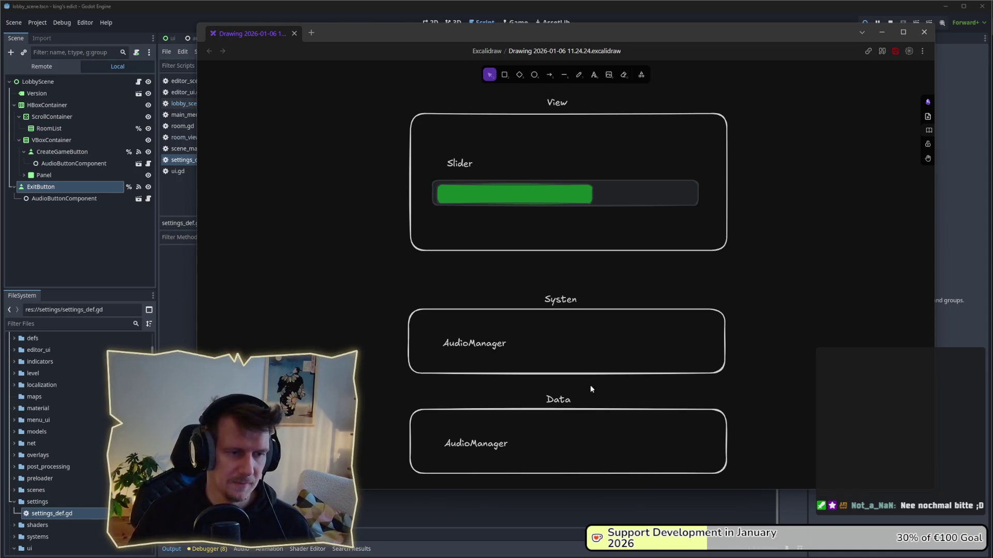
pyautogui.doubleClick(490, 444)
pyautogui.write('MasterV')
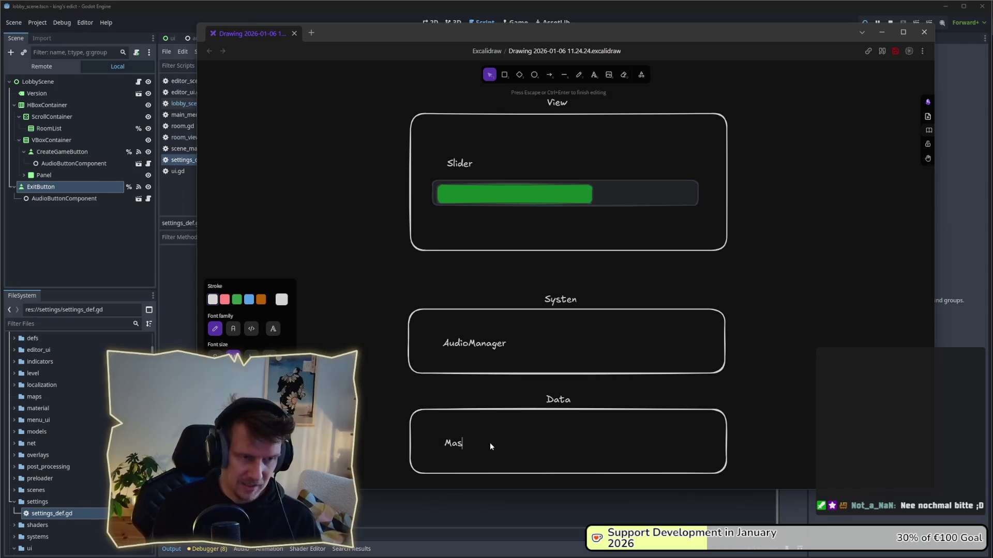
pyautogui.write('olume')
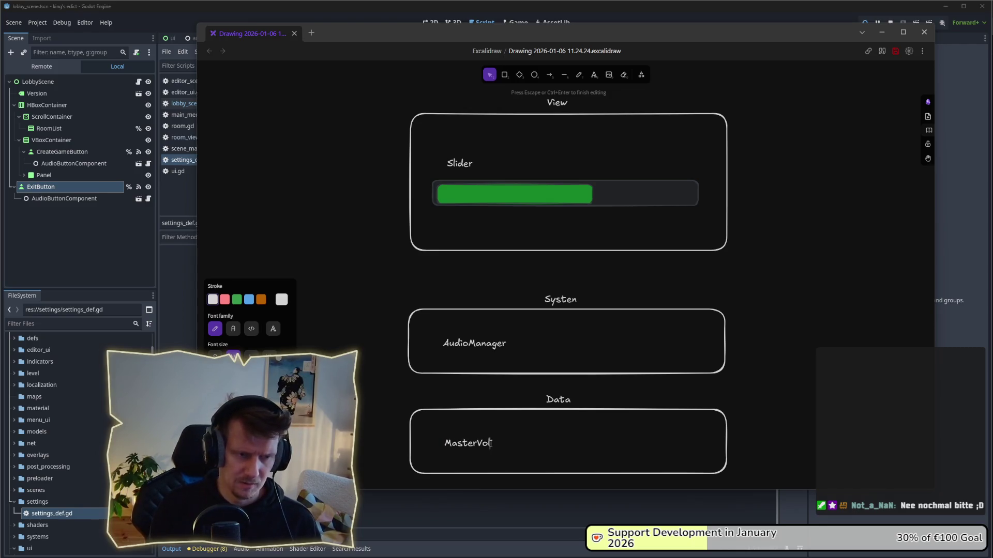
pyautogui.click(521, 438)
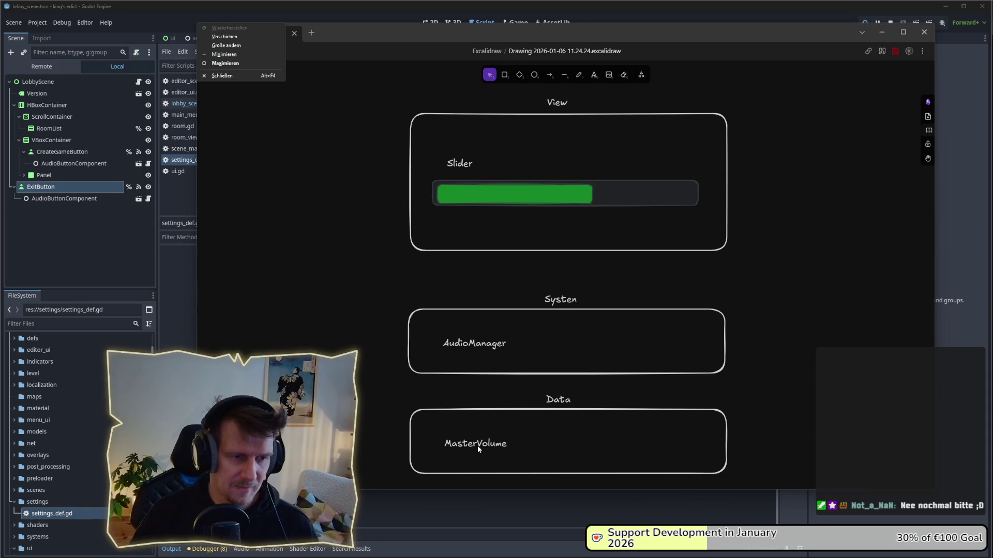
# Step: Copy the MasterVolume label into the Systen box beneath AudioManager
pyautogui.moveTo(468, 443); pyautogui.dragTo(492, 356)
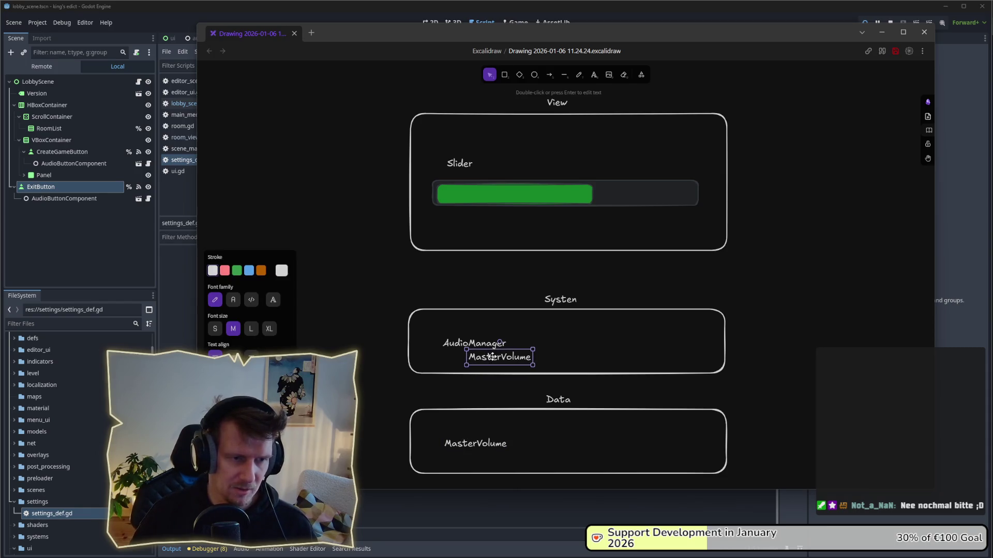
pyautogui.click(470, 331)
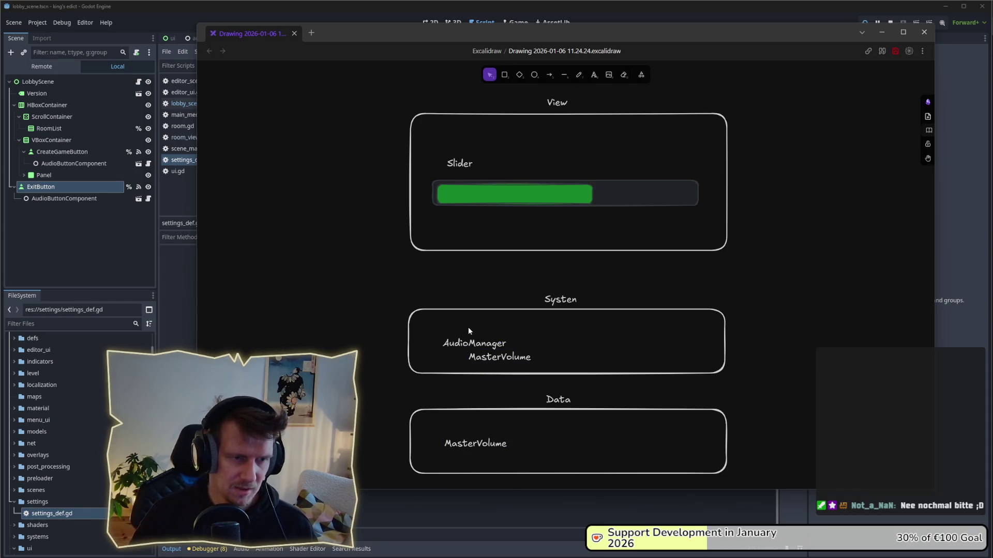
pyautogui.doubleClick(526, 359)
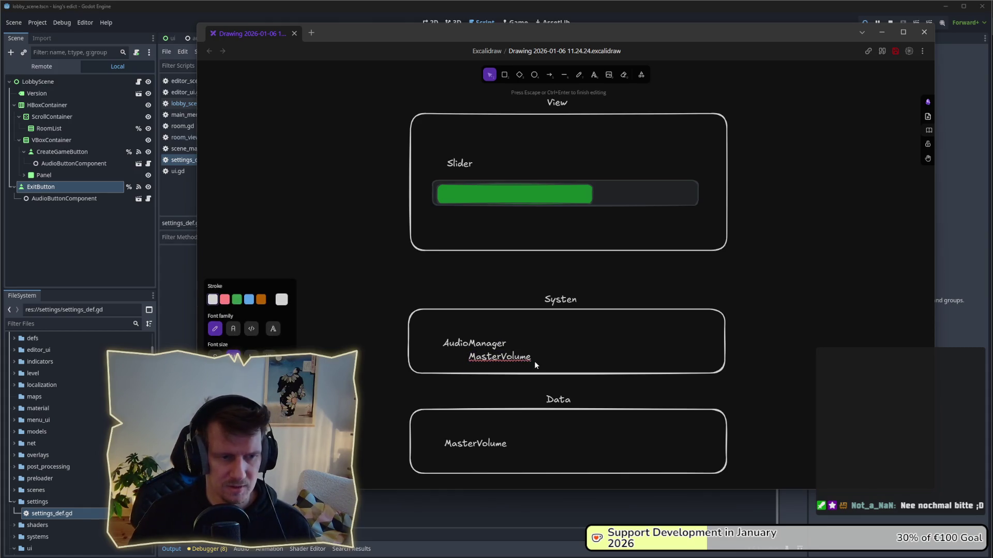
pyautogui.click(669, 375)
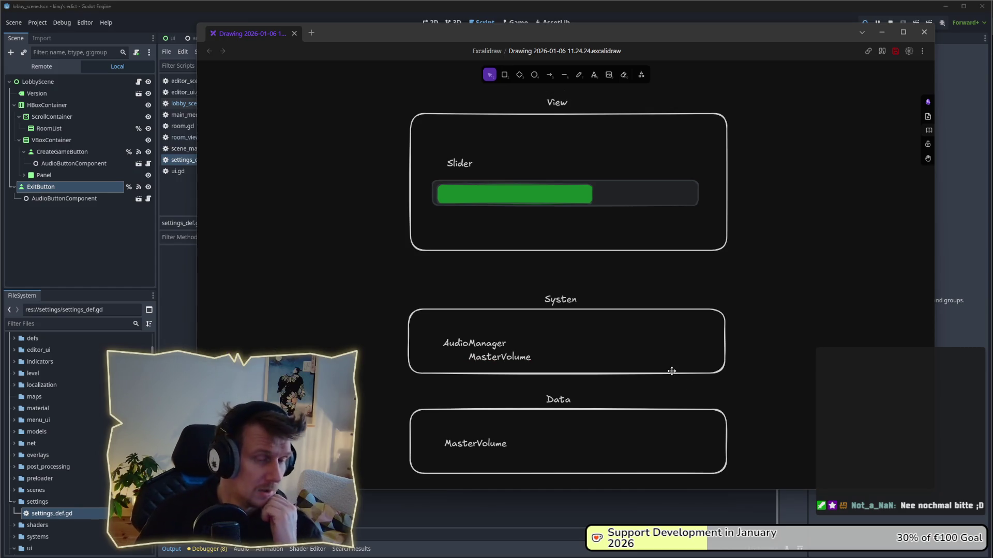
# Step: Draw a curved arrow from the View box down to the Systen box
pyautogui.click(568, 78)
pyautogui.click(549, 75)
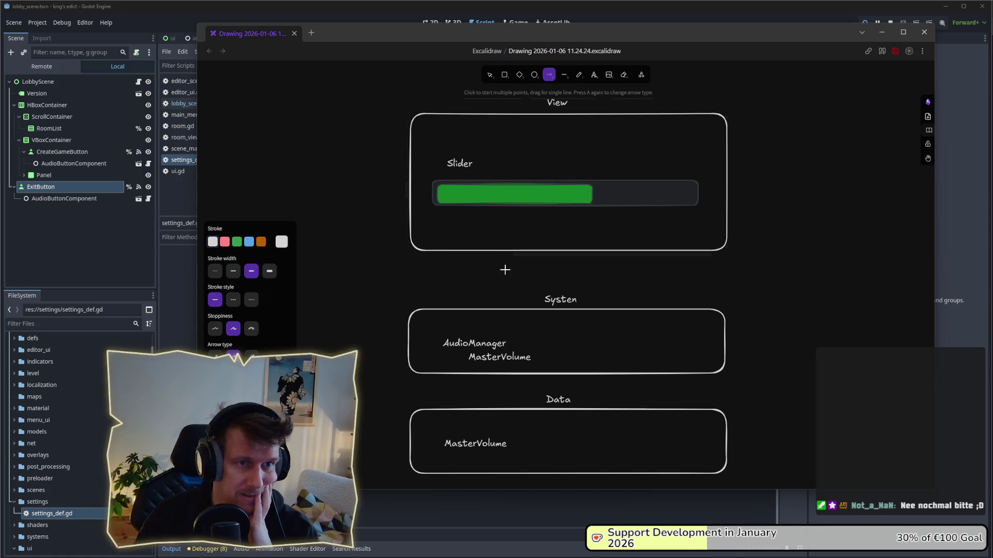
pyautogui.moveTo(425, 208)
pyautogui.mouseDown()
pyautogui.moveTo(407, 211)
pyautogui.moveTo(366, 328)
pyautogui.moveTo(393, 342)
pyautogui.mouseUp()
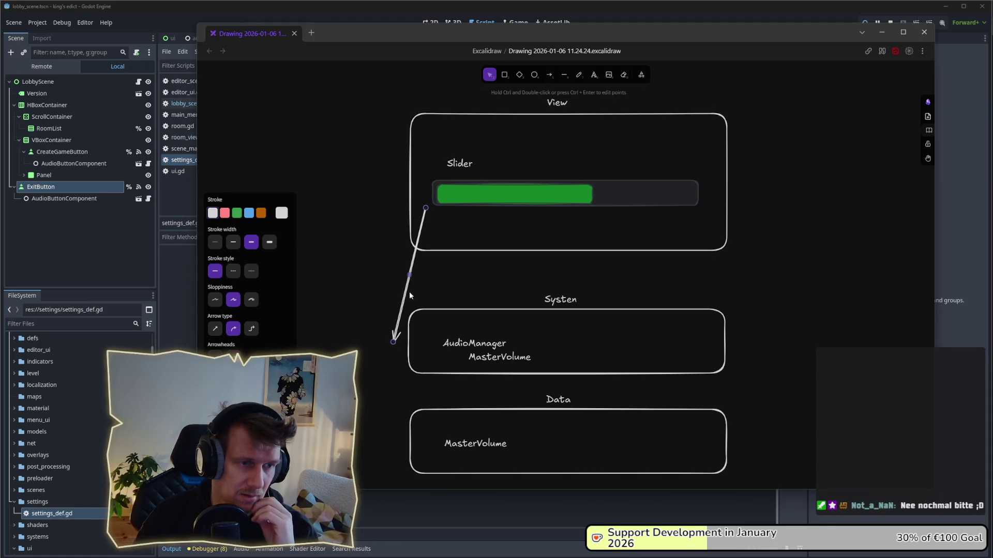
pyautogui.moveTo(409, 275); pyautogui.dragTo(359, 273)
pyautogui.moveTo(394, 345)
pyautogui.mouseDown()
pyautogui.moveTo(399, 337)
pyautogui.moveTo(373, 373)
pyautogui.moveTo(366, 464)
pyautogui.mouseUp()
pyautogui.click(356, 342)
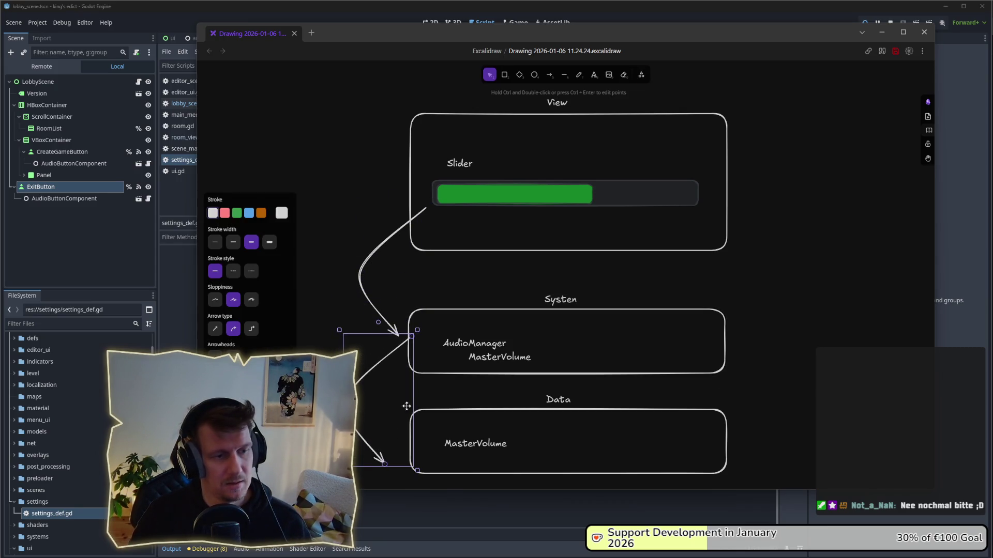
# Step: Add an arrow from the Systen box to the Data box
pyautogui.moveTo(411, 337); pyautogui.dragTo(398, 353)
pyautogui.moveTo(384, 464); pyautogui.dragTo(399, 441)
pyautogui.click(793, 399)
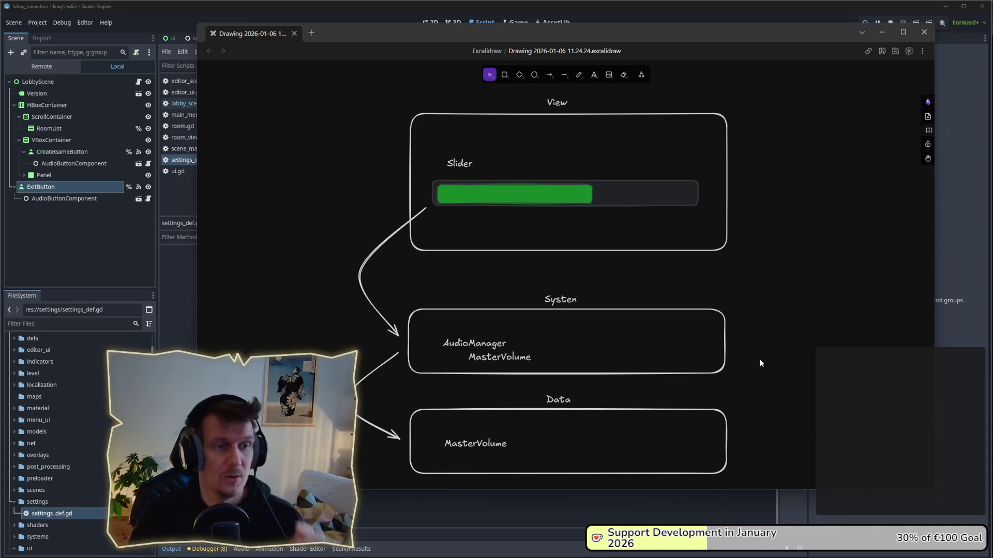
# Step: Add an outward-bulging curved arrow on the right from View down to Data
pyautogui.click(387, 256)
pyautogui.moveTo(387, 256)
pyautogui.mouseDown()
pyautogui.moveTo(740, 250)
pyautogui.moveTo(787, 278)
pyautogui.moveTo(813, 278)
pyautogui.mouseUp()
pyautogui.moveTo(795, 244); pyautogui.dragTo(766, 243)
pyautogui.moveTo(720, 330); pyautogui.dragTo(738, 428)
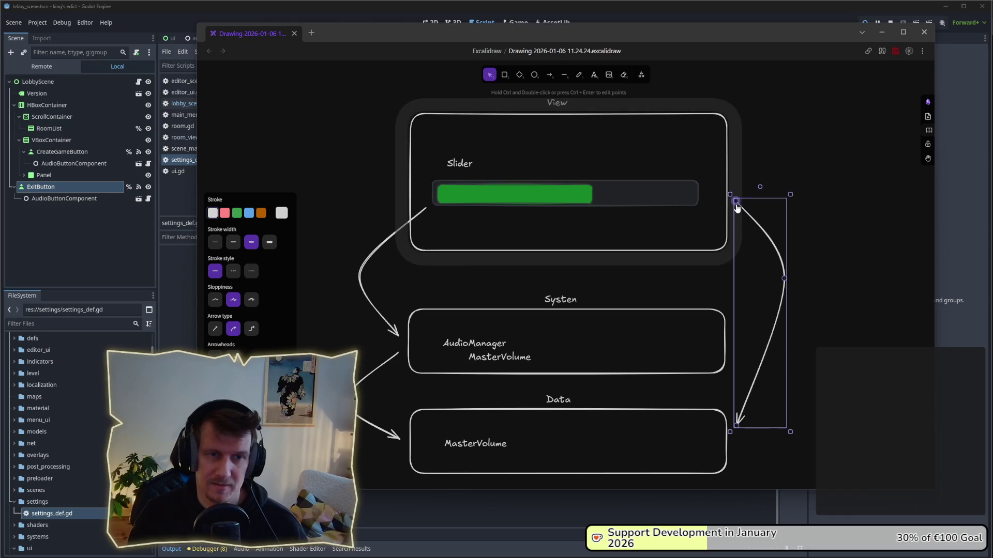
pyautogui.click(819, 287)
pyautogui.click(784, 278)
pyautogui.moveTo(785, 280); pyautogui.dragTo(804, 311)
pyautogui.click(810, 389)
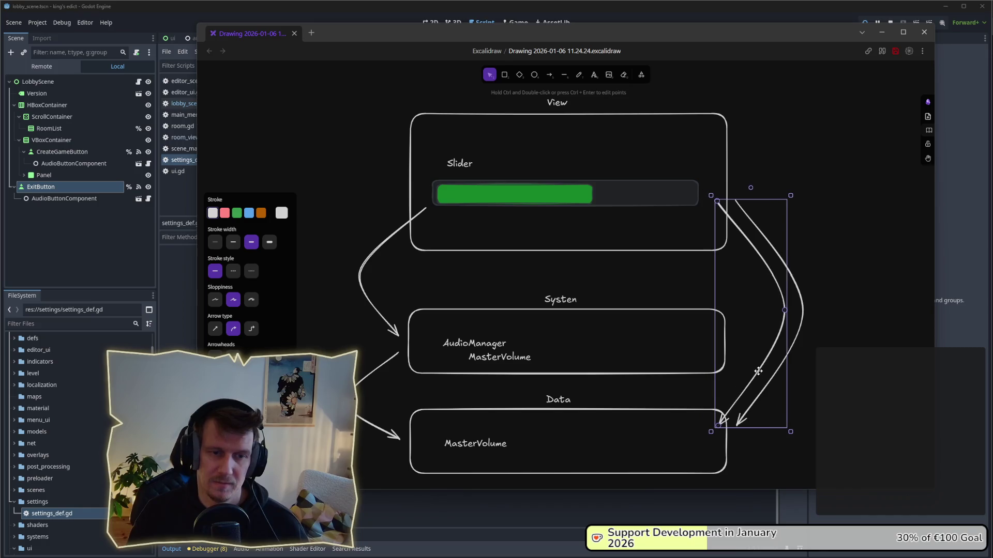
# Step: Add a right-side arrow from Data back to Systen and save the drawing
pyautogui.moveTo(730, 423); pyautogui.dragTo(741, 162)
pyautogui.moveTo(718, 200); pyautogui.dragTo(733, 414)
pyautogui.moveTo(741, 160)
pyautogui.mouseDown()
pyautogui.moveTo(732, 317)
pyautogui.moveTo(770, 329)
pyautogui.moveTo(753, 352)
pyautogui.moveTo(731, 331)
pyautogui.moveTo(754, 357)
pyautogui.mouseUp()
pyautogui.click(854, 323)
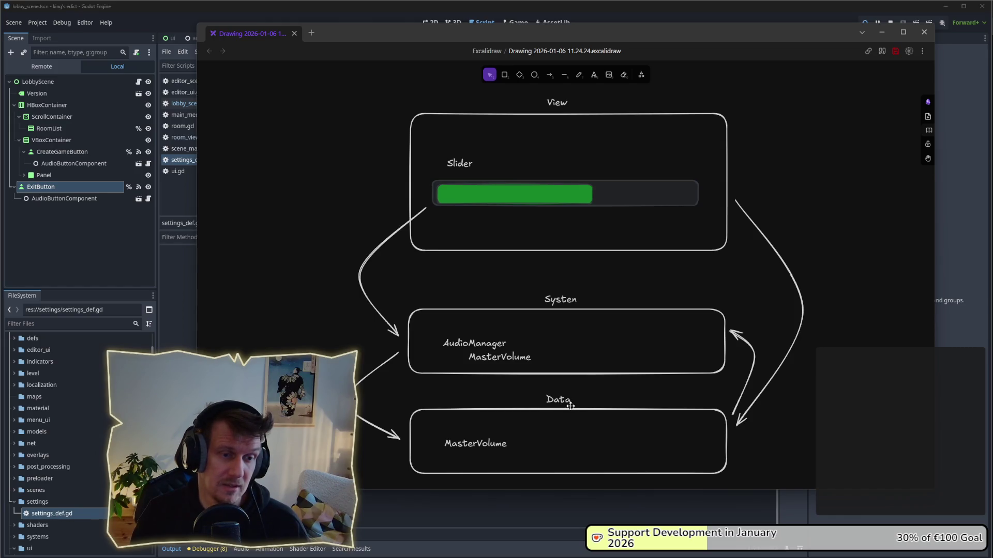
pyautogui.hotkey('ctrl', 's')
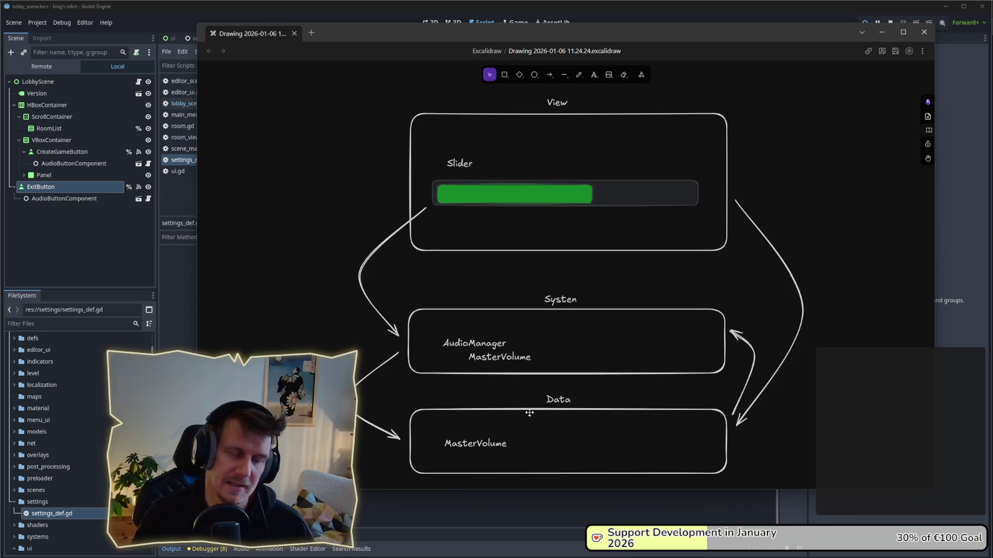
# Step: Bend the left Systen-to-Data arrow further and stroke both right-hand arrows dark grey
pyautogui.moveTo(358, 403); pyautogui.dragTo(371, 394)
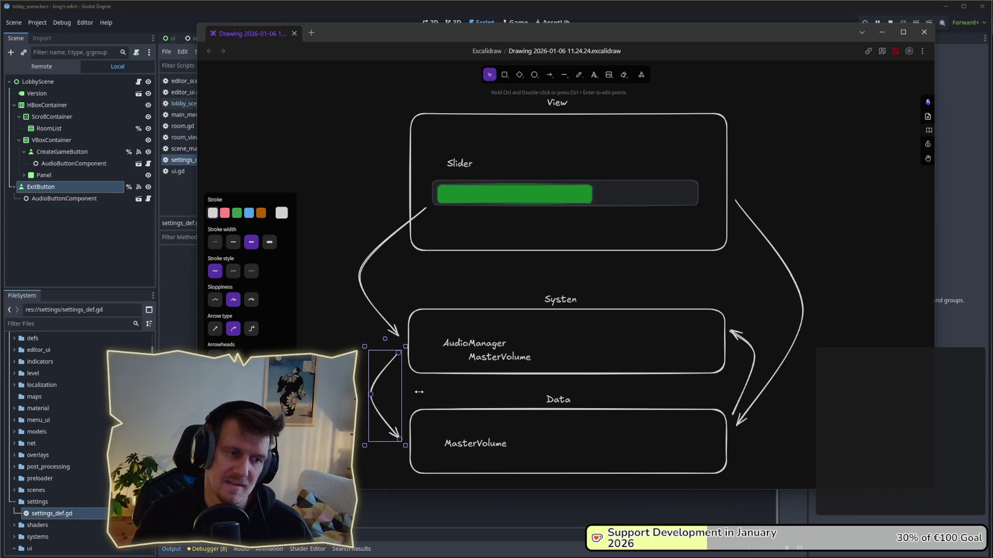
pyautogui.click(455, 401)
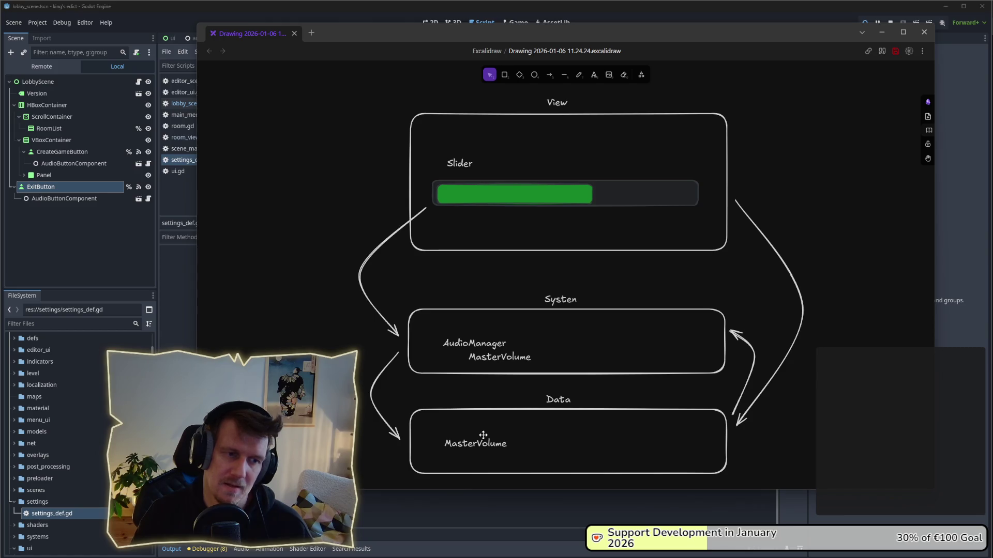
pyautogui.moveTo(773, 448); pyautogui.dragTo(737, 276)
pyautogui.moveTo(829, 446); pyautogui.dragTo(707, 185)
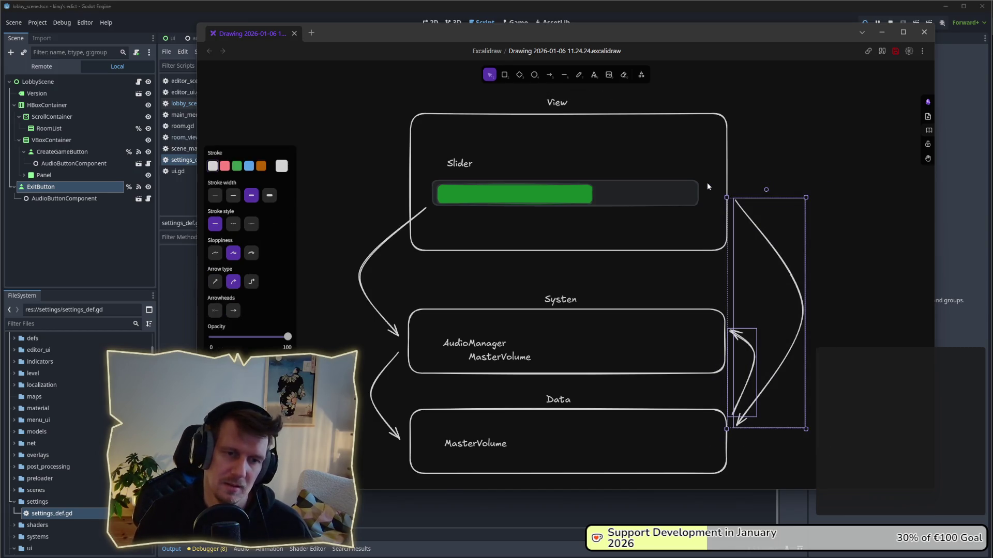
pyautogui.click(281, 165)
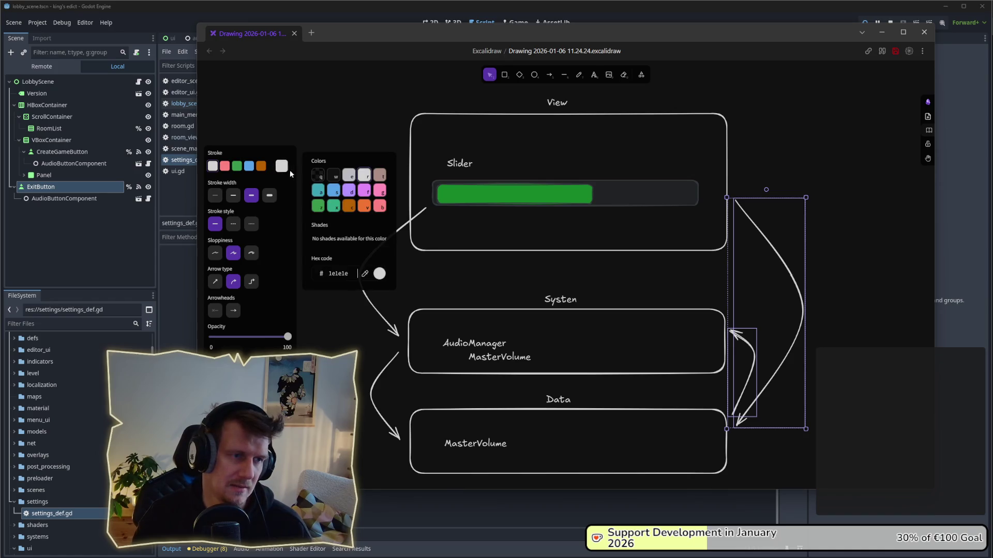
pyautogui.click(329, 177)
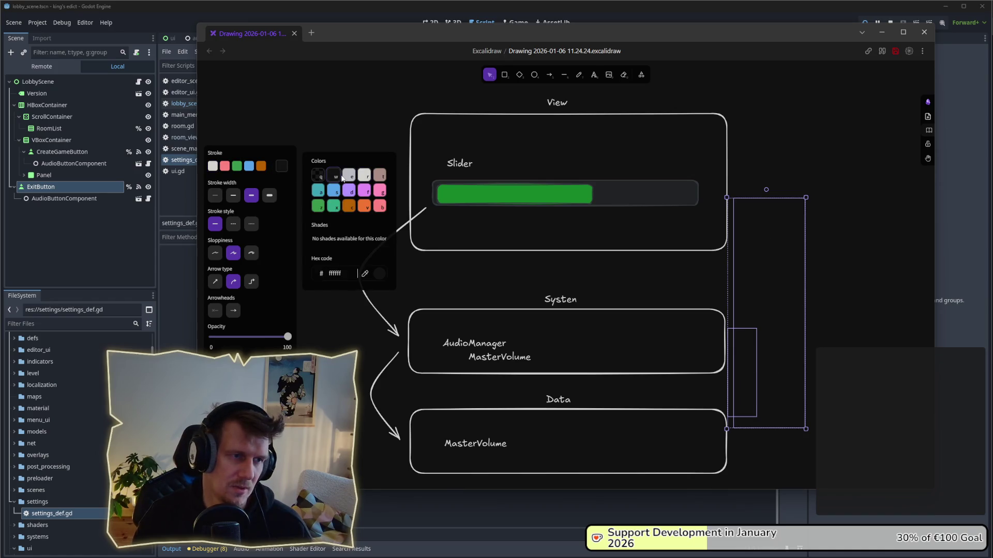
pyautogui.click(348, 176)
pyautogui.click(348, 239)
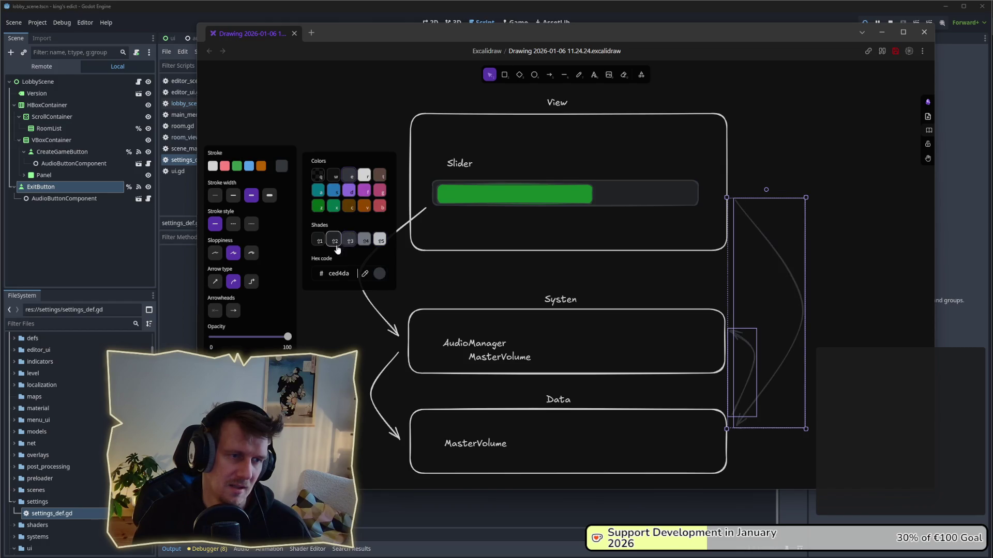
pyautogui.click(805, 385)
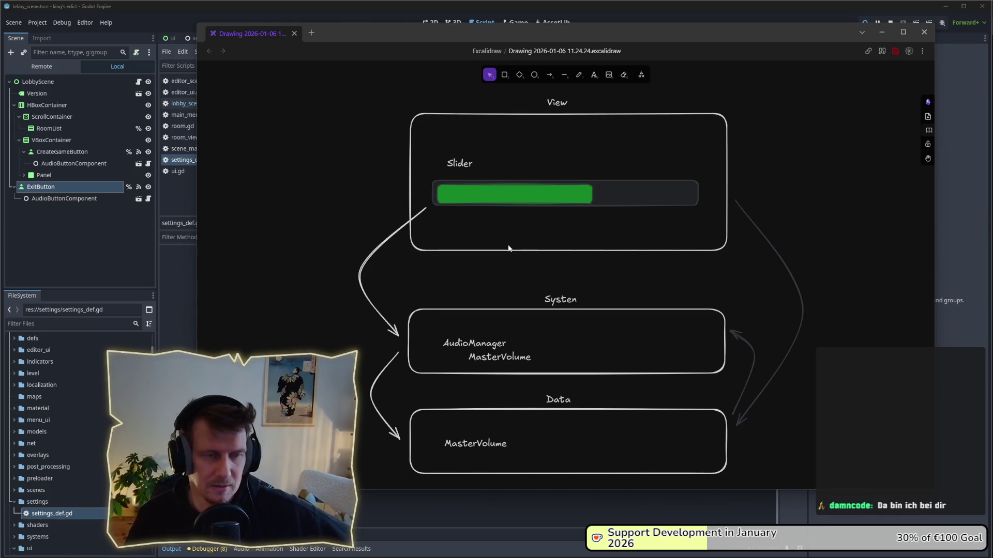
# Step: Save the Excalidraw drawing with Ctrl+S and minimize it to reveal settings_def.gd in Godot
pyautogui.moveTo(320, 190); pyautogui.dragTo(433, 482)
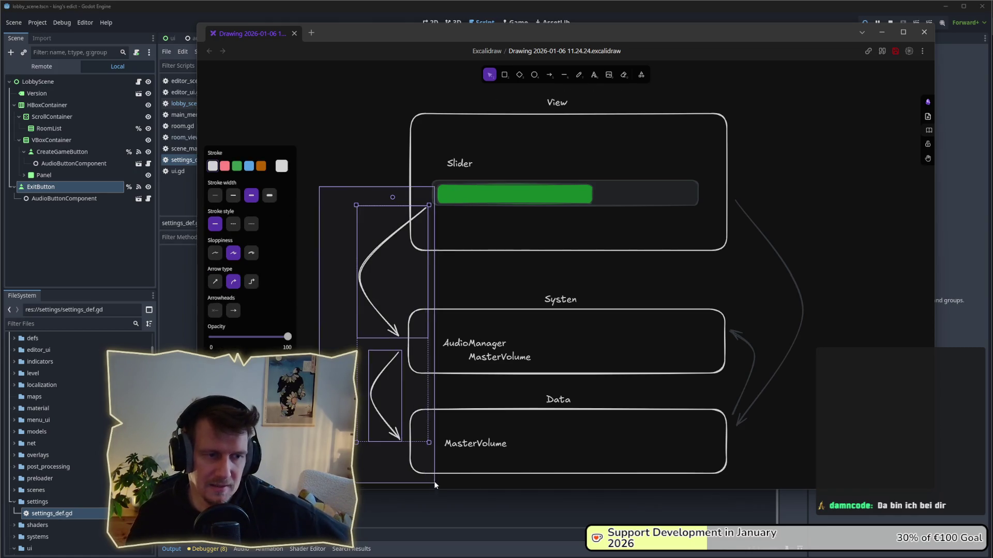
pyautogui.click(505, 397)
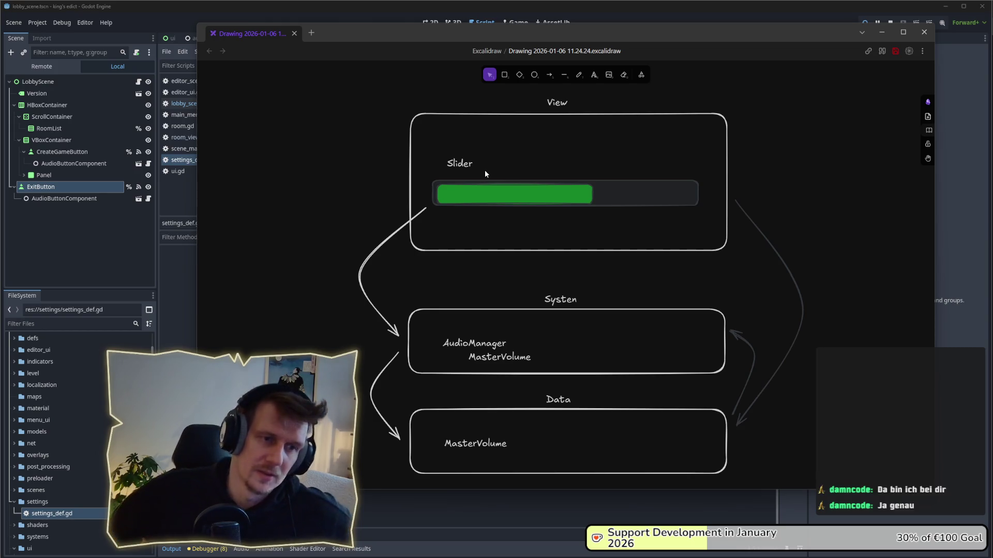
pyautogui.hotkey('ctrl', 's')
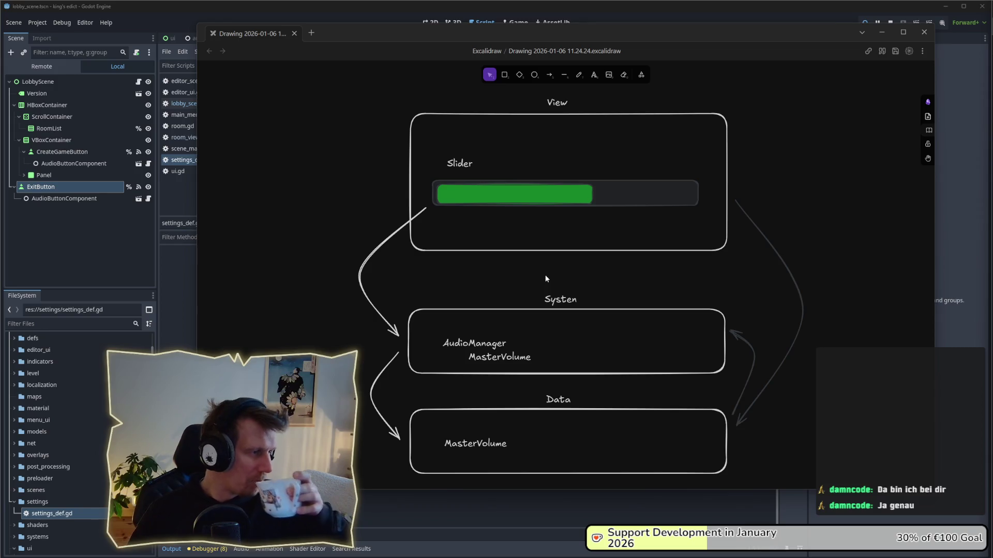
pyautogui.click(883, 34)
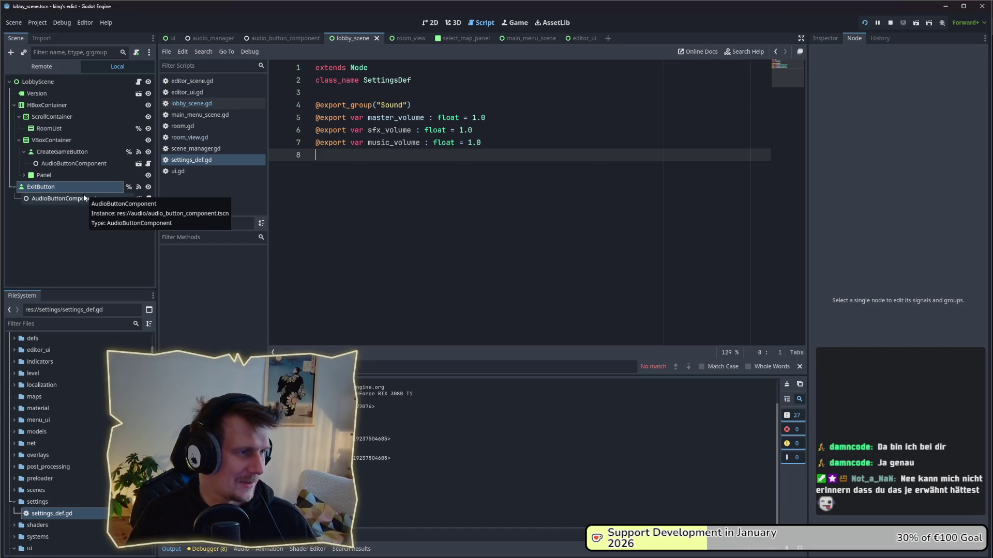
# Step: Insert empty lines after the music_volume export on line 7 of settings_def.gd
pyautogui.click(44, 325)
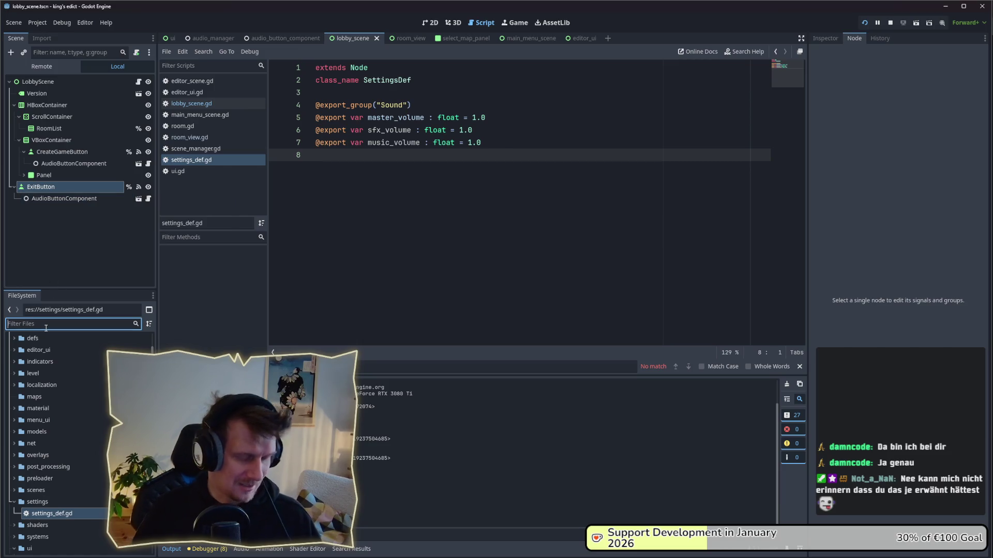
pyautogui.click(511, 171)
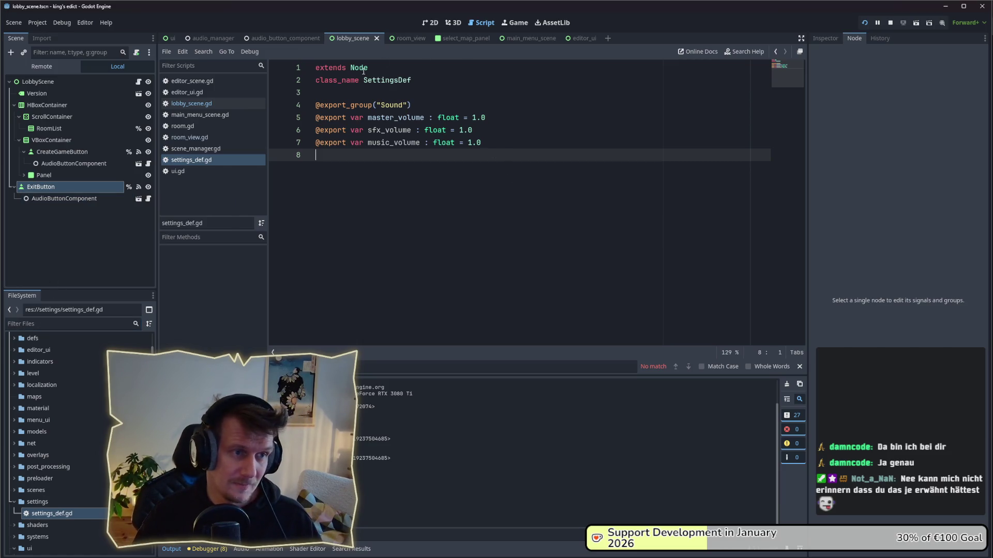
pyautogui.click(394, 130)
pyautogui.doubleClick(393, 143)
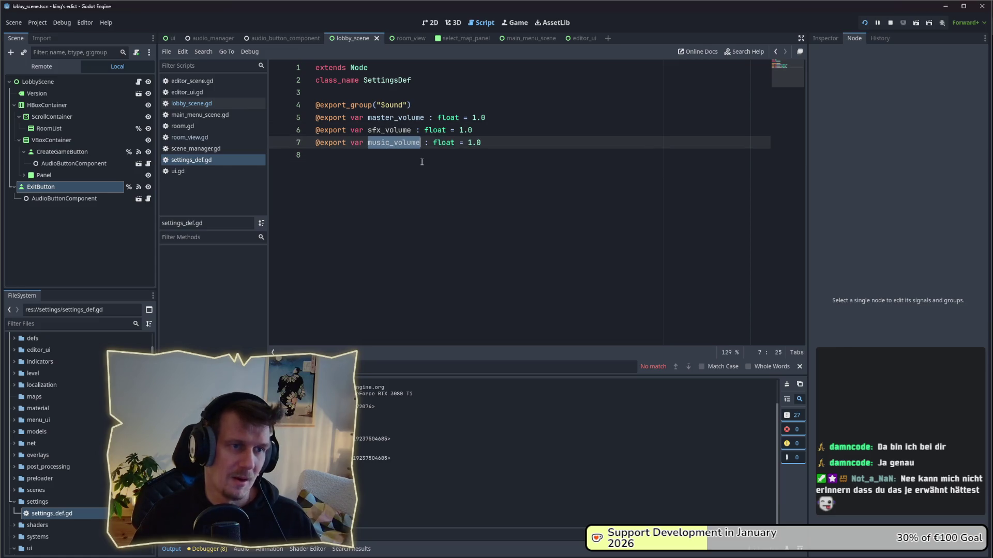
pyautogui.click(421, 162)
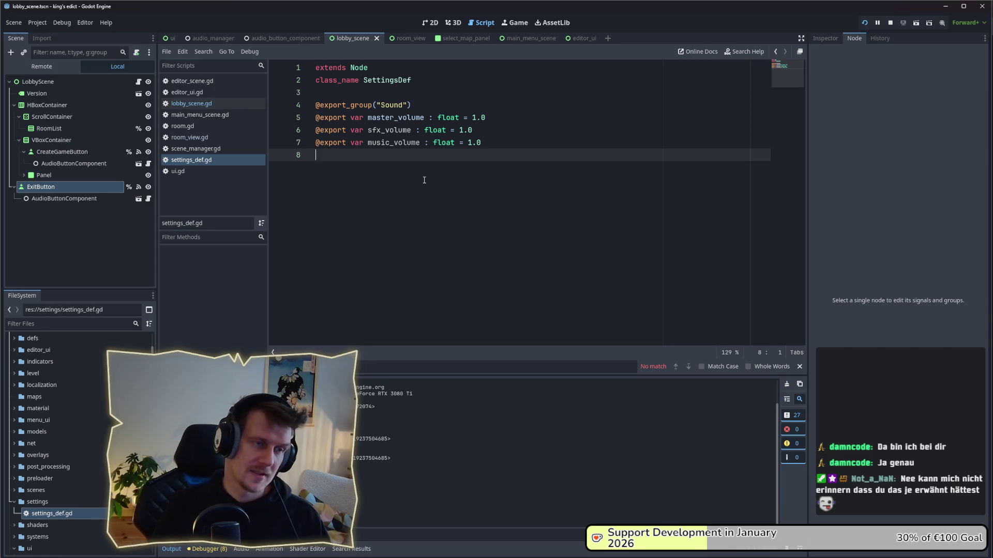
pyautogui.press('Return')
pyautogui.press('Return')
pyautogui.press('Return')
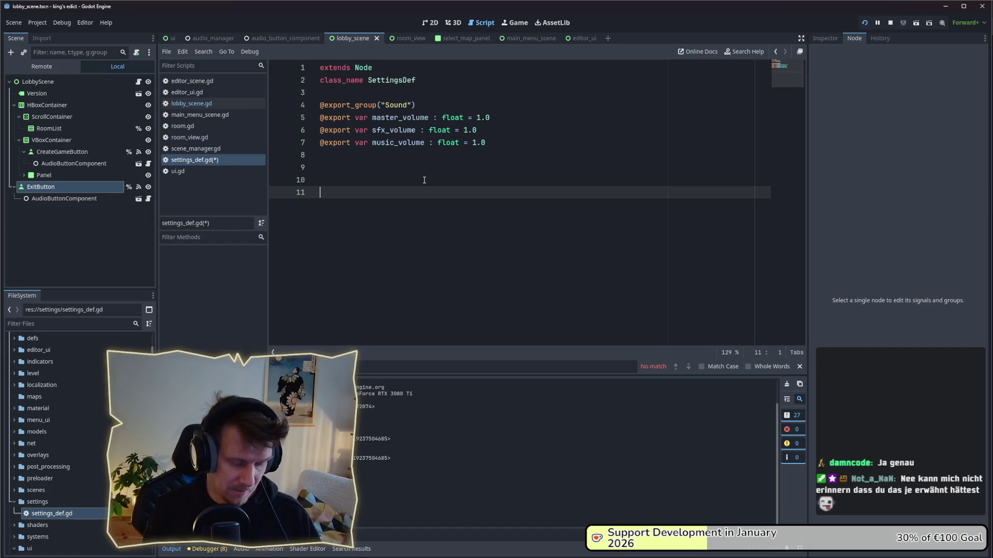
# Step: Write func to_dict() -> Dictionary returning a dictionary with a "master_volume": master_volume entry
pyautogui.write('func to_dic')
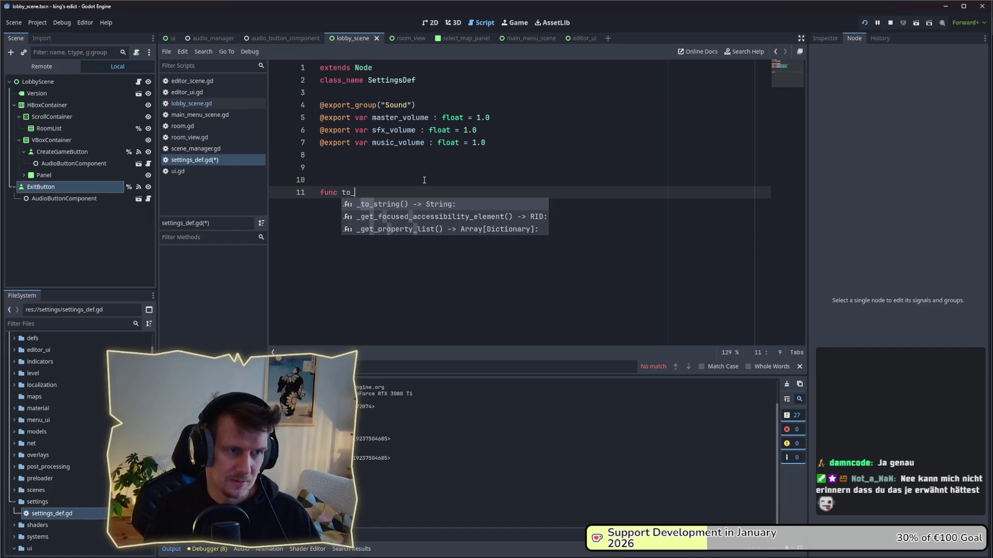
pyautogui.write('t(')
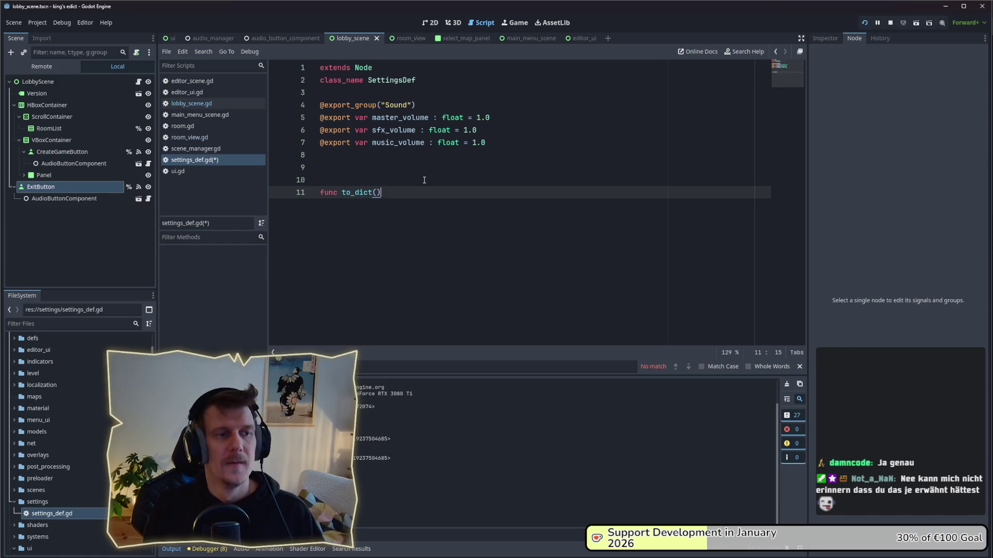
pyautogui.write(') -> ')
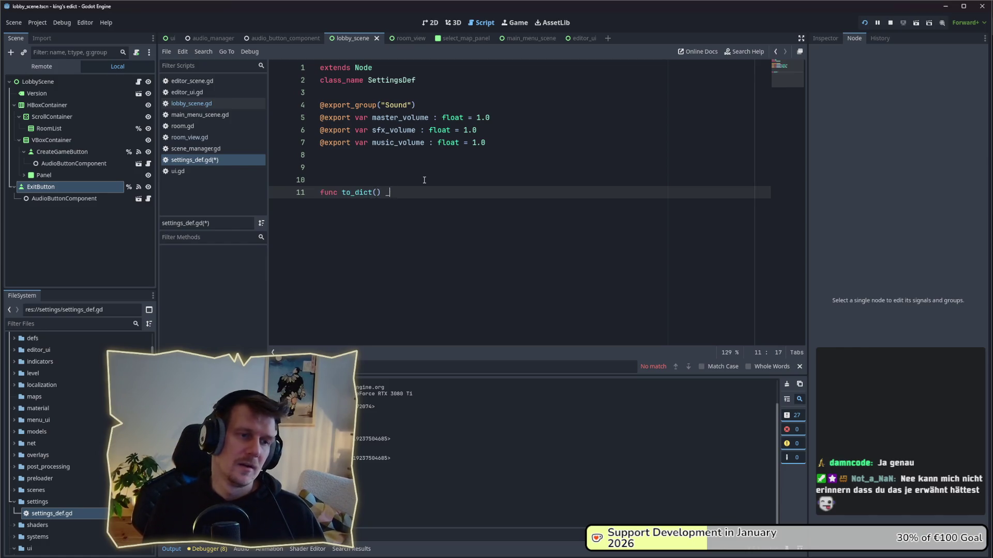
pyautogui.write('Dict')
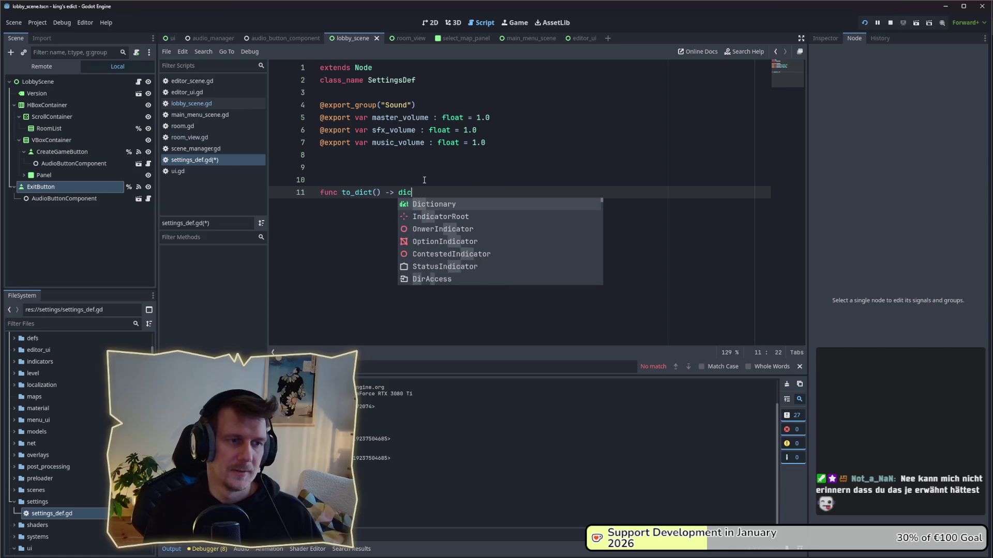
pyautogui.press('Return')
pyautogui.write(':')
pyautogui.press('Return')
pyautogui.write('return ')
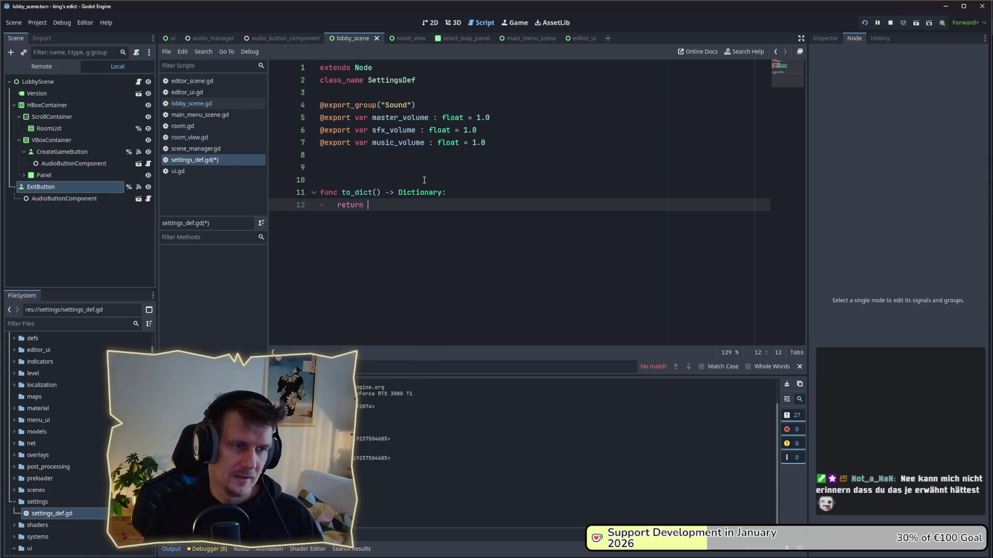
pyautogui.write('{')
pyautogui.press('Return')
pyautogui.write('master_va')
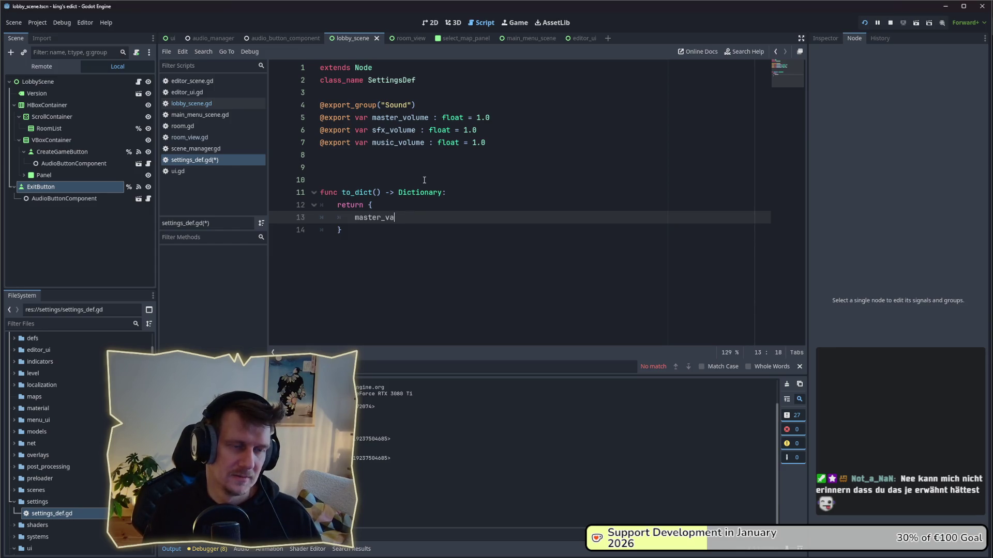
pyautogui.write('"')
pyautogui.press('End')
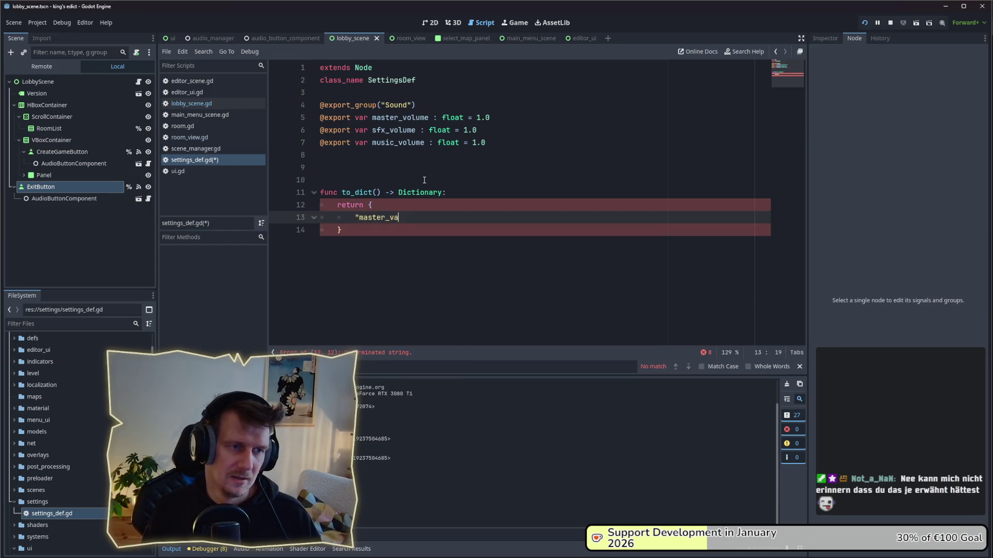
pyautogui.press('BackSpace')
pyautogui.write('olume"')
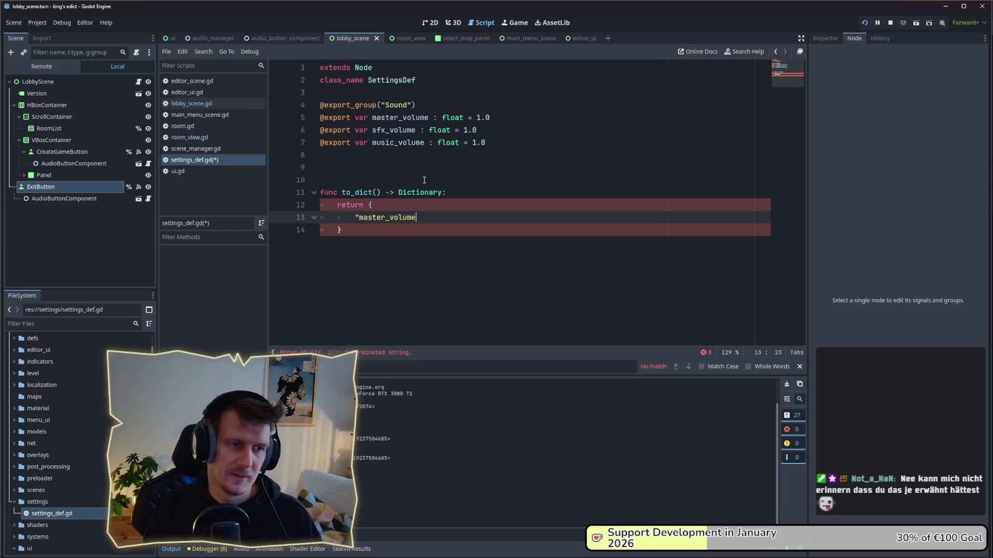
pyautogui.write(' : maste')
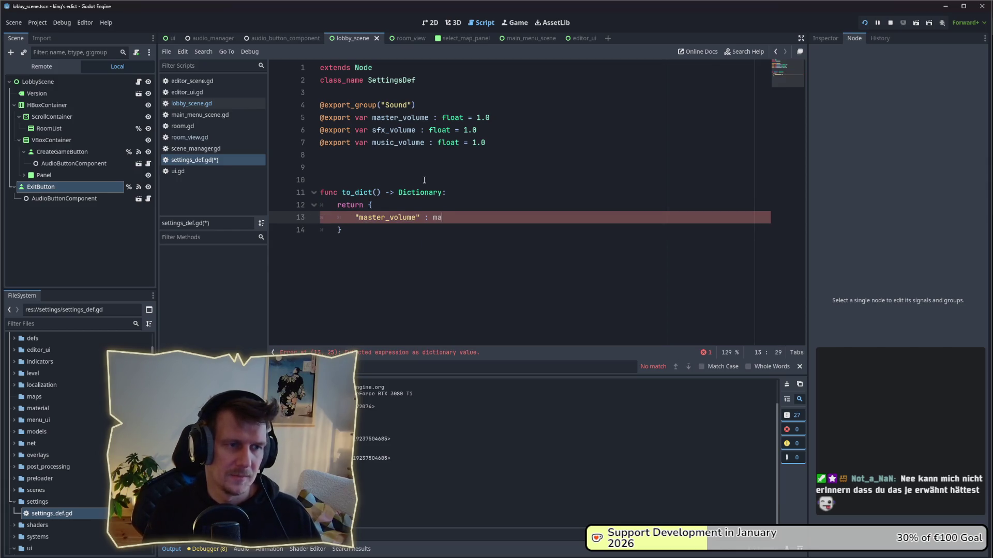
pyautogui.press('Return')
pyautogui.write(',')
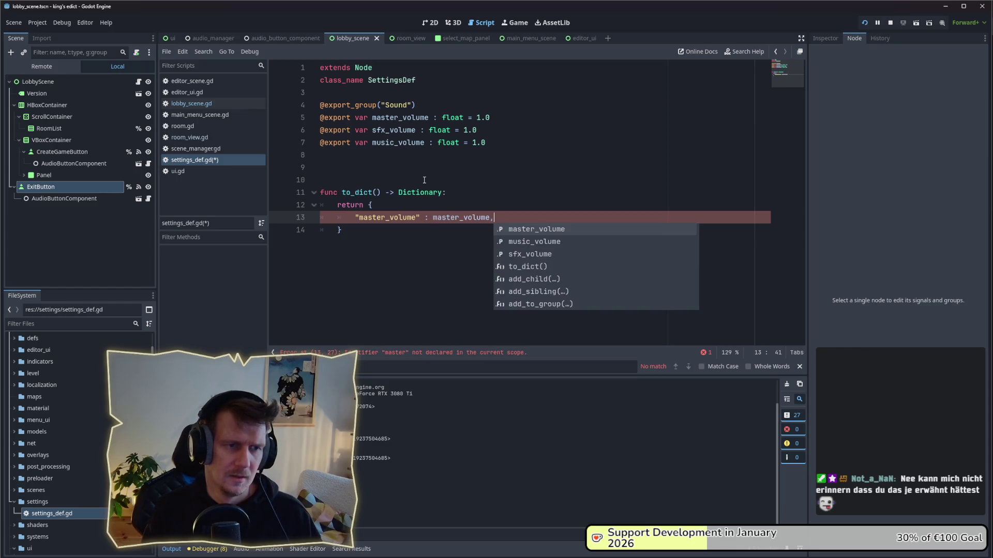
pyautogui.press('Return')
pyautogui.hotkey('ctrl', 'BackSpace')
pyautogui.press('Return')
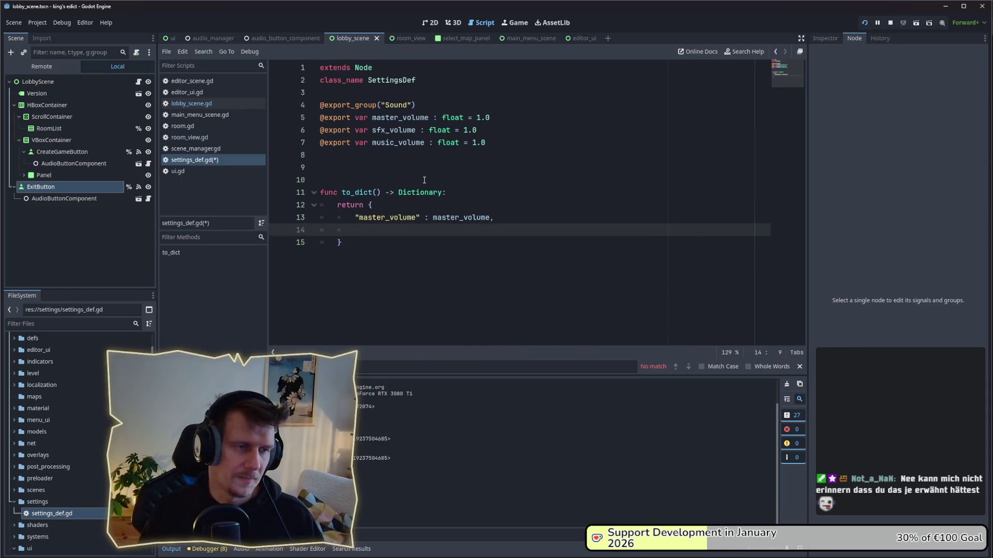
# Step: Duplicate the entry line into matching sfx_volume and music_volume entries
pyautogui.tripleClick(412, 217)
pyautogui.hotkey('ctrl', 'c')
pyautogui.click(412, 230)
pyautogui.hotkey('ctrl', 'v')
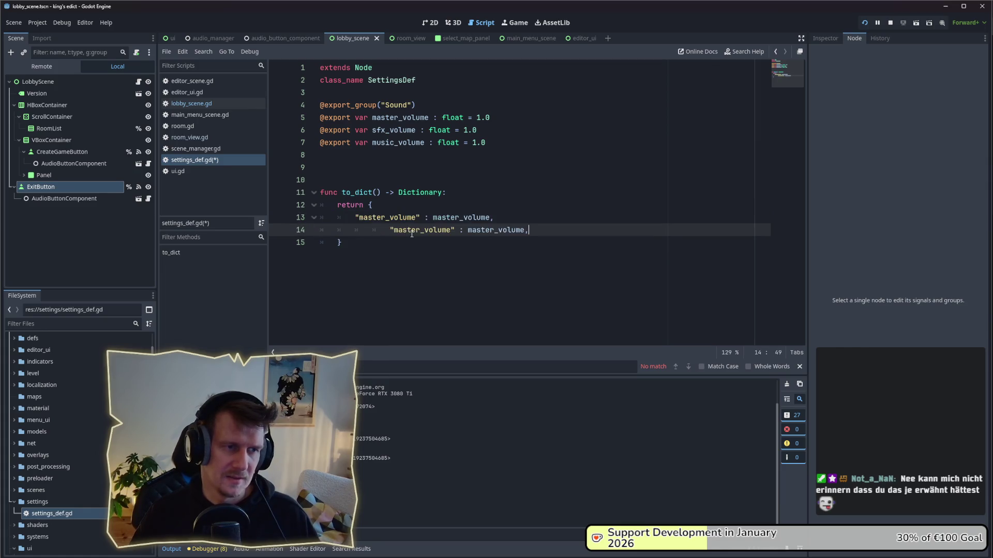
pyautogui.click(389, 229)
pyautogui.press('BackSpace')
pyautogui.press('BackSpace')
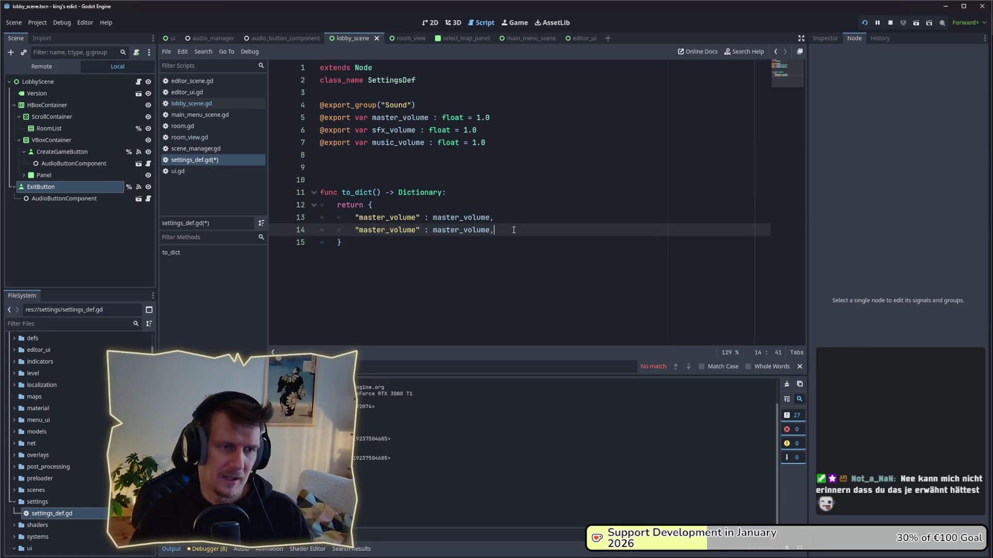
pyautogui.press('Return')
pyautogui.hotkey('ctrl', 'v')
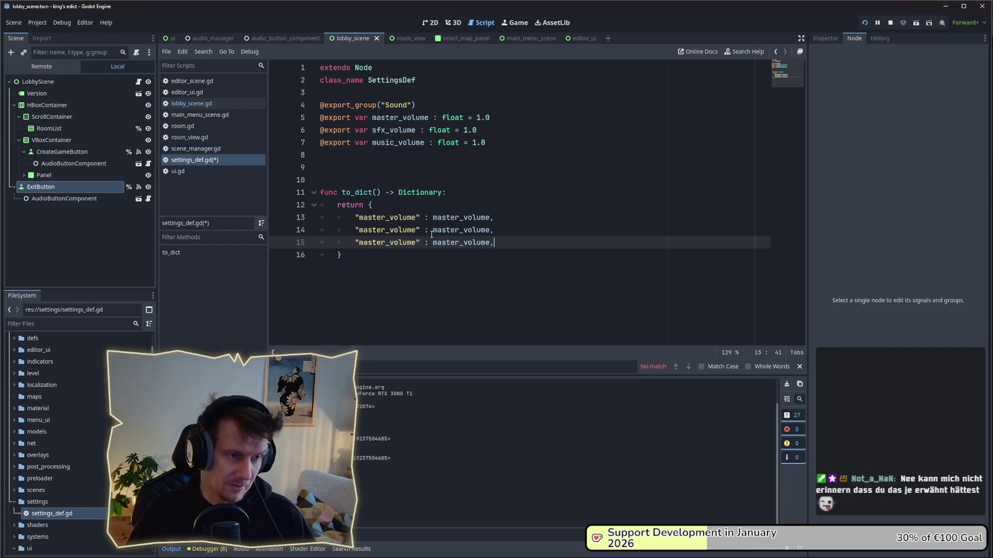
pyautogui.doubleClick(393, 129)
pyautogui.hotkey('ctrl', 'c')
pyautogui.doubleClick(387, 229)
pyautogui.hotkey('ctrl', 'v')
pyautogui.doubleClick(461, 231)
pyautogui.hotkey('ctrl', 'v')
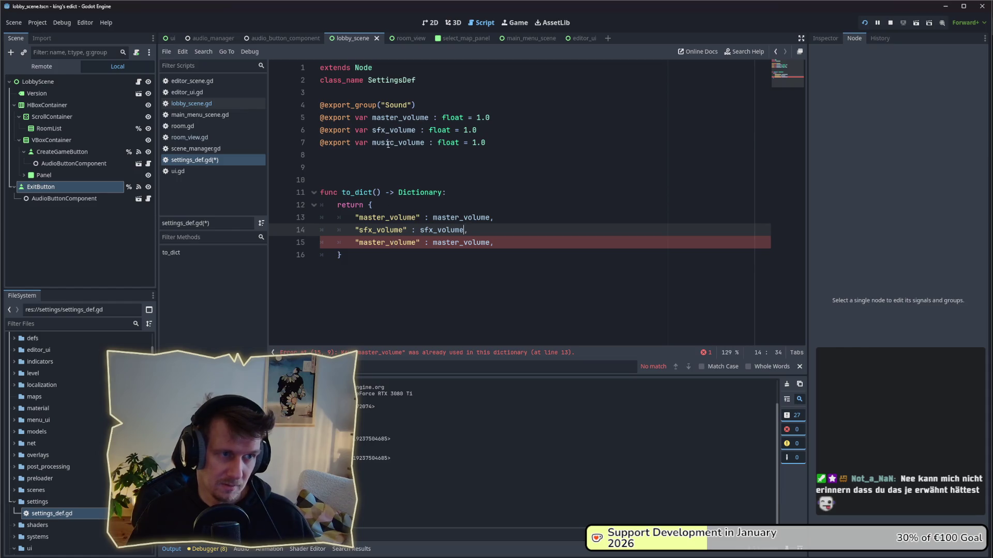
pyautogui.doubleClick(398, 143)
pyautogui.hotkey('ctrl', 'c')
pyautogui.doubleClick(388, 242)
pyautogui.hotkey('ctrl', 'v')
pyautogui.doubleClick(458, 242)
pyautogui.hotkey('ctrl', 'v')
# Step: Delete the extra blank lines 8 and 9 and save settings_def.gd
pyautogui.hotkey('ctrl', 's')
pyautogui.click(460, 173)
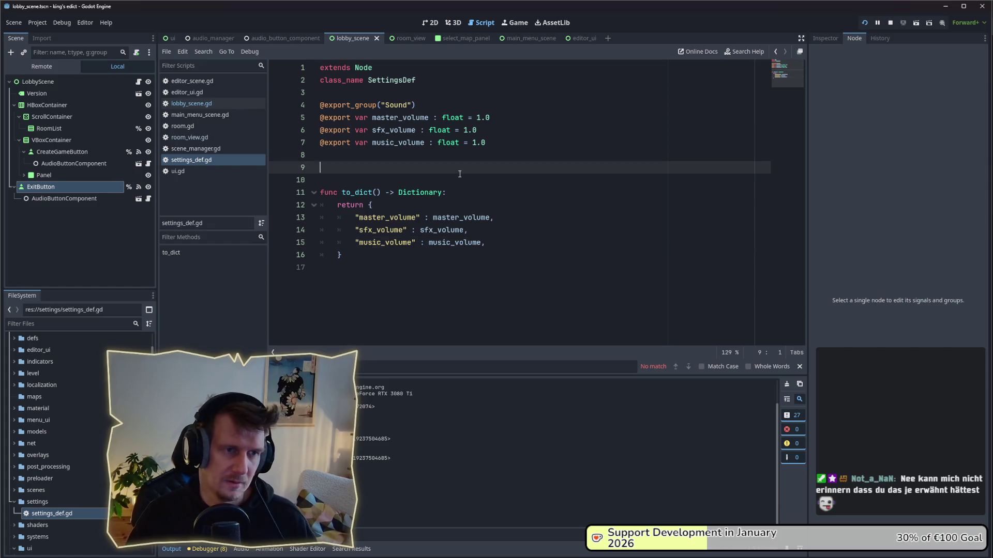
pyautogui.press('BackSpace')
pyautogui.hotkey('ctrl', 's')
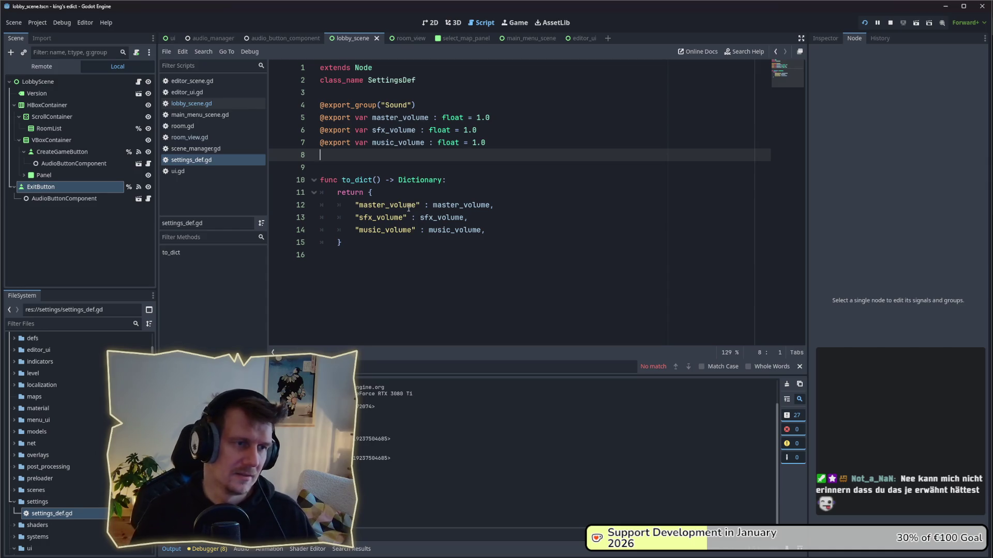
pyautogui.press('BackSpace')
pyautogui.hotkey('ctrl', 's')
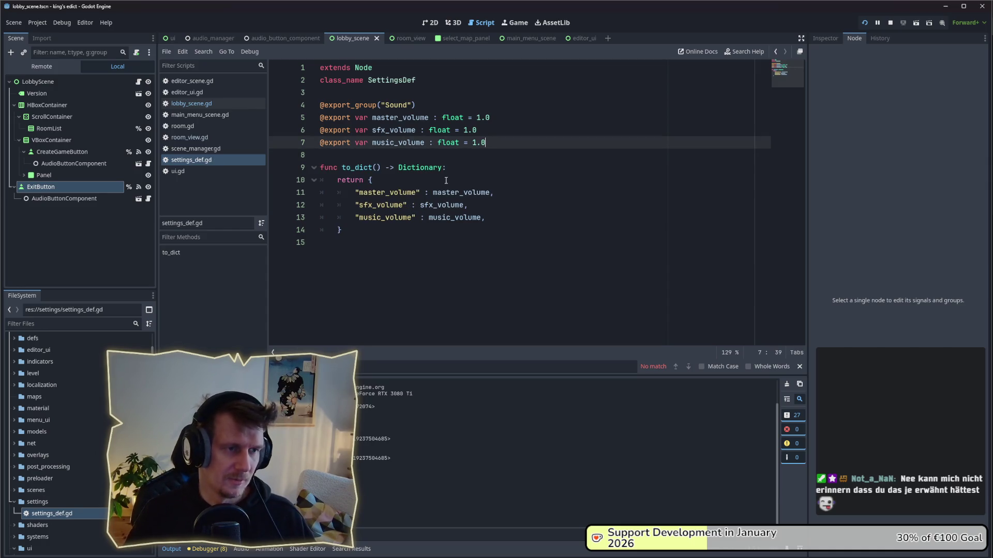
pyautogui.click(397, 235)
pyautogui.hotkey('ctrl', 's')
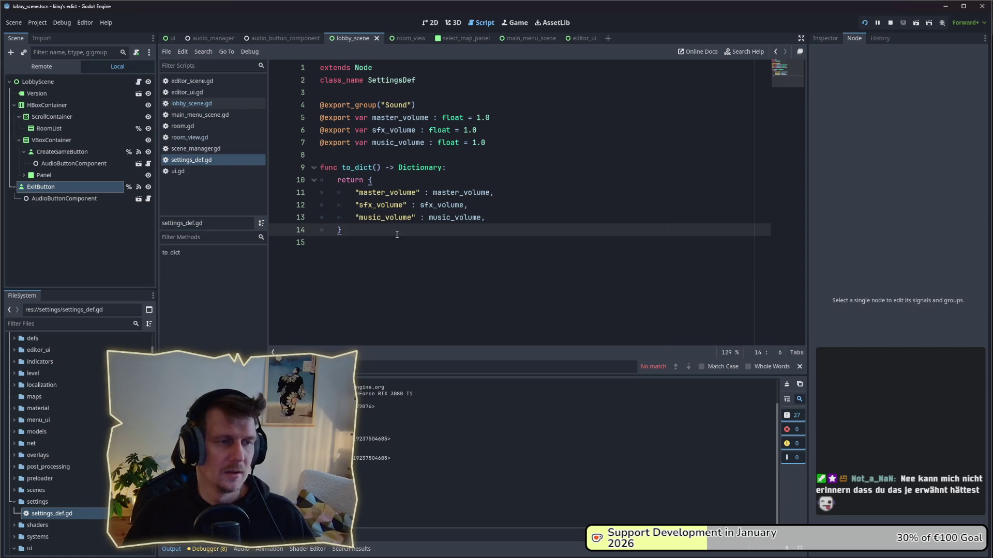
pyautogui.moveTo(396, 235)
pyautogui.mouseDown()
pyautogui.moveTo(366, 237)
pyautogui.moveTo(306, 170)
pyautogui.mouseUp()
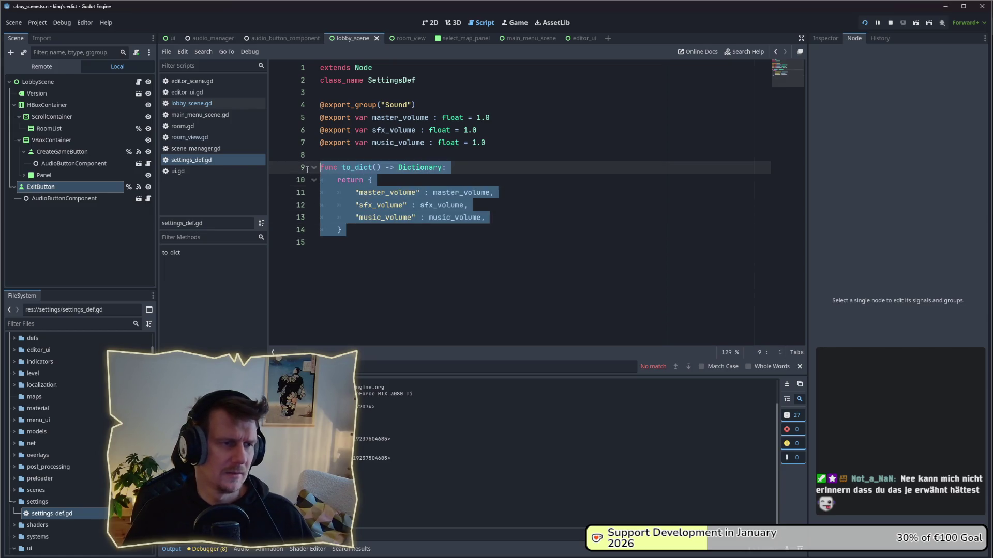
# Step: Paste a copy of the to_dict function below the original
pyautogui.hotkey('ctrl', 'c')
pyautogui.click(360, 250)
pyautogui.press('Return')
pyautogui.press('Return')
pyautogui.hotkey('ctrl', 'v')
pyautogui.press('Return')
# Step: Change the copy's signature to from_dict(data: Dictionary) -> void
pyautogui.click(353, 254)
pyautogui.press('BackSpace')
pyautogui.press('BackSpace')
pyautogui.write('from')
pyautogui.press('Right')
pyautogui.press('Right')
pyautogui.press('Right')
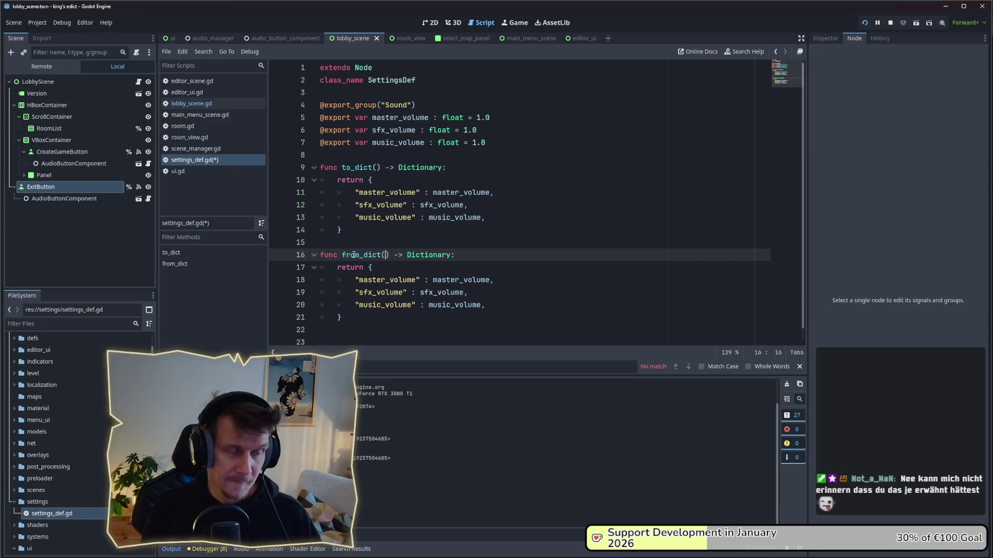
pyautogui.write('data')
pyautogui.write(': Dic')
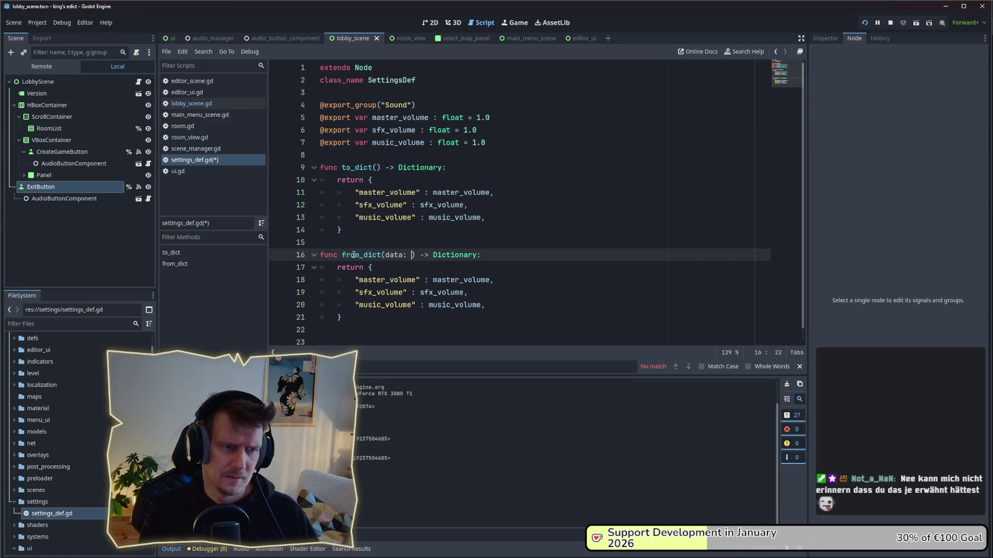
pyautogui.press('Return')
pyautogui.press('End')
pyautogui.press('Left')
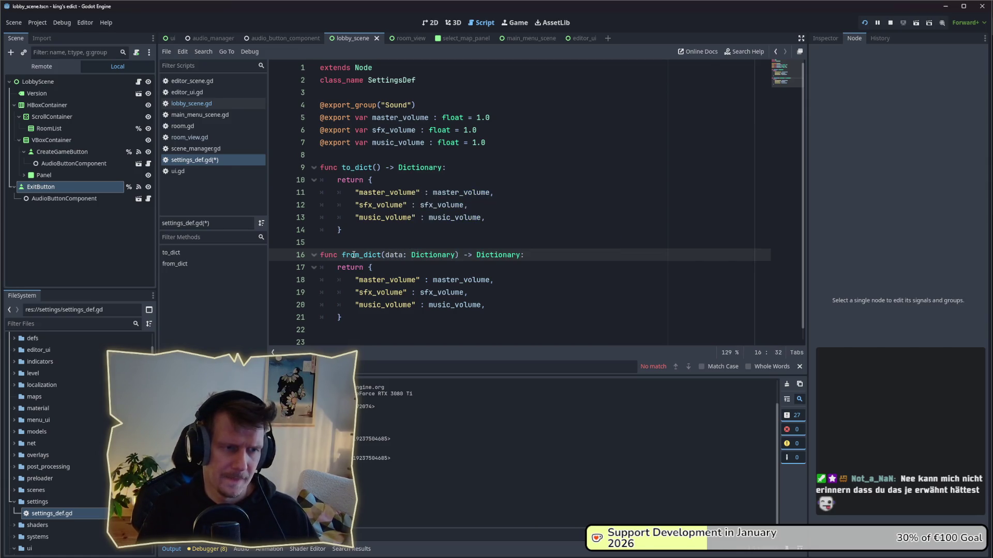
pyautogui.hotkey('ctrl', 'BackSpace')
pyautogui.write('voui')
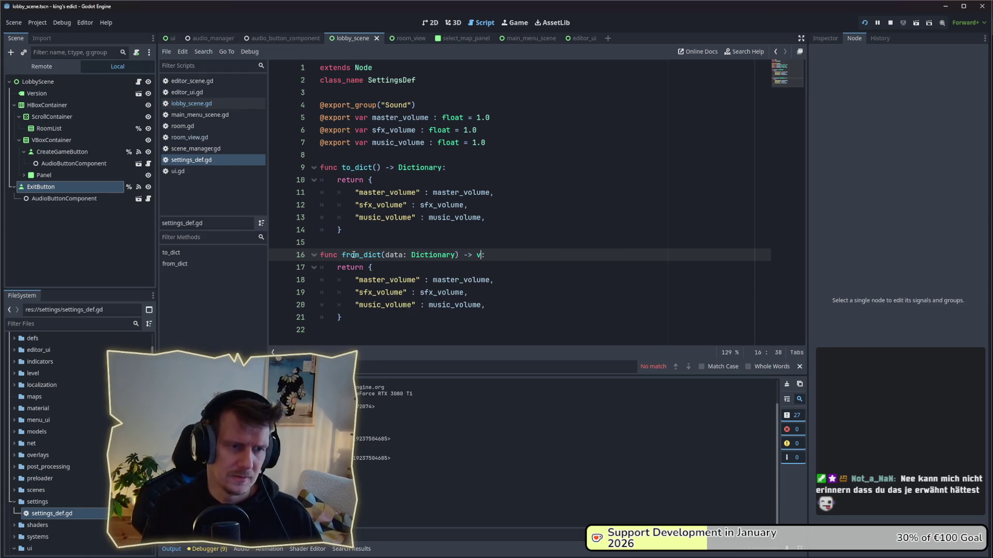
pyautogui.press('BackSpace')
pyautogui.press('BackSpace')
pyautogui.write('io')
pyautogui.press('BackSpace')
pyautogui.write('d')
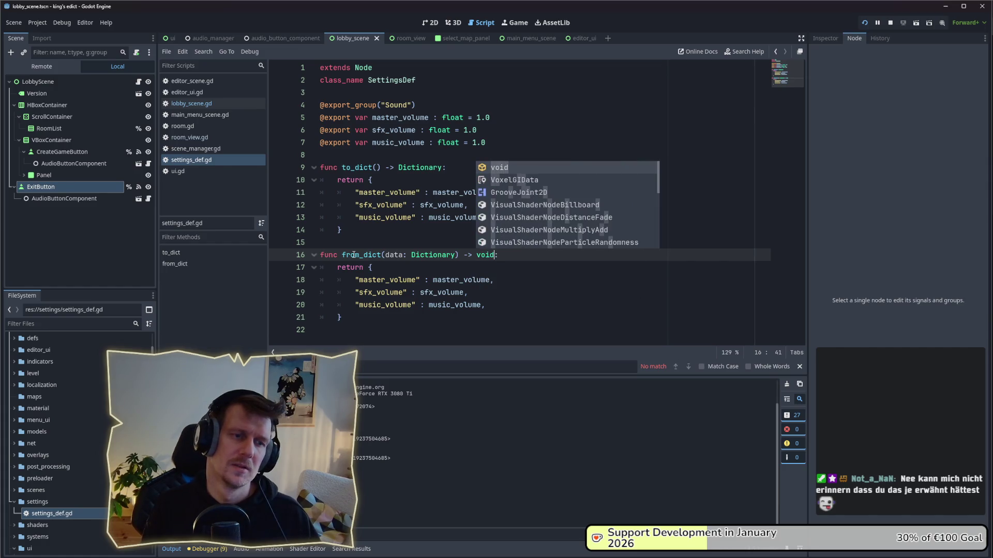
pyautogui.click(379, 268)
# Step: Find from_dict across the project, study OptionDef's static version, then return to settings_def.gd
pyautogui.moveTo(342, 318); pyautogui.dragTo(338, 268)
pyautogui.moveTo(487, 280)
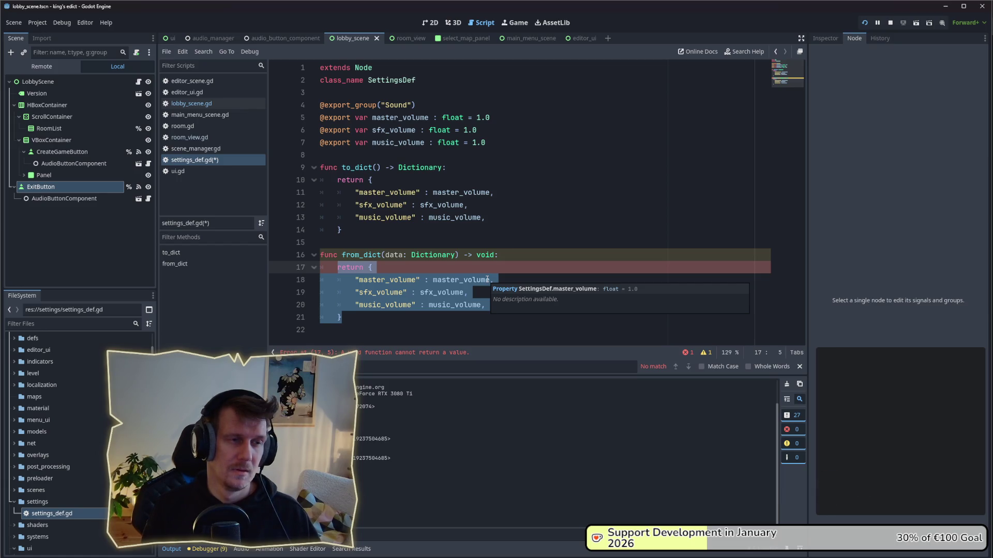
pyautogui.click(360, 247)
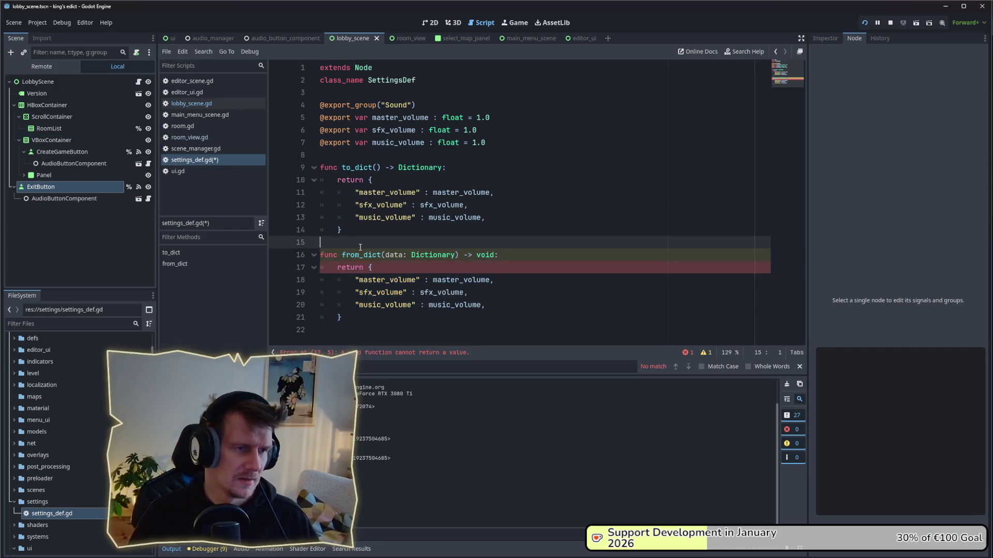
pyautogui.doubleClick(361, 255)
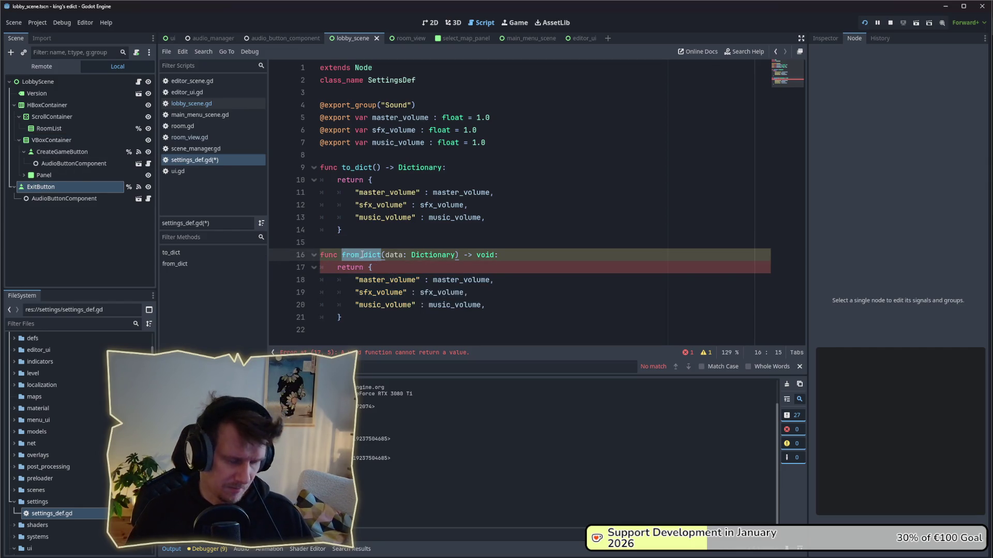
pyautogui.hotkey('ctrl', 'shift', 'f')
pyautogui.press('Return')
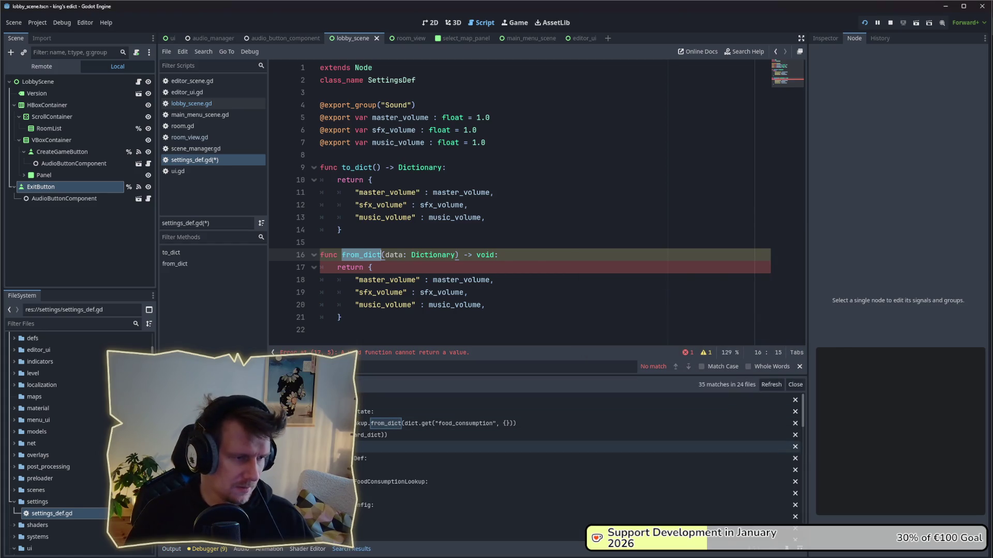
pyautogui.click(450, 459)
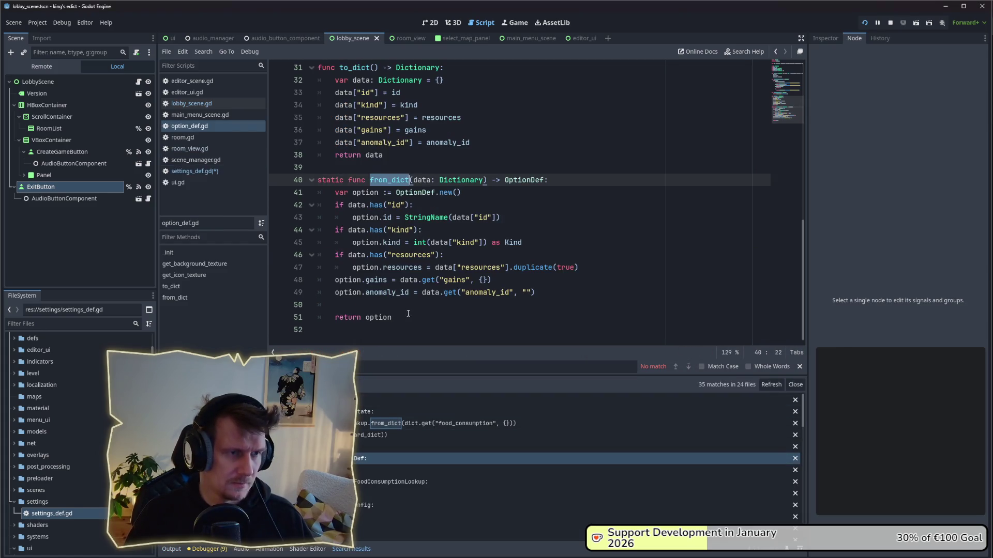
pyautogui.doubleClick(531, 180)
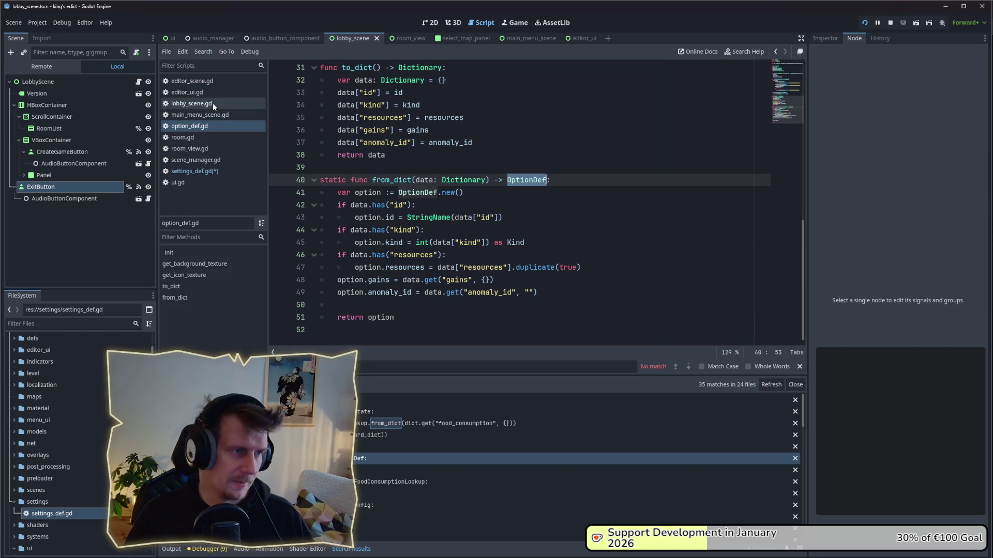
pyautogui.click(212, 171)
pyautogui.click(321, 252)
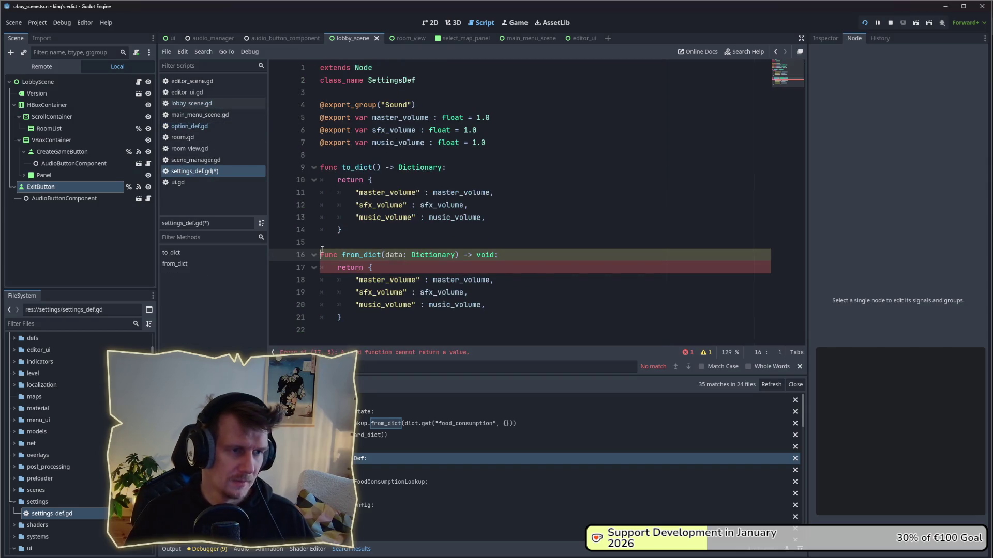
# Step: Make from_dict static with SettingsDef as its return type
pyautogui.write('static')
pyautogui.press('End')
pyautogui.press('Left')
pyautogui.press('BackSpace')
pyautogui.press('BackSpace')
pyautogui.press('BackSpace')
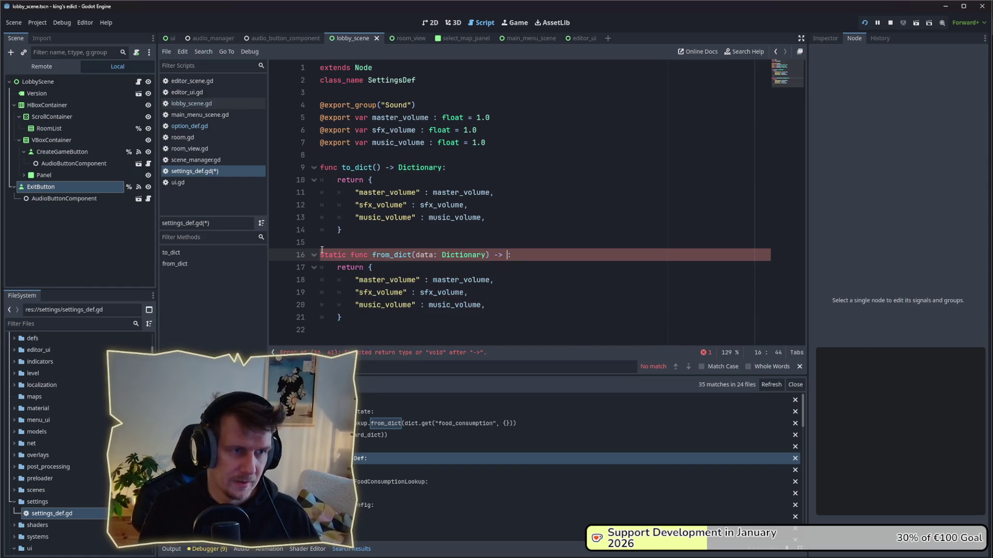
pyautogui.write('SettingsDe')
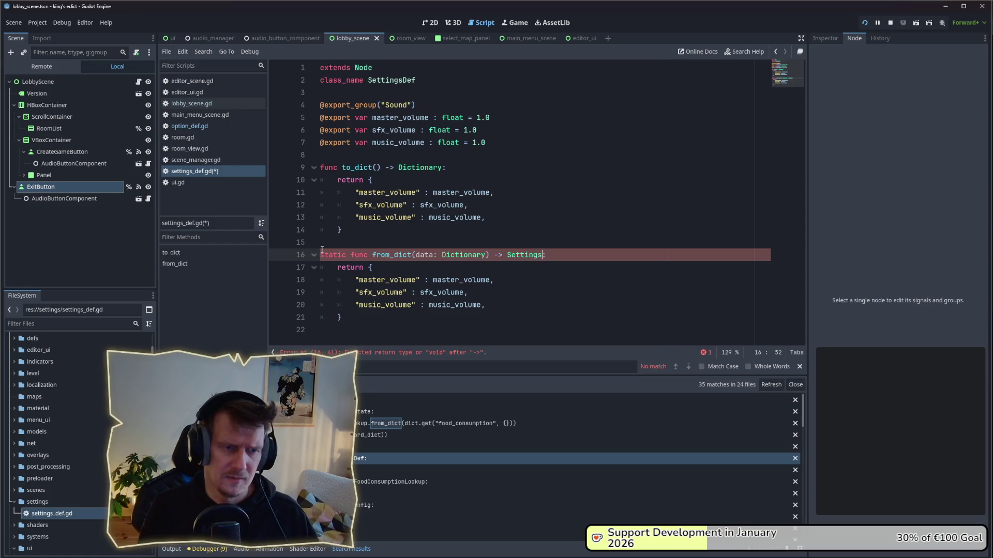
pyautogui.press('Return')
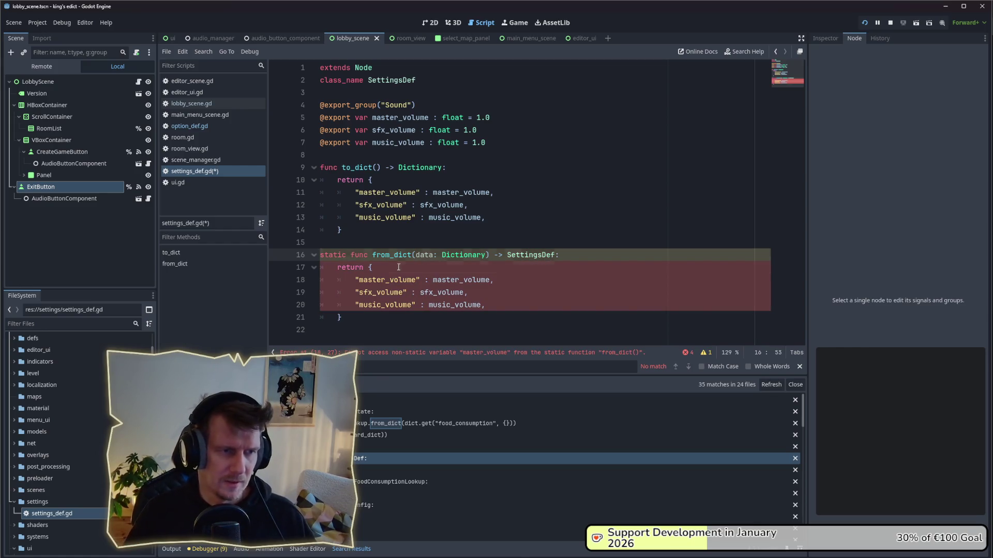
# Step: Create var def = SettingsDef.new() and set def.master_volume = data.get("master_volume", 1.0)
pyautogui.click(369, 265)
pyautogui.click(337, 268)
pyautogui.press('Return')
pyautogui.press('Up')
pyautogui.write('var def = ')
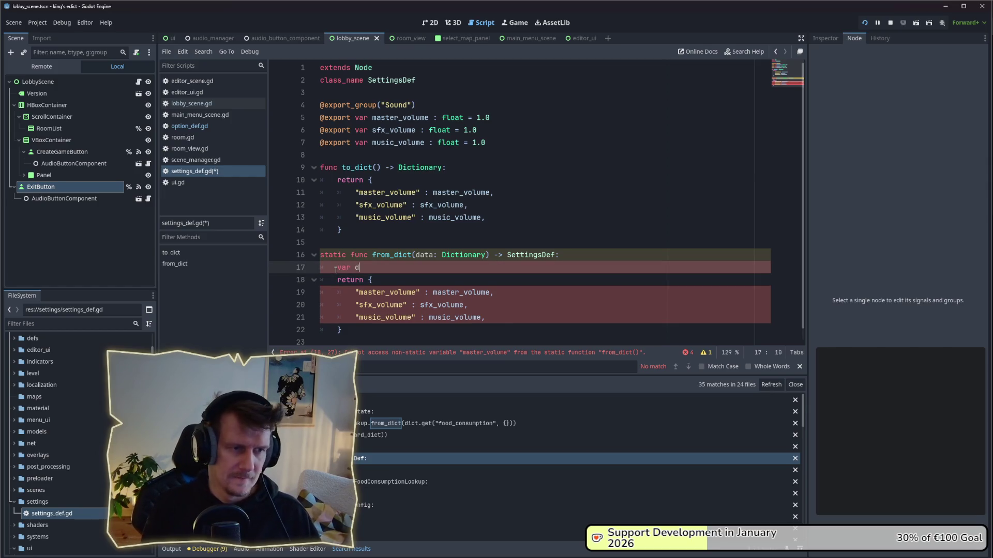
pyautogui.write('SettingsDef.ne')
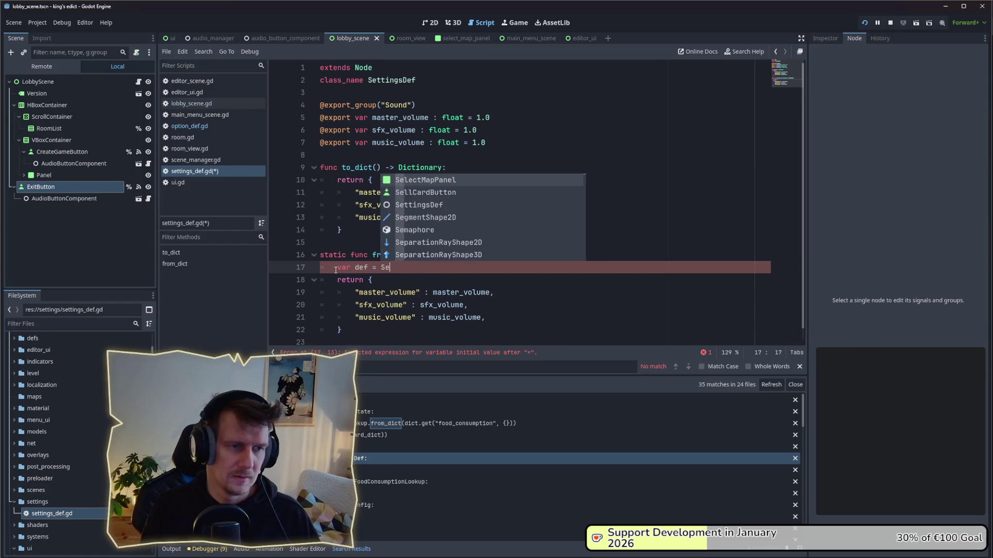
pyautogui.press('Return')
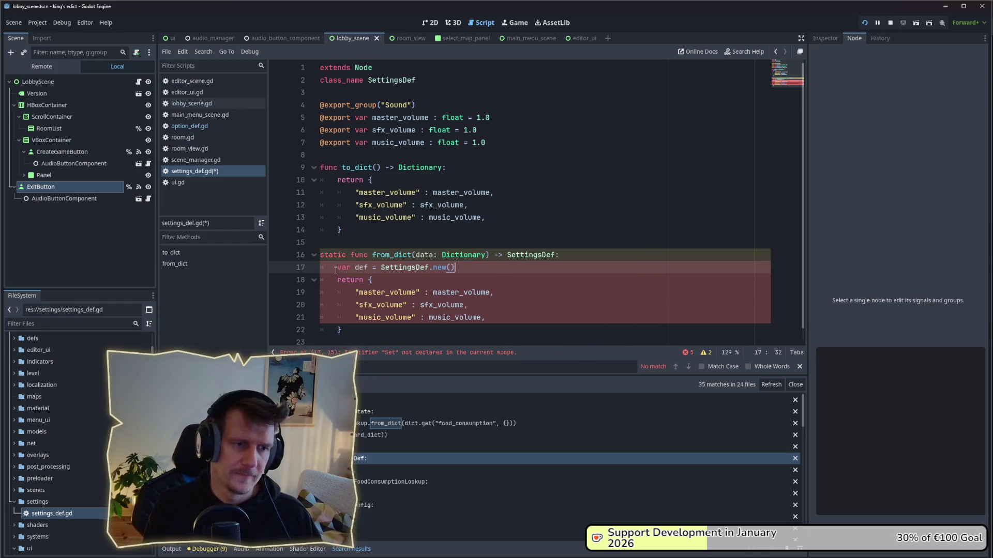
pyautogui.press('Return')
pyautogui.write('def.mas')
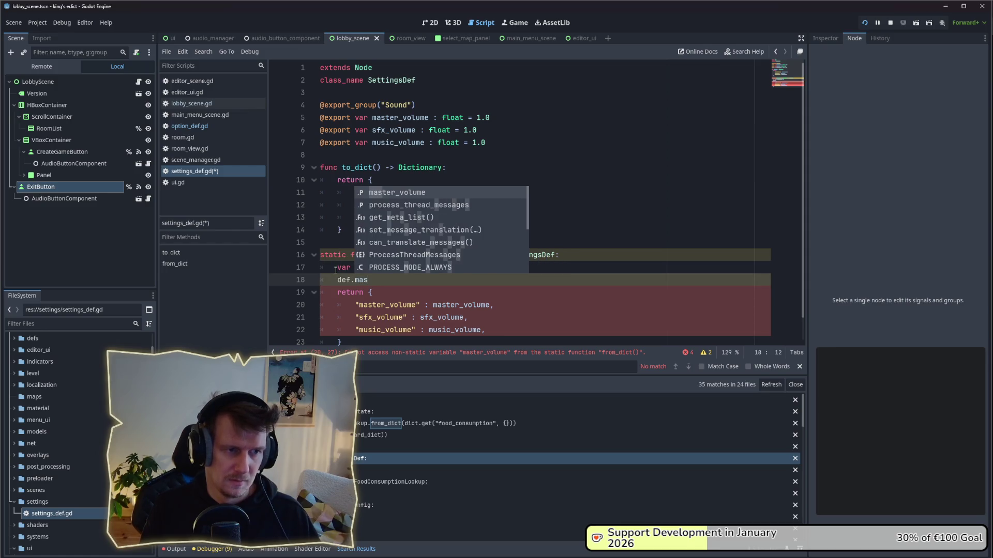
pyautogui.press('Return')
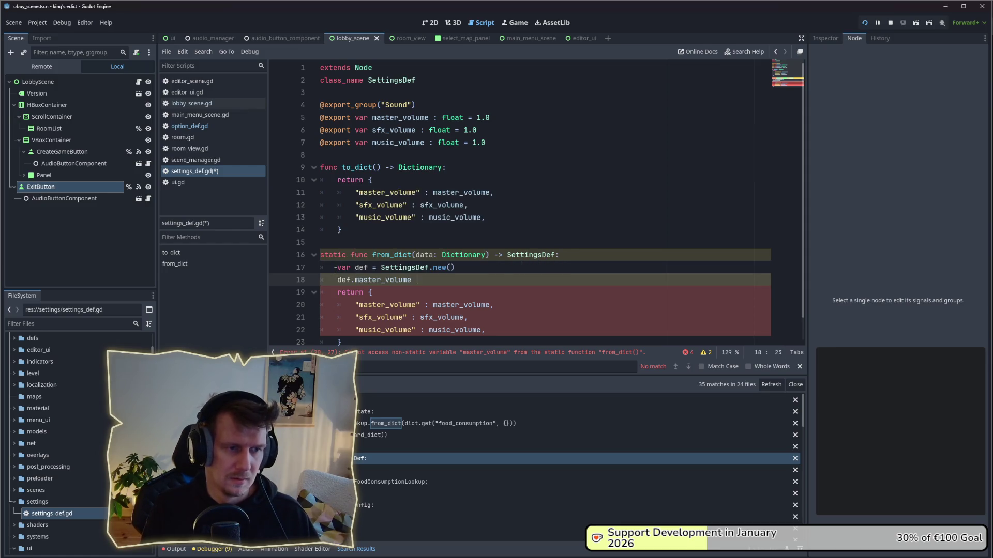
pyautogui.write('= ')
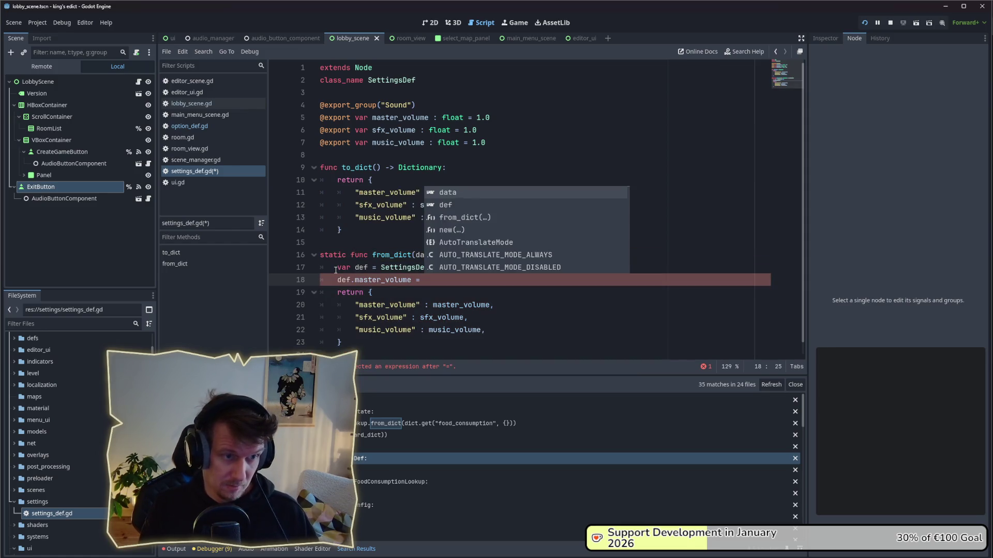
pyautogui.write('data.get(')
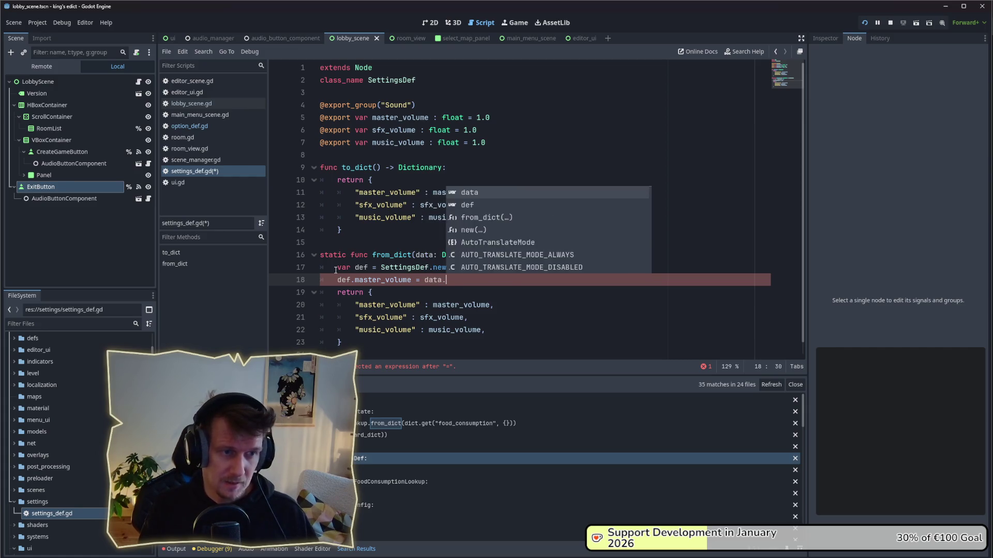
pyautogui.write('"mas')
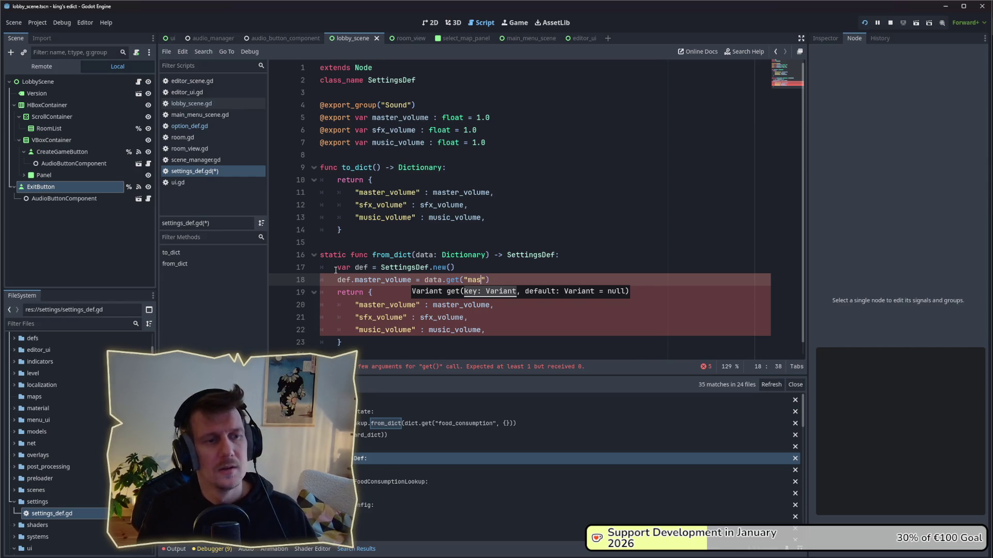
pyautogui.write('ter_volume", 1.0')
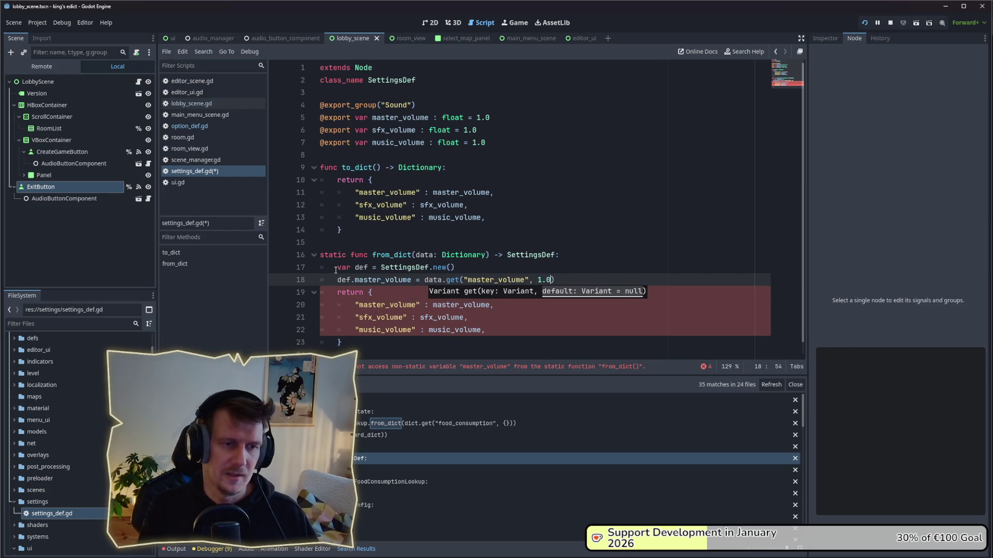
# Step: Duplicate that line into sfx_volume and music_volume assignments, both defaulting to 1.0
pyautogui.hotkey('ctrl', 'd')
pyautogui.hotkey('ctrl', 'd')
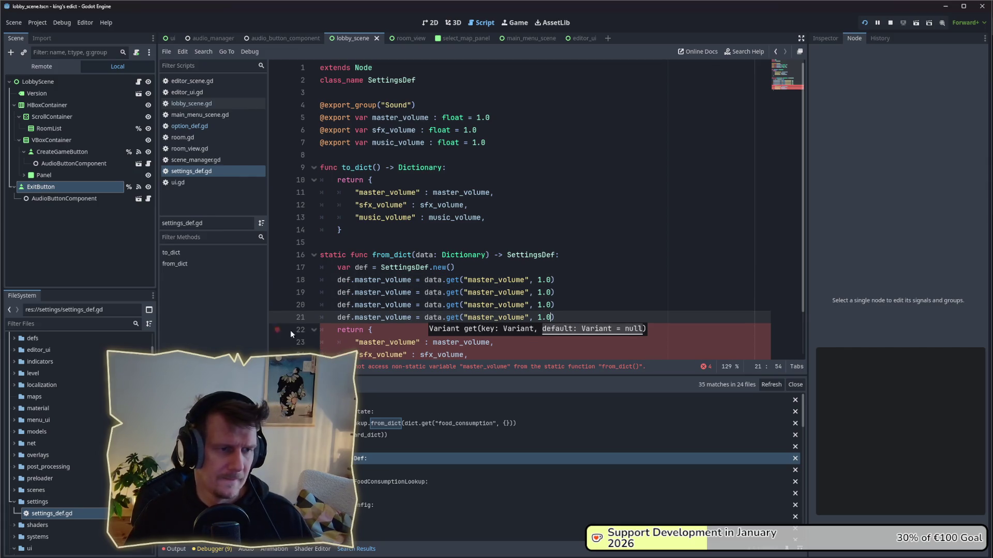
pyautogui.press('End')
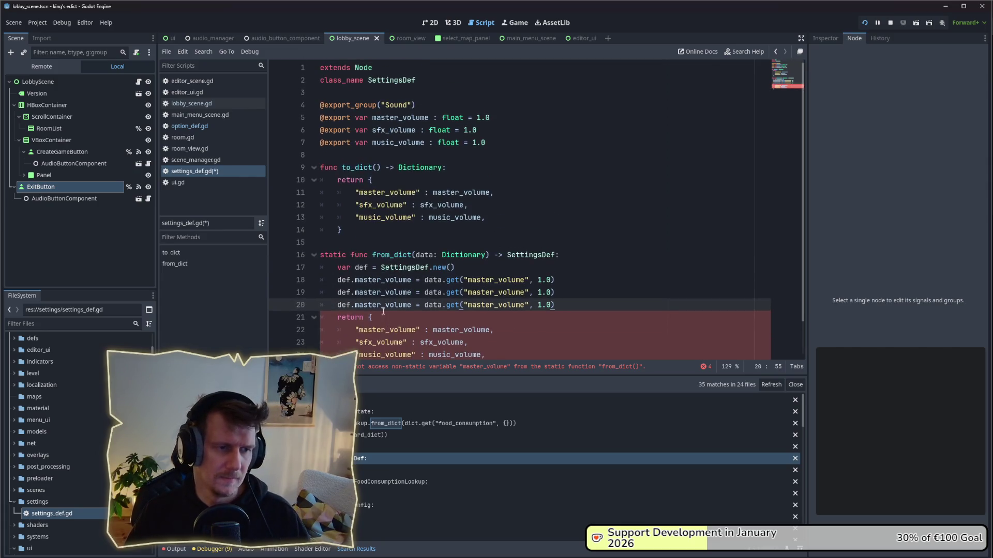
pyautogui.doubleClick(386, 344)
pyautogui.hotkey('ctrl', 'c')
pyautogui.doubleClick(376, 292)
pyautogui.hotkey('ctrl', 'v')
pyautogui.doubleClick(493, 293)
pyautogui.hotkey('ctrl', 'v')
pyautogui.scroll(-1, 395, 320)
pyautogui.doubleClick(378, 317)
pyautogui.hotkey('ctrl', 'c')
pyautogui.doubleClick(377, 267)
pyautogui.hotkey('ctrl', 'v')
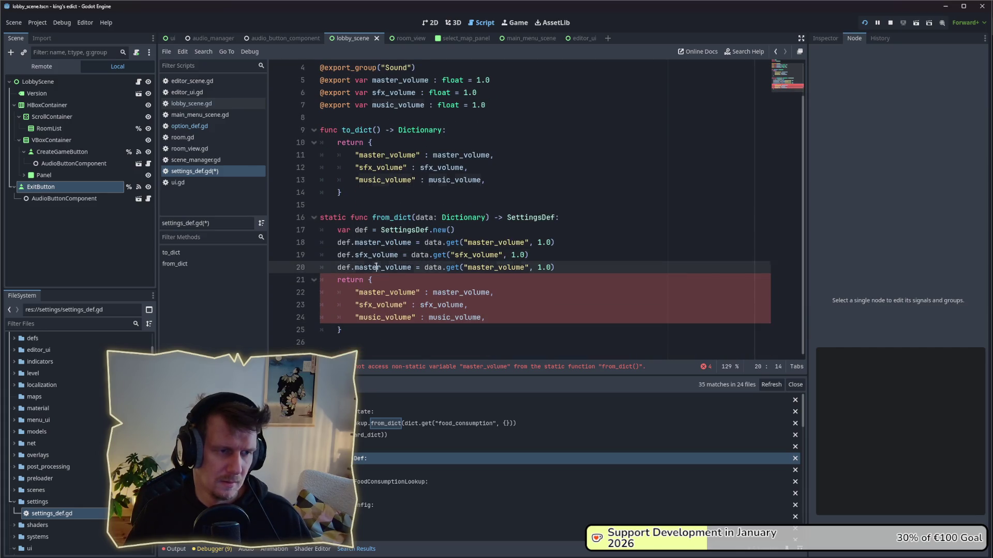
pyautogui.doubleClick(494, 267)
pyautogui.hotkey('ctrl', 'v')
# Step: Replace the old dictionary return block with 'return def' and save
pyautogui.moveTo(342, 330); pyautogui.dragTo(362, 280)
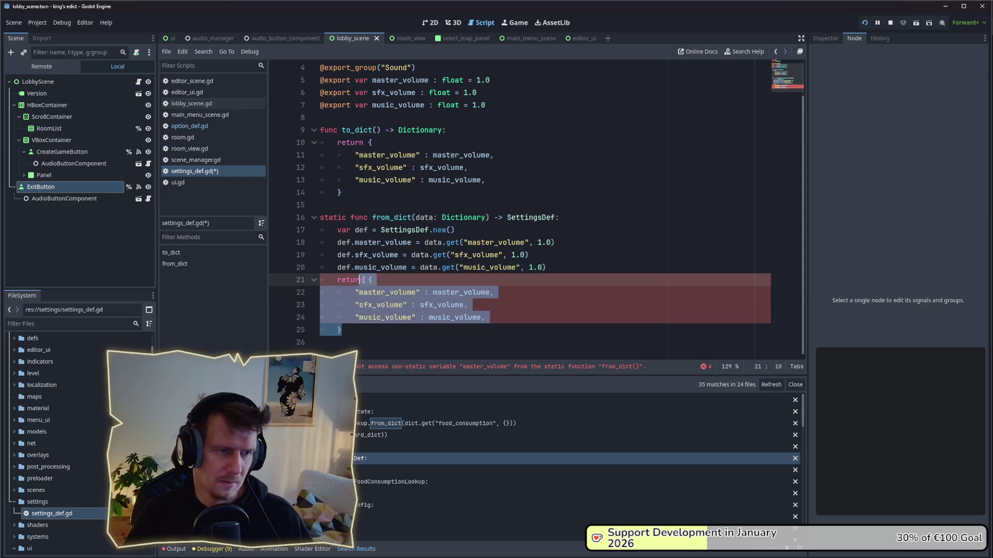
pyautogui.write('def')
pyautogui.hotkey('ctrl', 's')
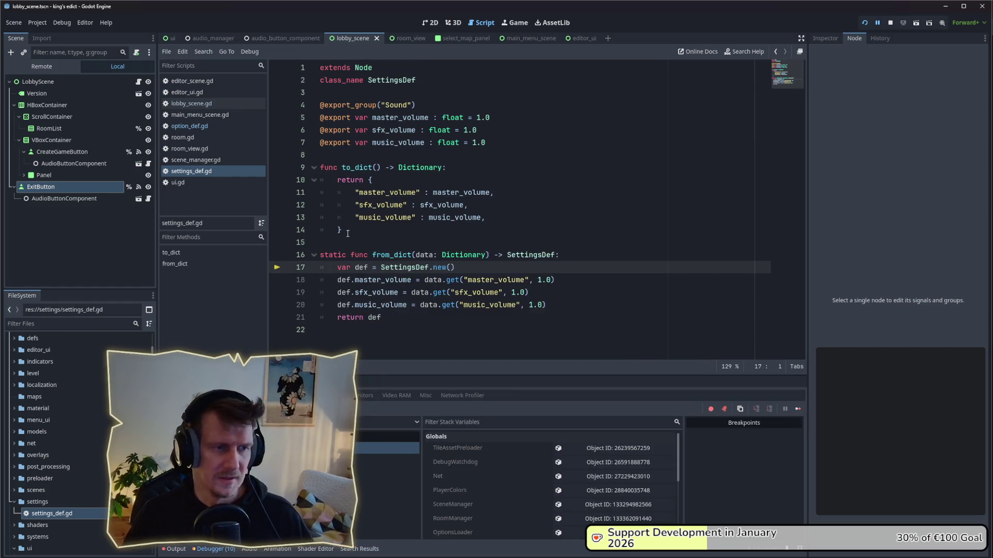
# Step: Stop the running game and switch over to the Excalidraw diagram window
pyautogui.click(348, 233)
pyautogui.click(360, 244)
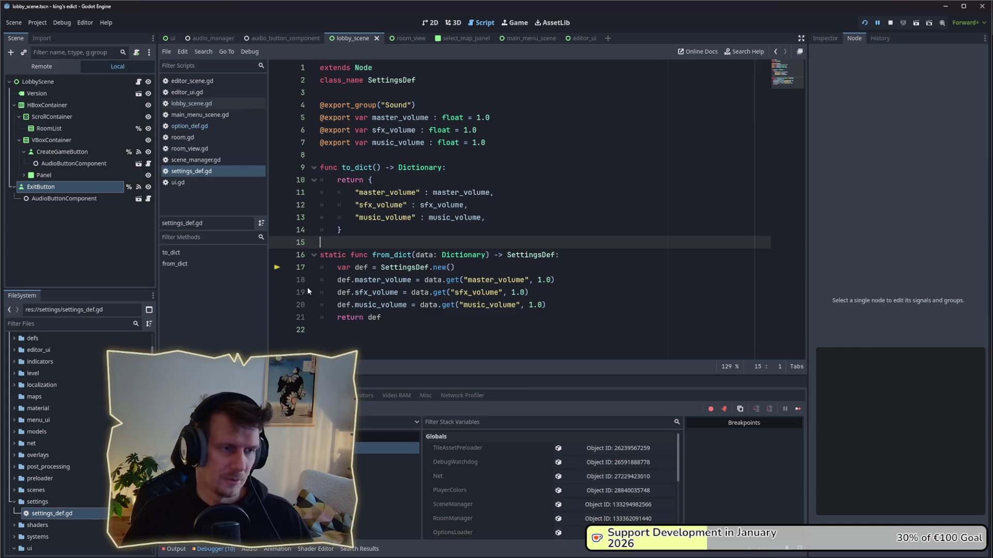
pyautogui.click(887, 24)
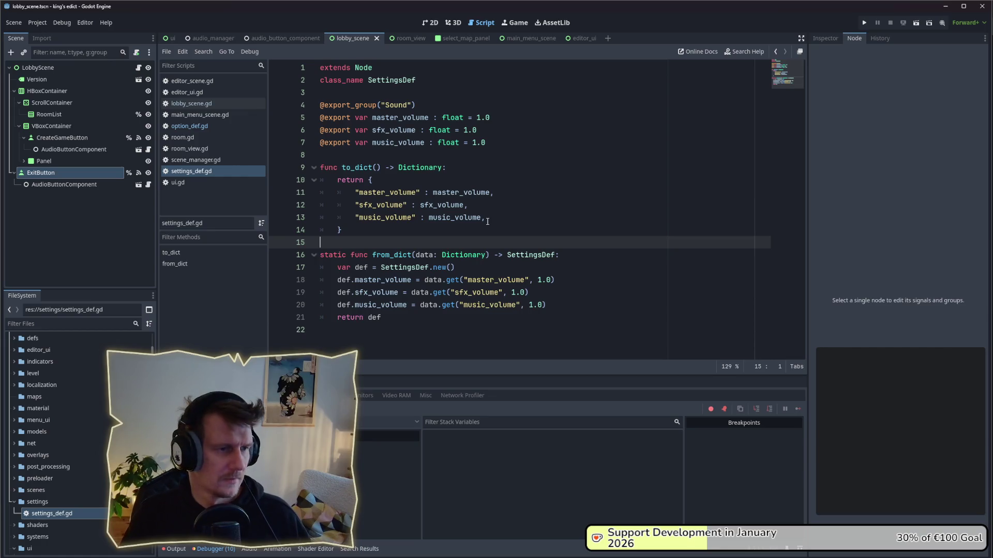
pyautogui.click(478, 235)
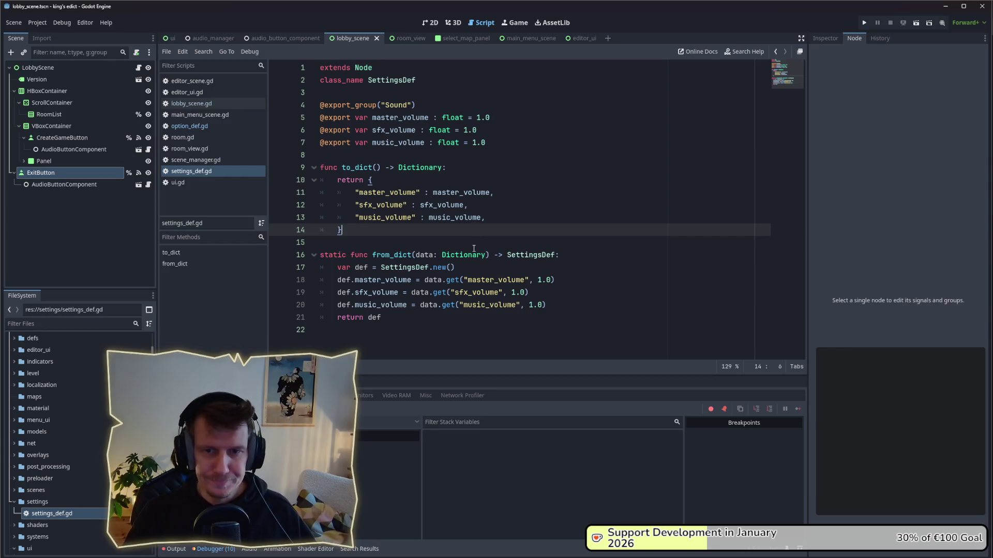
pyautogui.press('Down')
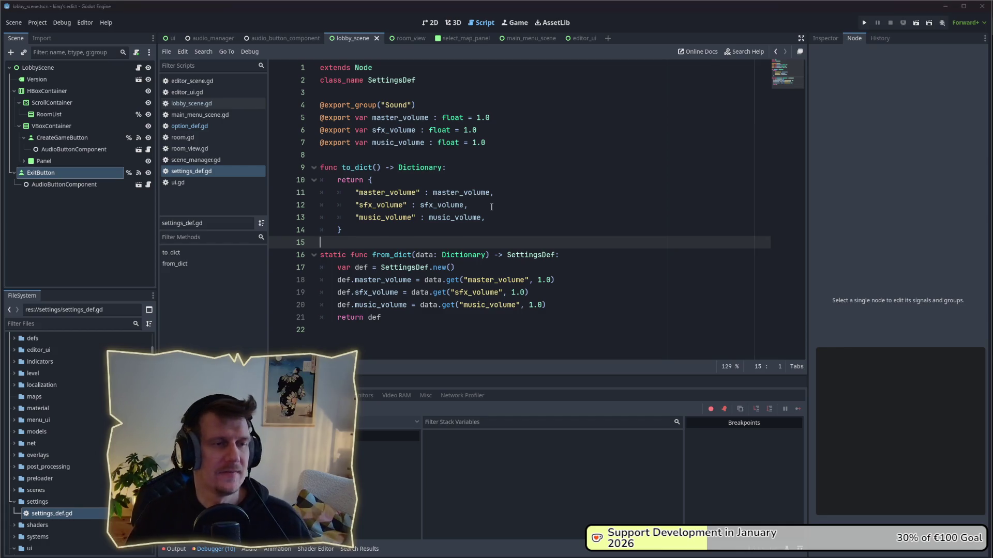
pyautogui.hotkey('alt', 'Tab')
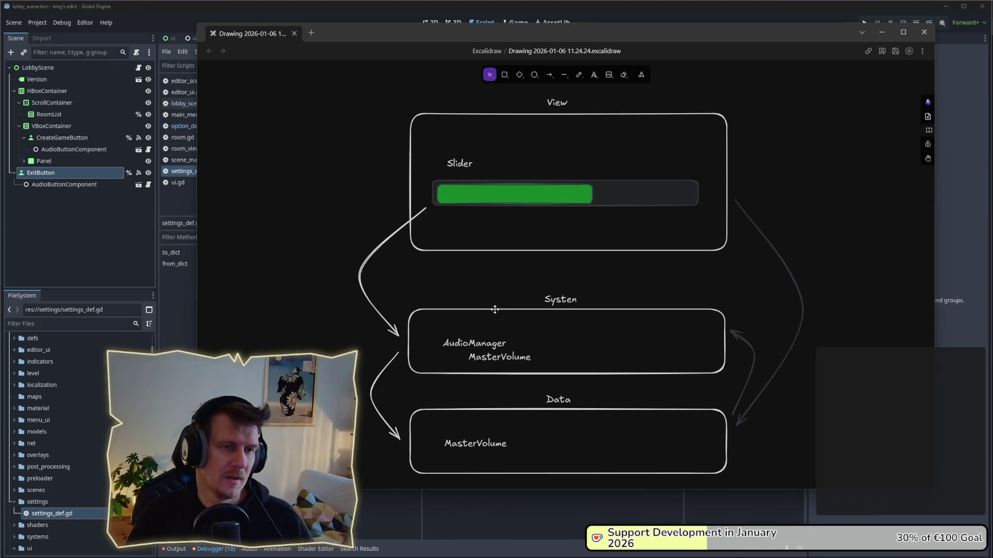
# Step: Add an enlarged 'Wann wird gespeichert?' text note just below the Data box
pyautogui.scroll(-3, 413, 259)
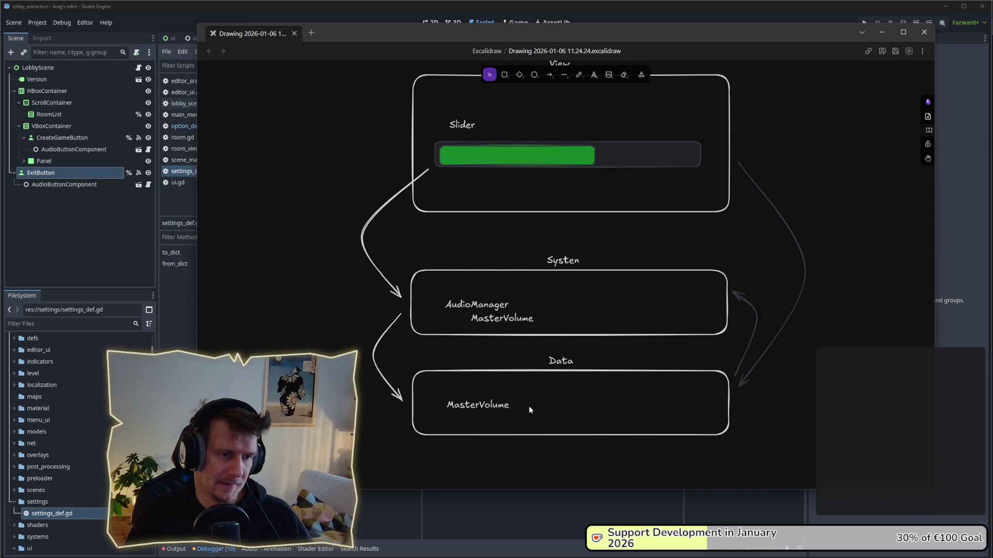
pyautogui.moveTo(516, 408); pyautogui.dragTo(522, 292)
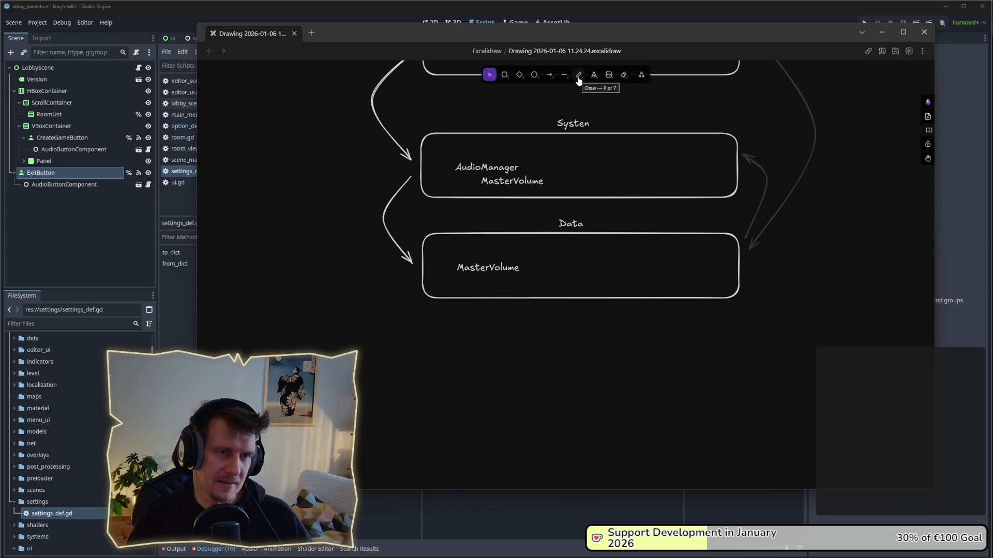
pyautogui.scroll(1, 583, 175)
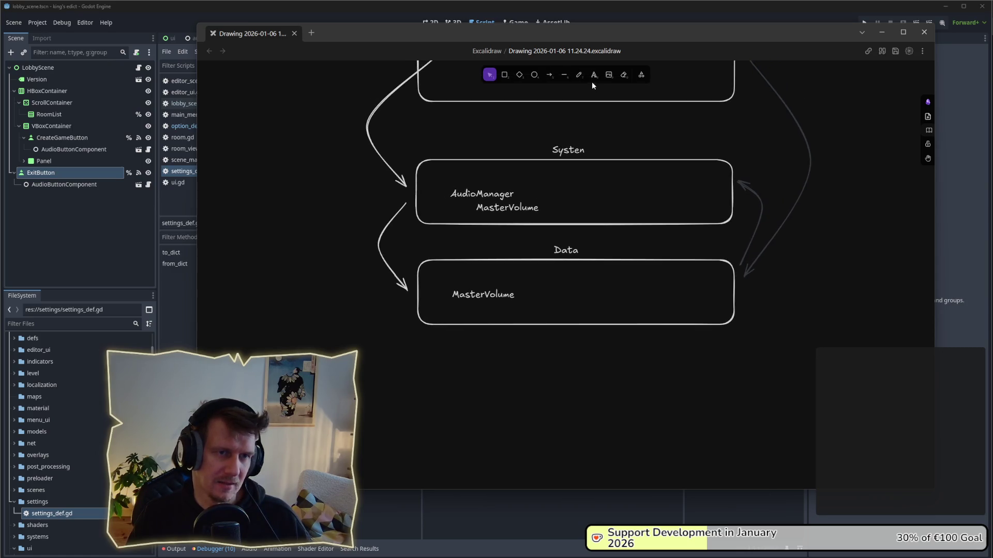
pyautogui.click(594, 74)
pyautogui.click(398, 369)
pyautogui.write('ann')
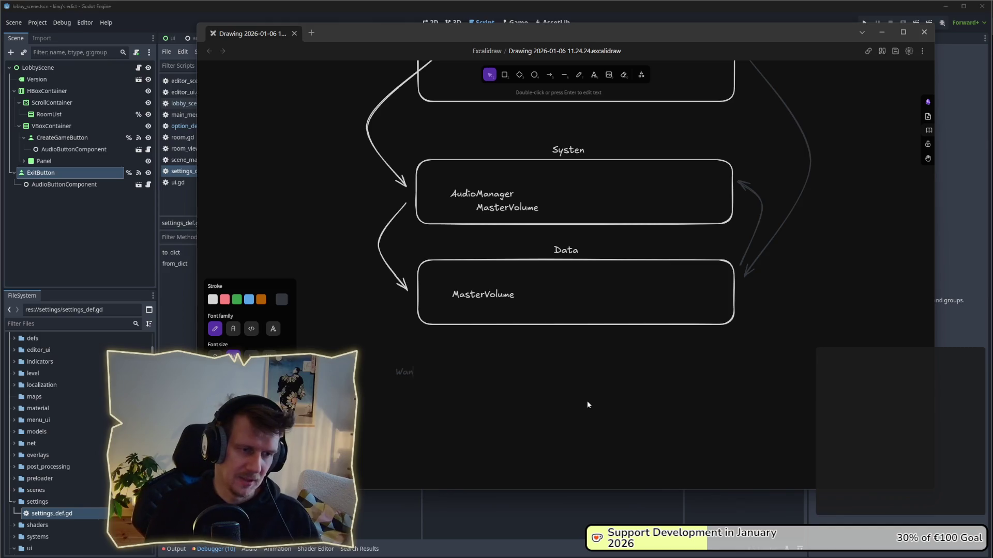
pyautogui.write(' wird gespe')
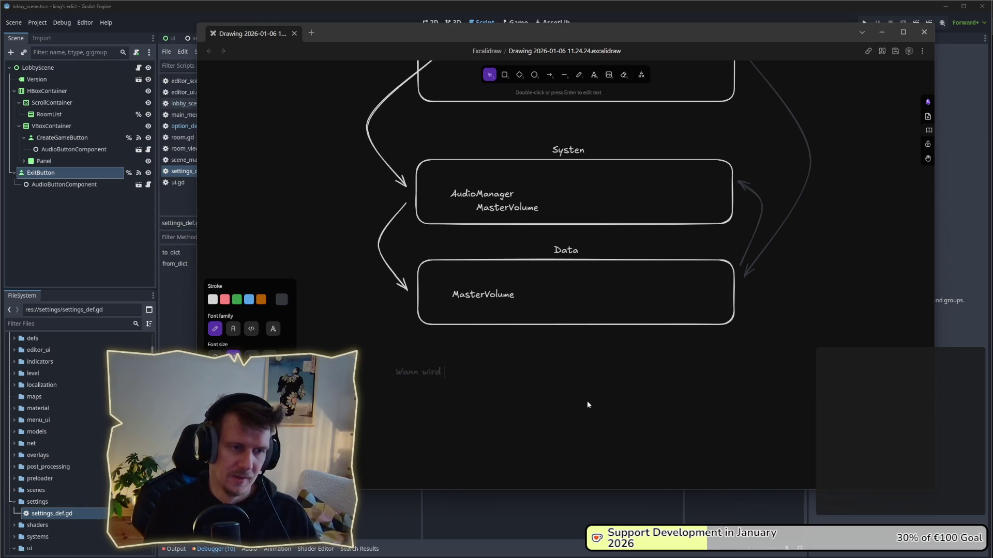
pyautogui.write('ichert?')
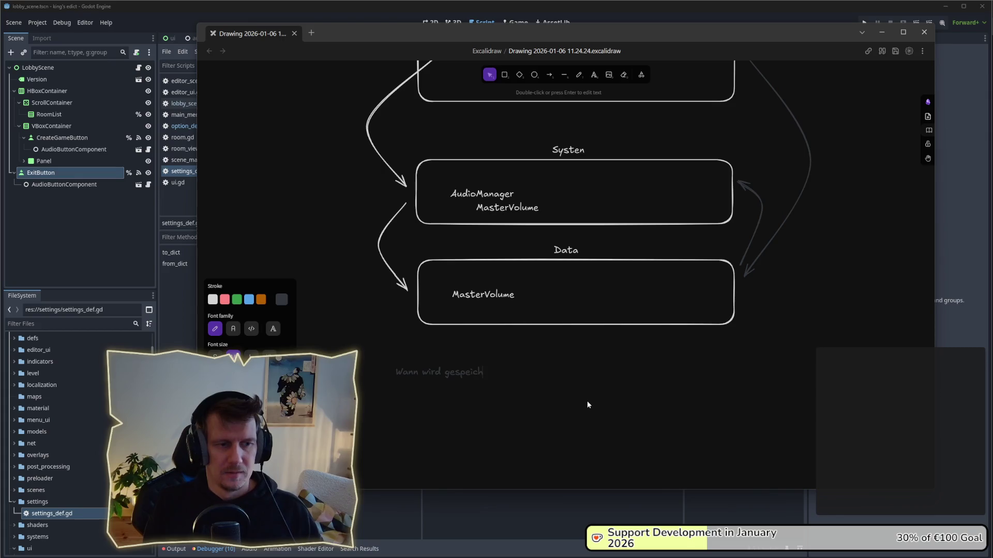
pyautogui.click(588, 403)
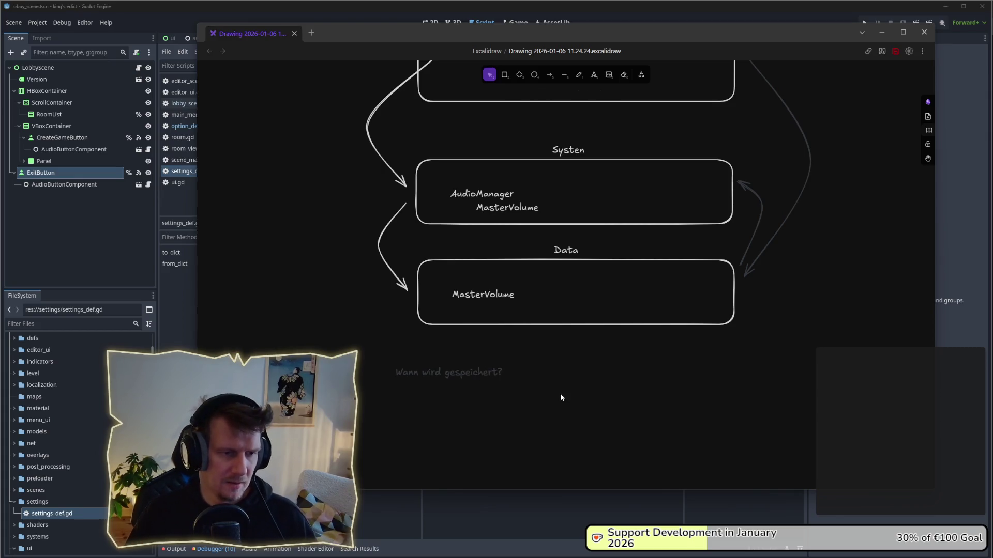
pyautogui.click(503, 372)
pyautogui.moveTo(504, 381); pyautogui.dragTo(719, 410)
pyautogui.moveTo(538, 399); pyautogui.dragTo(507, 381)
pyautogui.click(581, 404)
# Step: Save the Excalidraw drawing and minimize it to return to Godot
pyautogui.hscroll(-1, 569, 412)
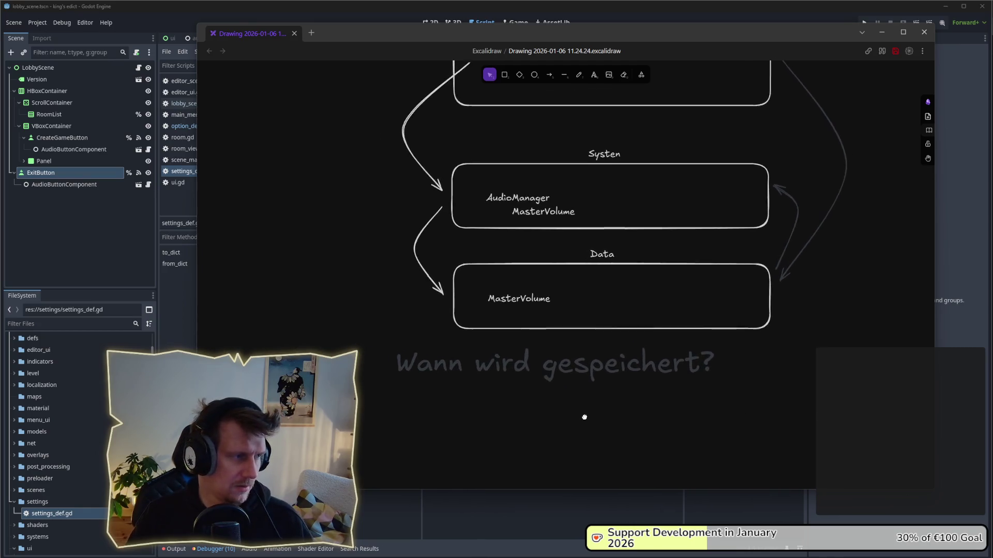
pyautogui.scroll(1, 582, 439)
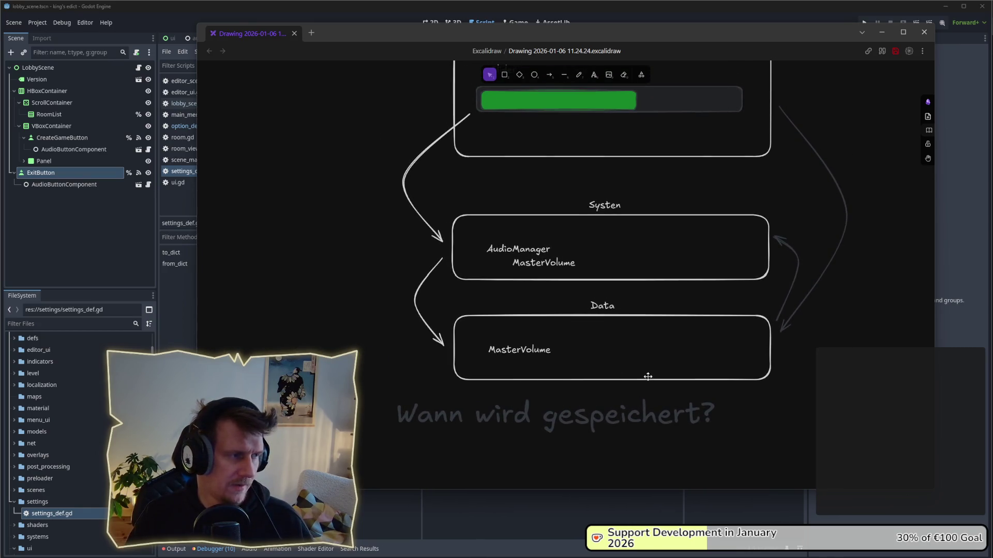
pyautogui.scroll(1, 604, 205)
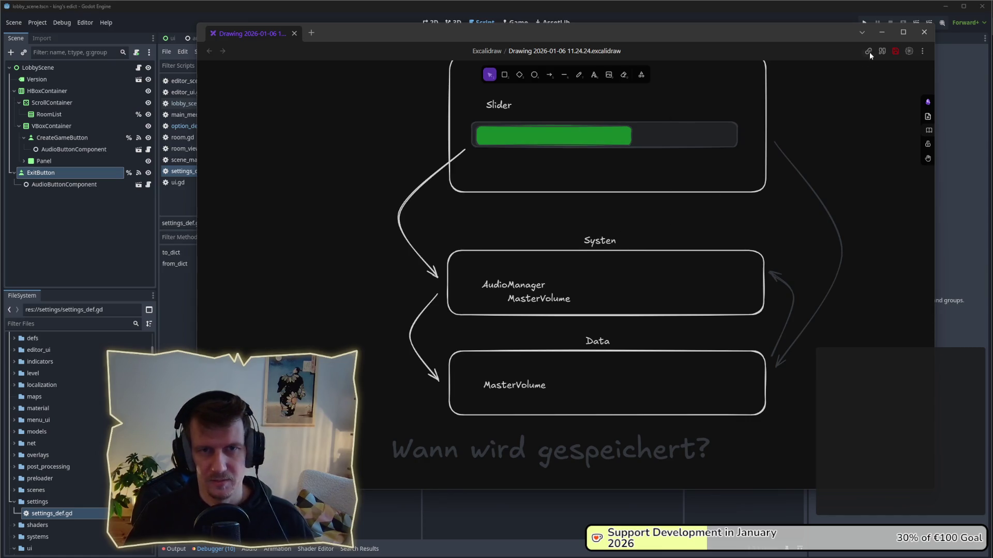
pyautogui.hotkey('ctrl', 's')
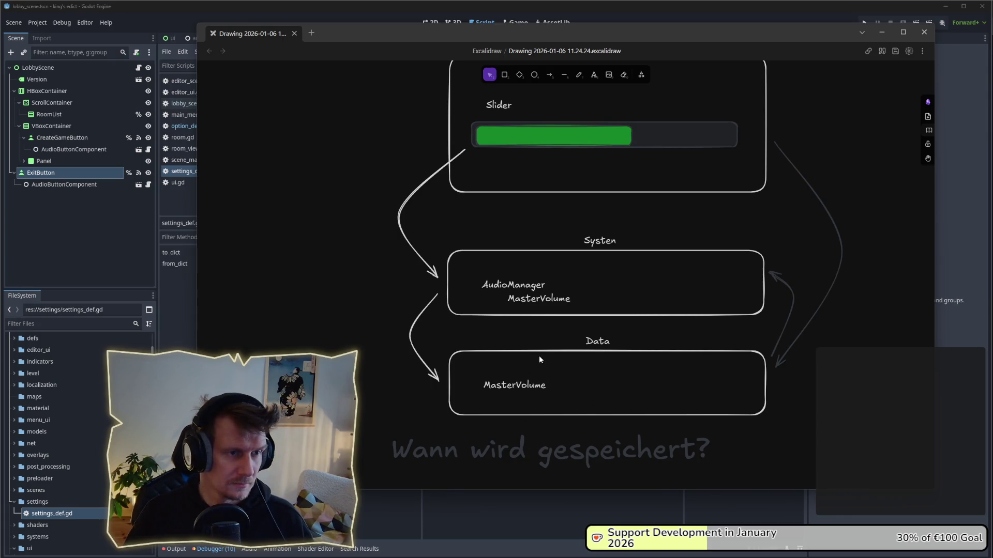
pyautogui.keyDown('ctrl'); pyautogui.scroll(-3, 535, 517); pyautogui.keyUp('ctrl')
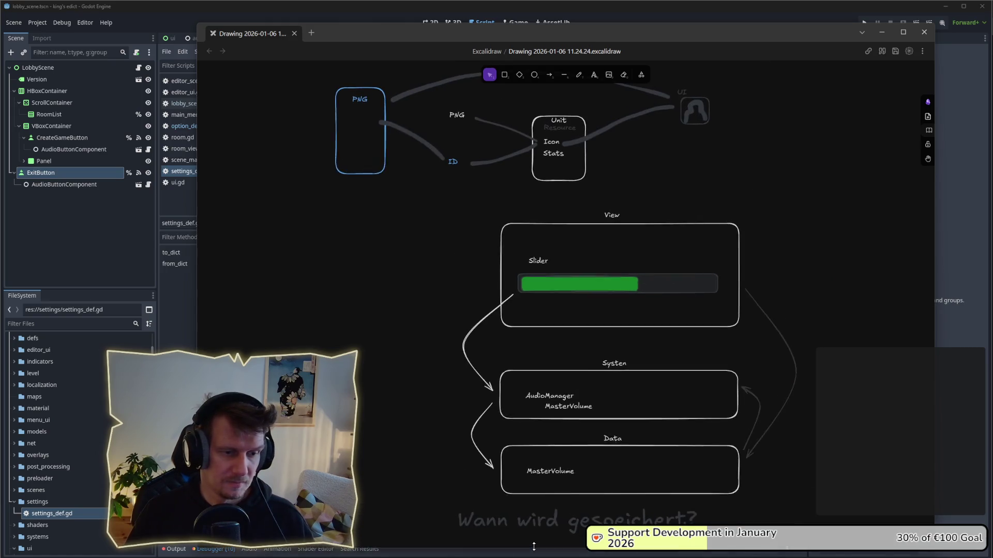
pyautogui.scroll(-3, 585, 367)
pyautogui.keyDown('ctrl'); pyautogui.scroll(3, 578, 281); pyautogui.keyUp('ctrl')
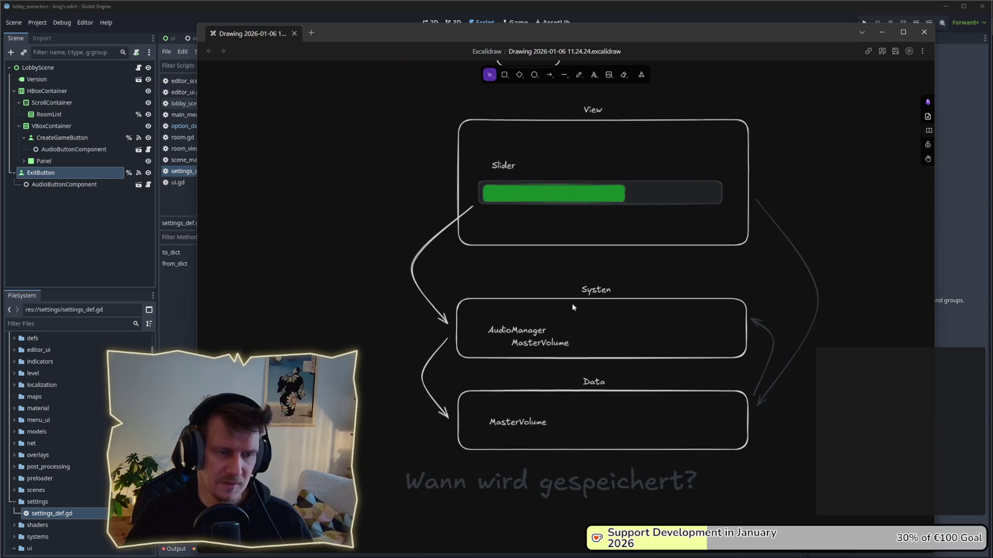
pyautogui.click(882, 33)
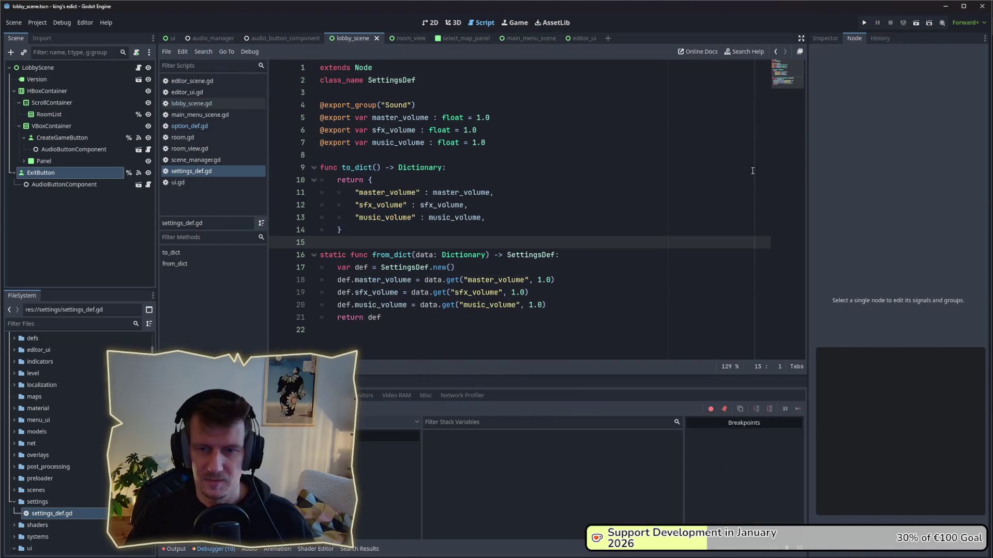
# Step: Filter the FileSystem dock by 'Audio' to show audio_manager and audio_button_component
pyautogui.click(548, 219)
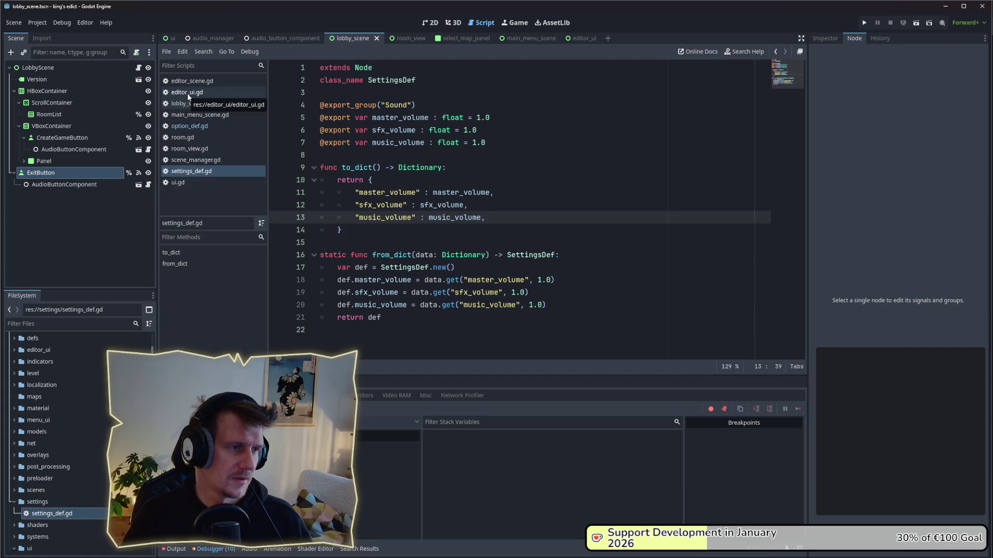
pyautogui.click(40, 325)
pyautogui.write('Audio')
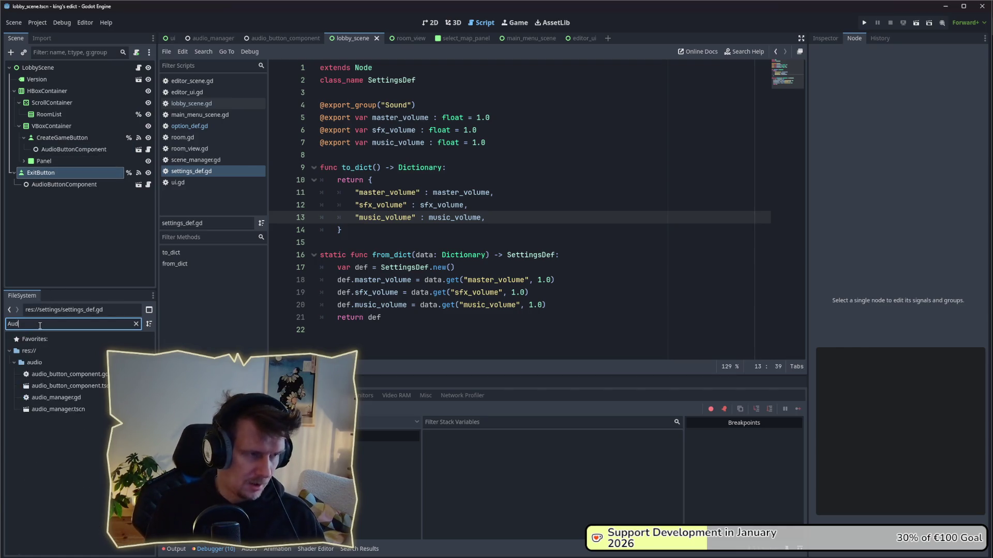
pyautogui.doubleClick(81, 396)
pyautogui.scroll(5, 411, 218)
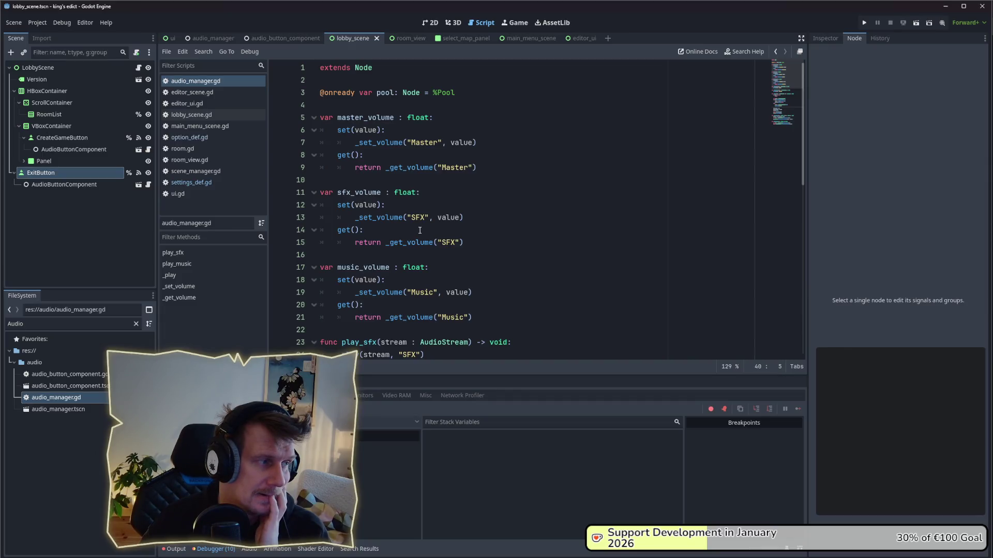
pyautogui.click(470, 94)
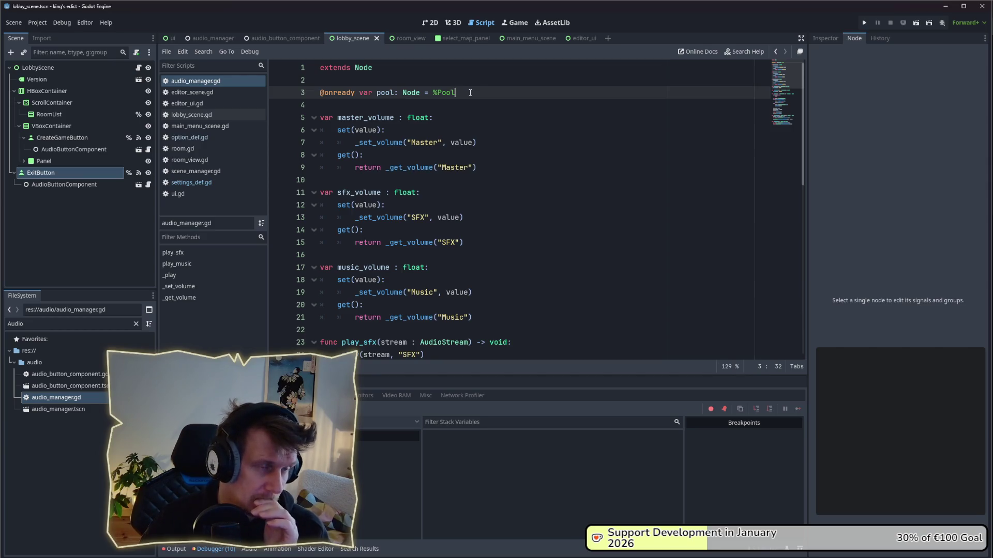
pyautogui.press('Return')
pyautogui.press('Return')
pyautogui.write('@exp')
pyautogui.press('Return')
pyautogui.write(':')
pyautogui.press('BackSpace')
pyautogui.press('BackSpace')
pyautogui.write('varsettings_')
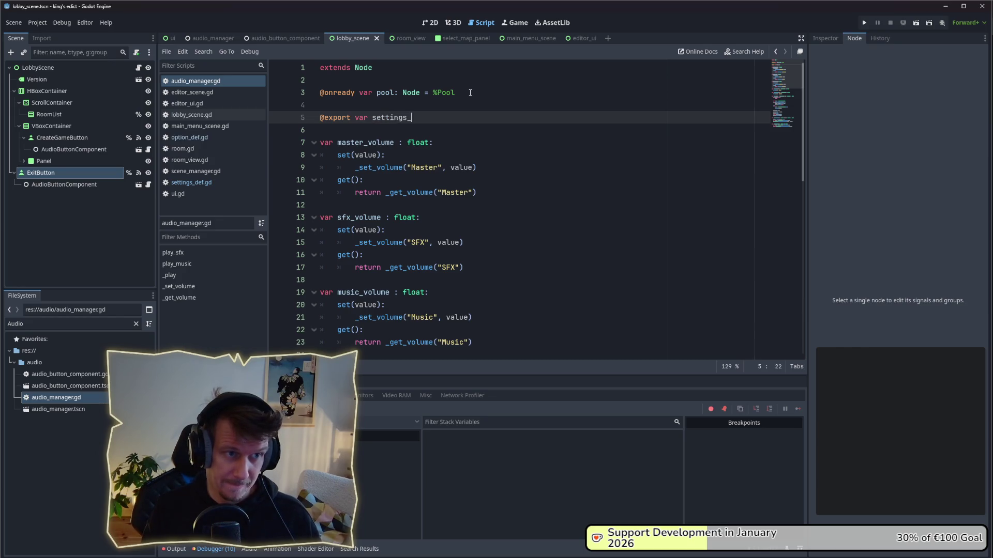
pyautogui.write('ettings')
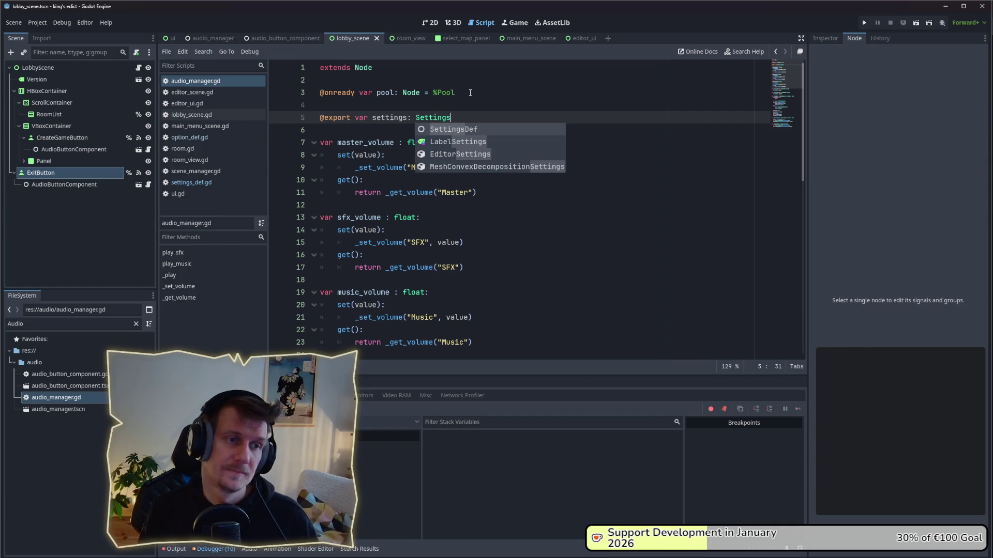
pyautogui.press('Return')
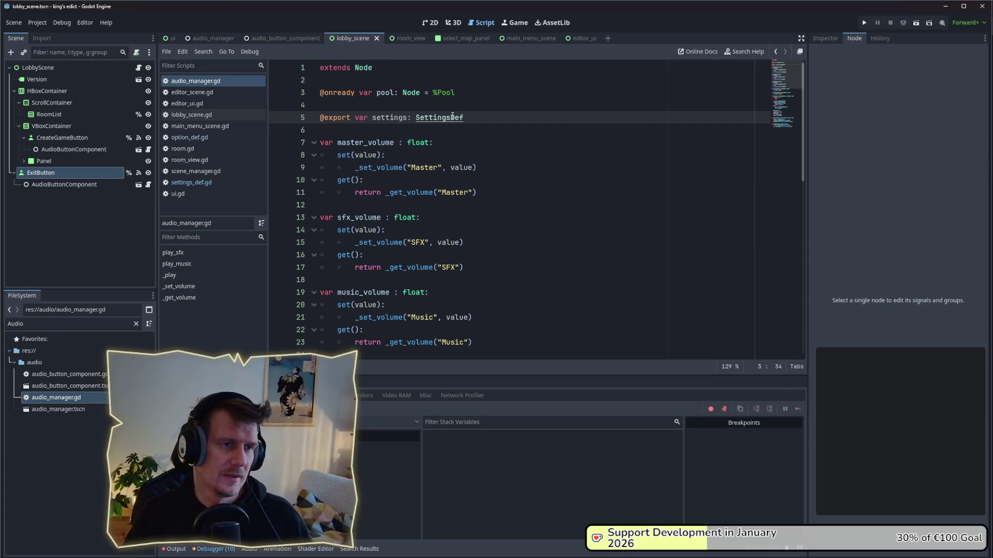
pyautogui.press('BackSpace')
pyautogui.press('BackSpace')
pyautogui.press('BackSpace')
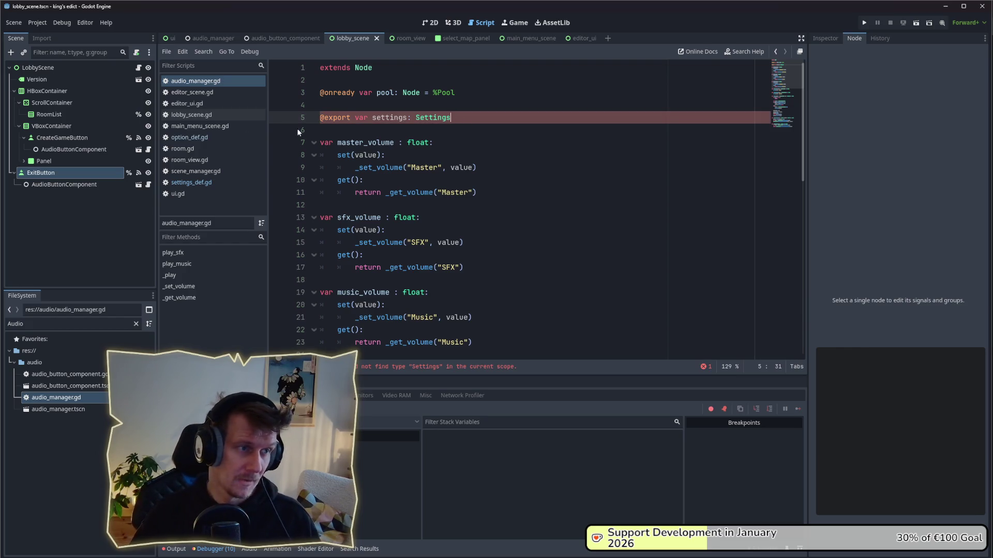
pyautogui.click(198, 182)
pyautogui.click(416, 80)
# Step: Rename class_name SettingsDef to Settings and filter FileSystem for 'settings'
pyautogui.press('BackSpace')
pyautogui.press('BackSpace')
pyautogui.press('BackSpace')
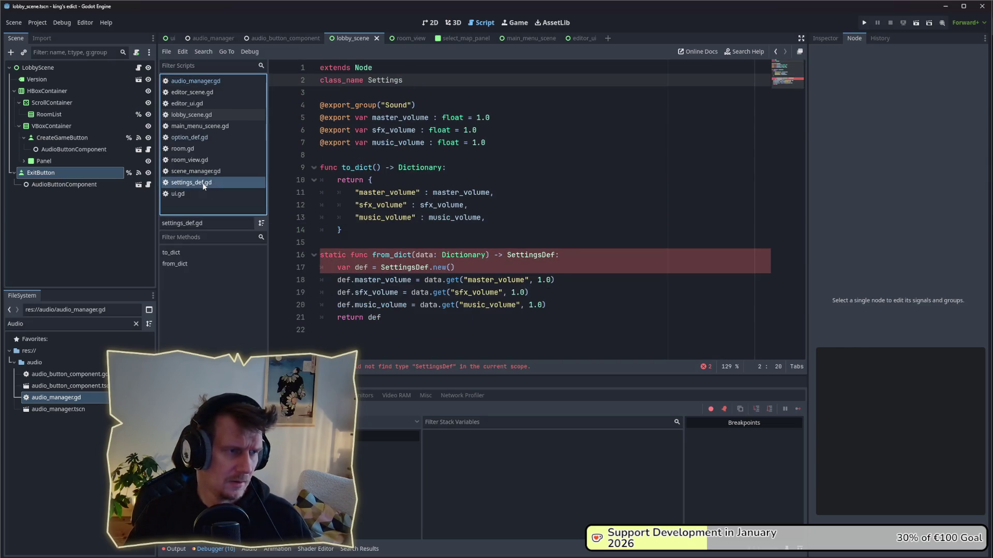
pyautogui.press('F2')
pyautogui.press('Escape')
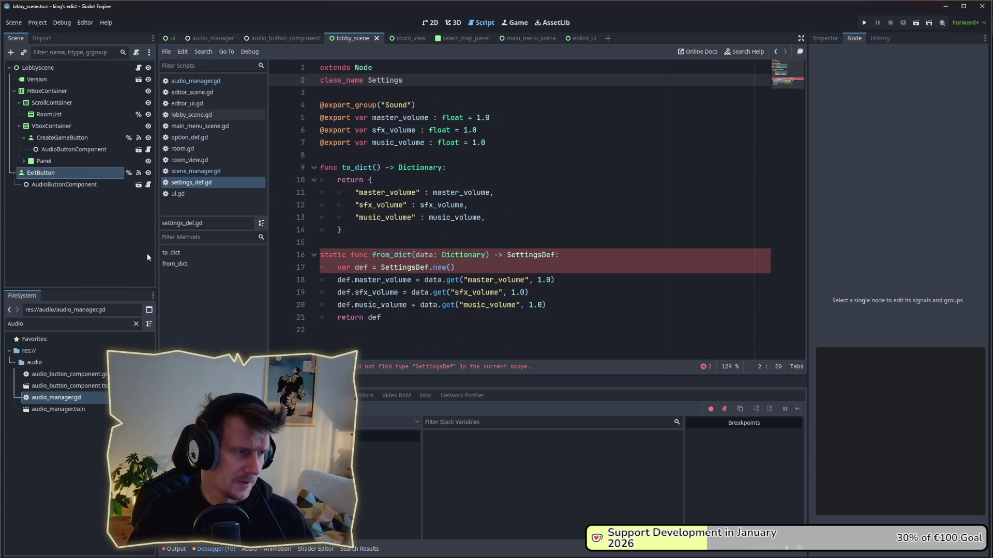
pyautogui.doubleClick(43, 324)
pyautogui.write('settings')
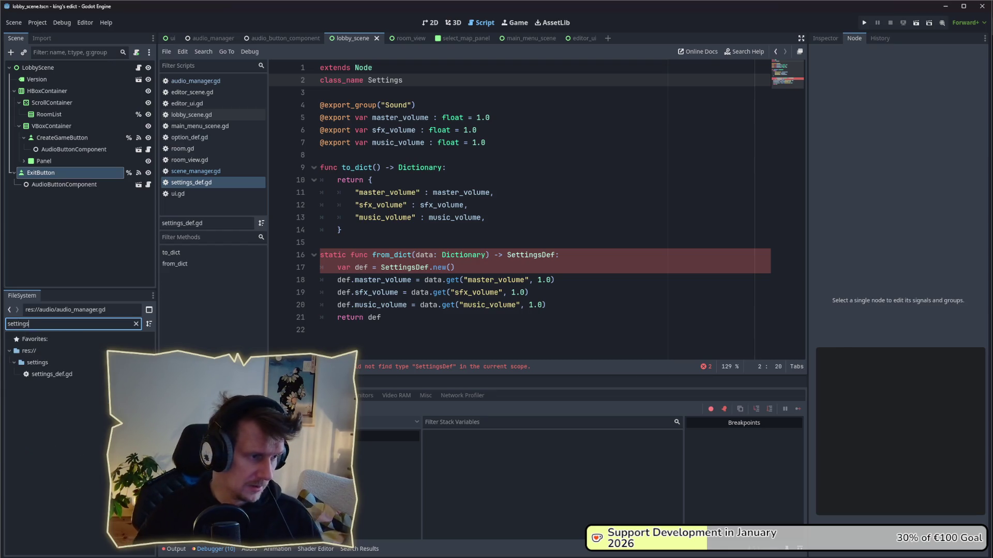
pyautogui.click(52, 374)
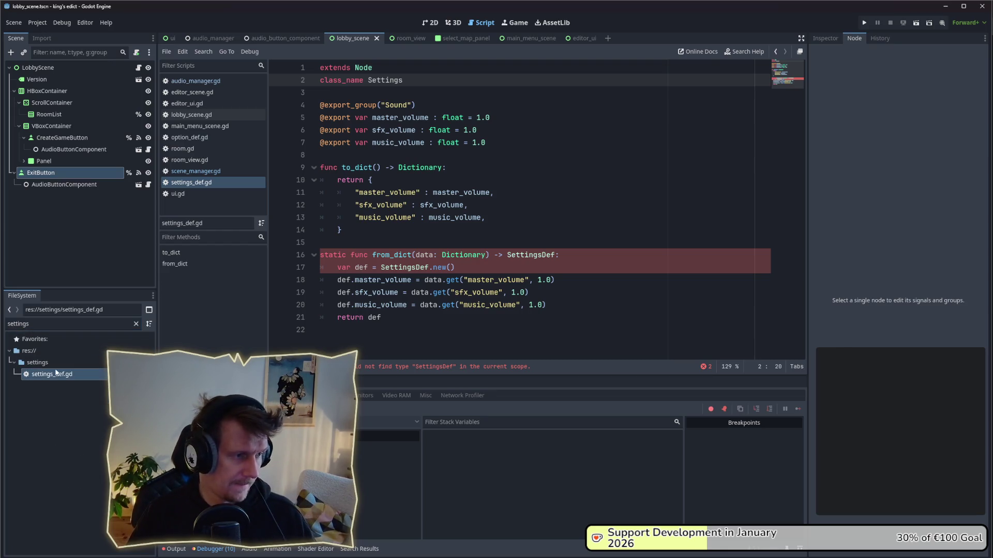
# Step: Change SettingsDef.new() and the from_dict return type to Settings, and save settings_def.gd
pyautogui.click(427, 266)
pyautogui.press('BackSpace')
pyautogui.press('BackSpace')
pyautogui.press('BackSpace')
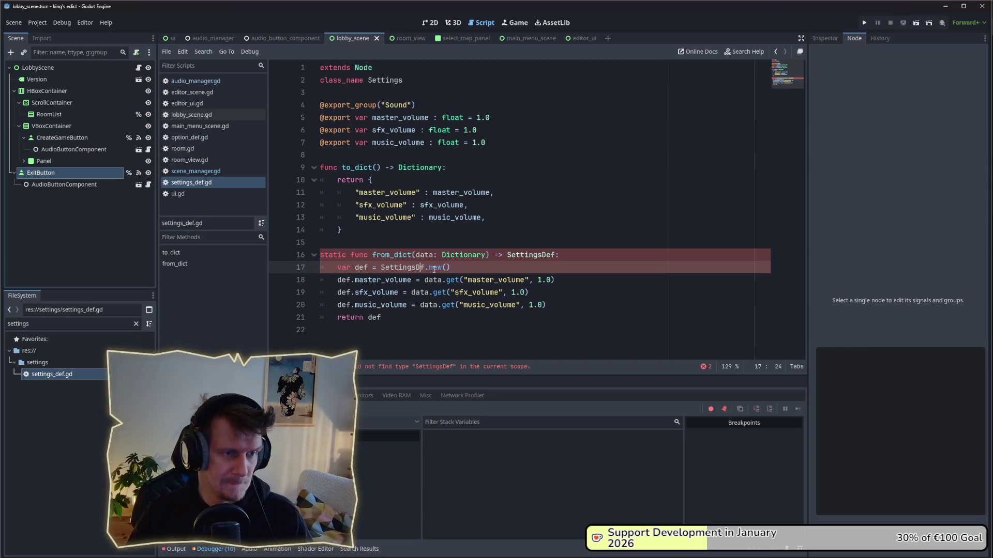
pyautogui.click(556, 255)
pyautogui.press('BackSpace')
pyautogui.press('BackSpace')
pyautogui.press('BackSpace')
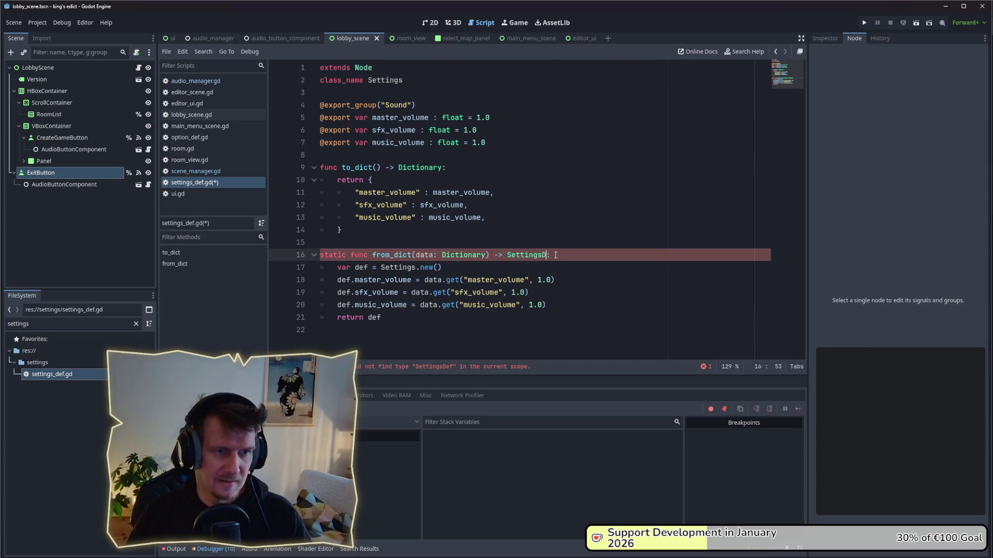
pyautogui.click(521, 237)
pyautogui.hotkey('ctrl', 's')
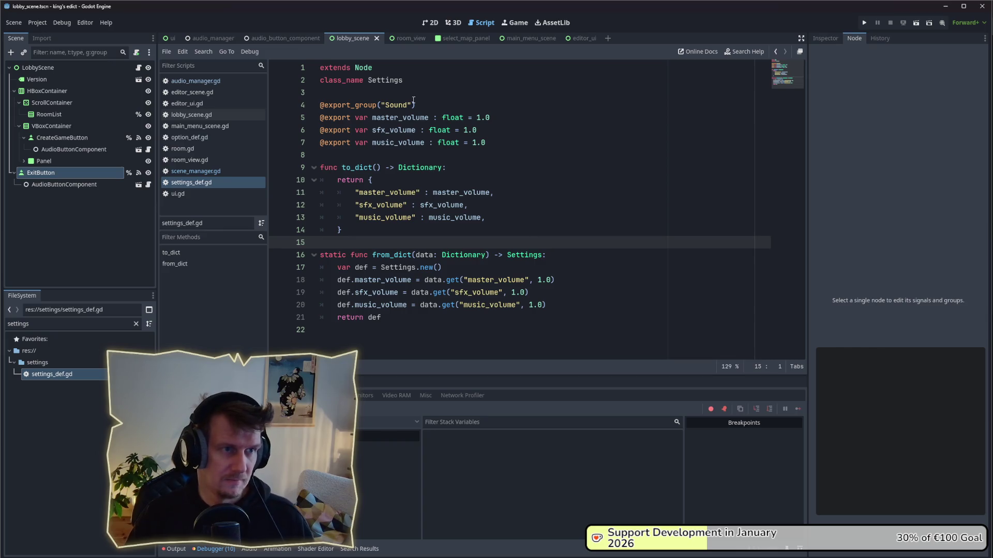
# Step: Rename settings_def.gd to settings.gd in FileSystem and return to audio_manager.gd
pyautogui.click(44, 374)
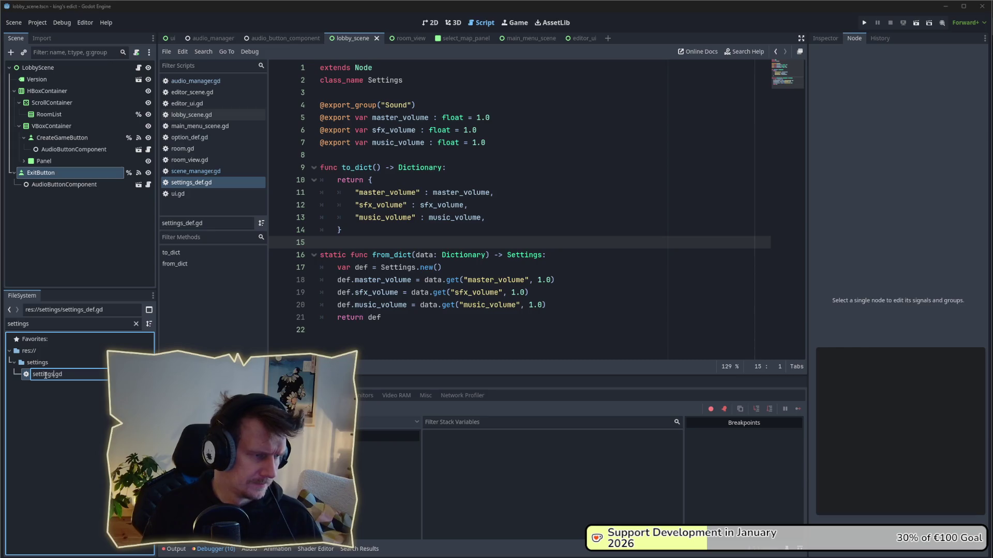
pyautogui.click(45, 374)
pyautogui.write('settings')
pyautogui.press('Return')
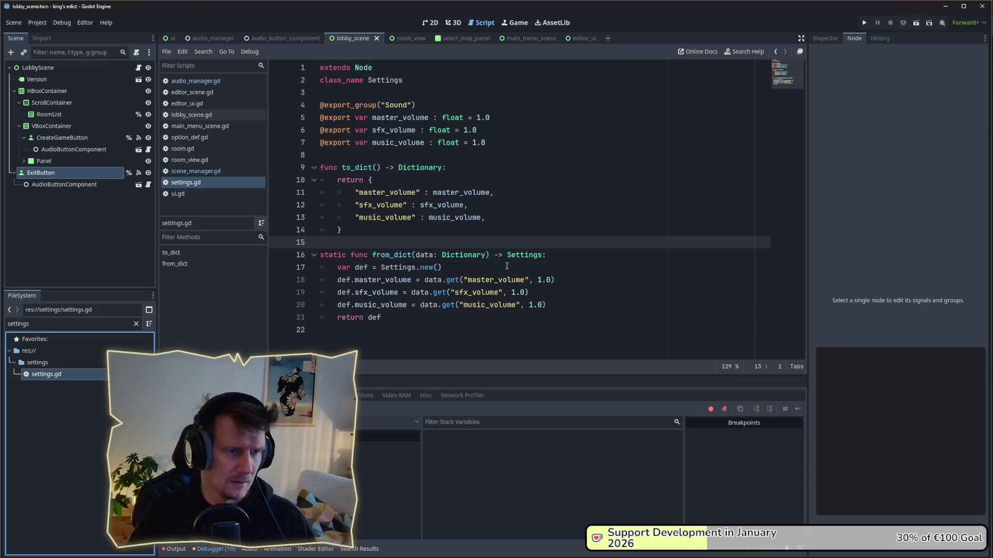
pyautogui.click(450, 267)
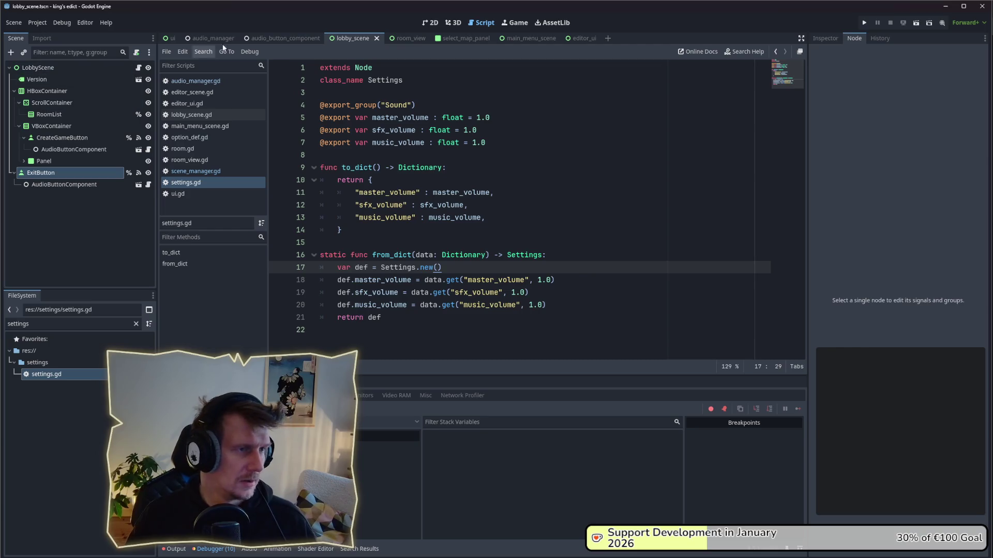
pyautogui.click(179, 194)
pyautogui.click(196, 80)
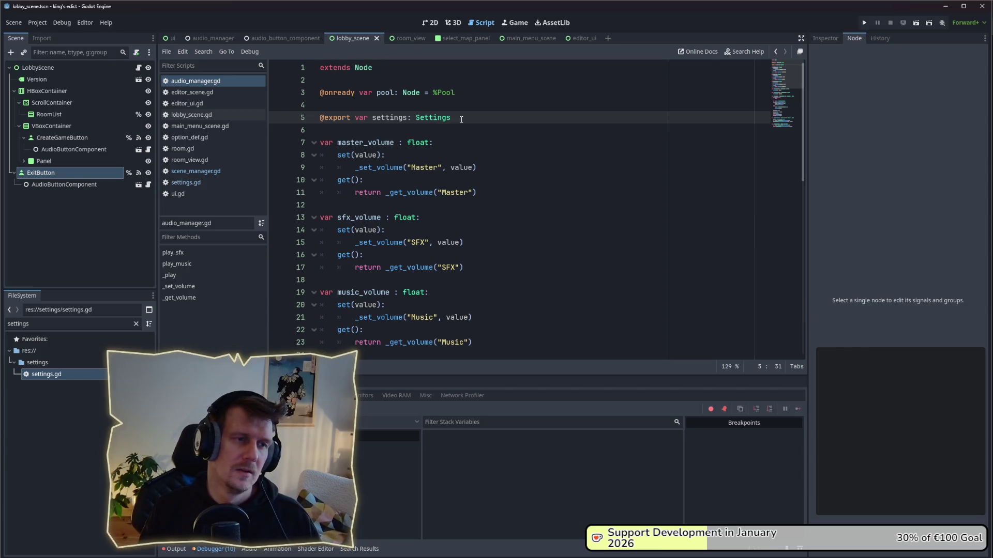
# Step: Give the exported settings variable a default value of null
pyautogui.write('=Null')
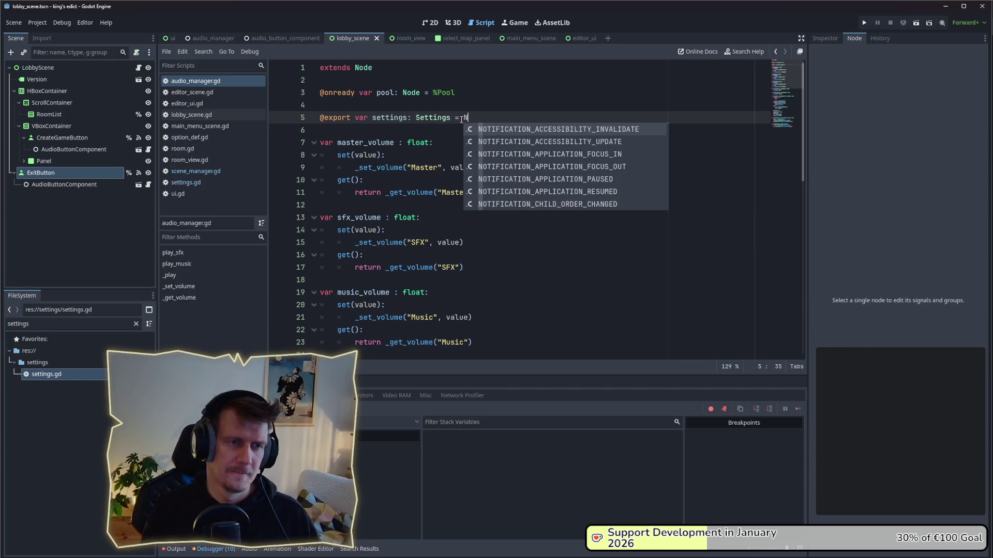
pyautogui.press('Return')
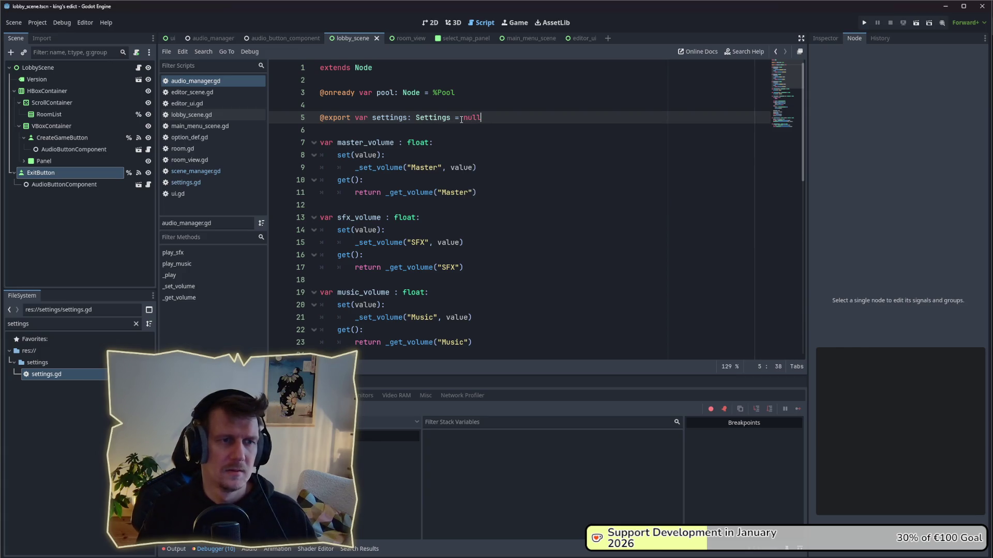
pyautogui.press('Down')
pyautogui.scroll(-2, 449, 144)
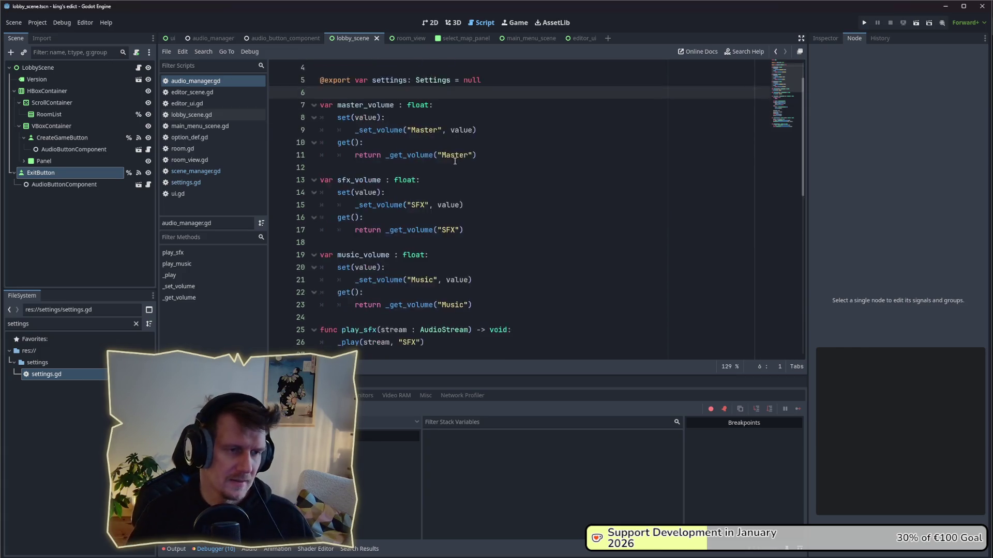
pyautogui.scroll(2, 459, 197)
# Step: Add an 'if settings:' check under _set_volume("Master", value) in the master setter
pyautogui.click(451, 156)
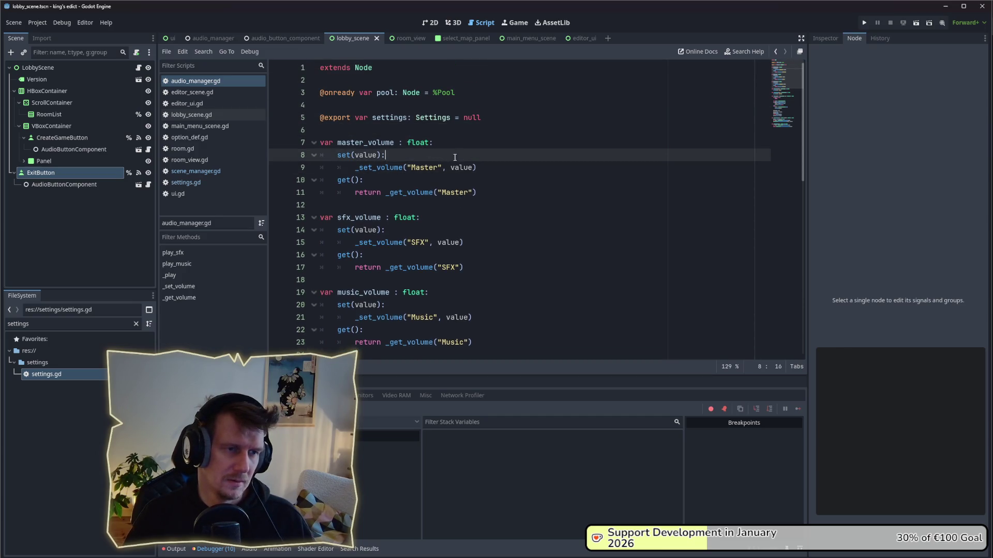
pyautogui.press('ctrl')
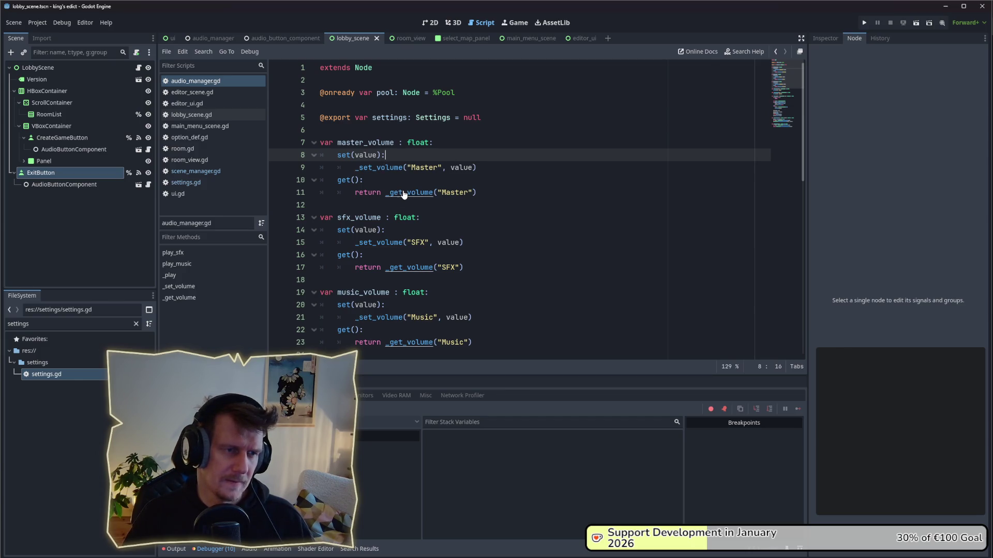
pyautogui.moveTo(404, 192)
pyautogui.click(510, 165)
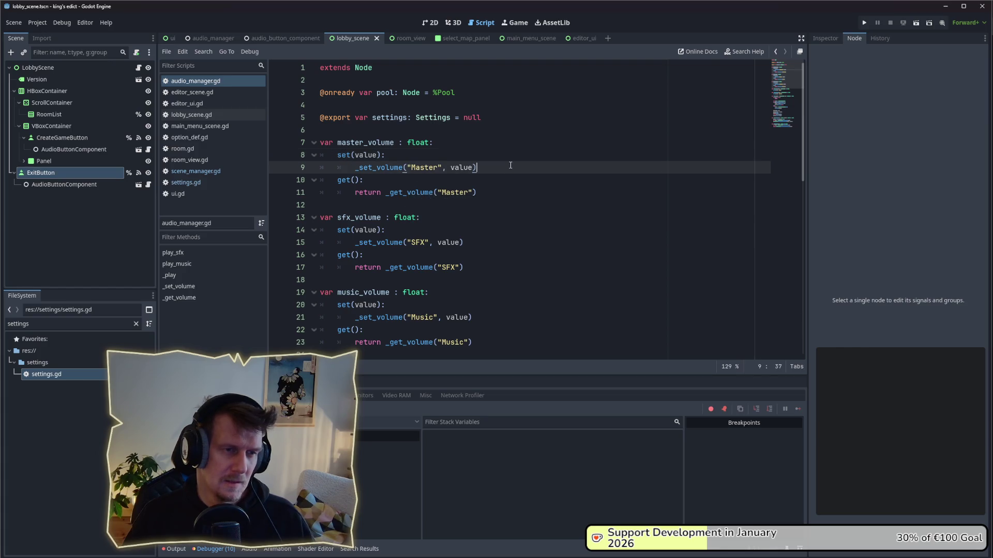
pyautogui.press('Return')
pyautogui.write('settings')
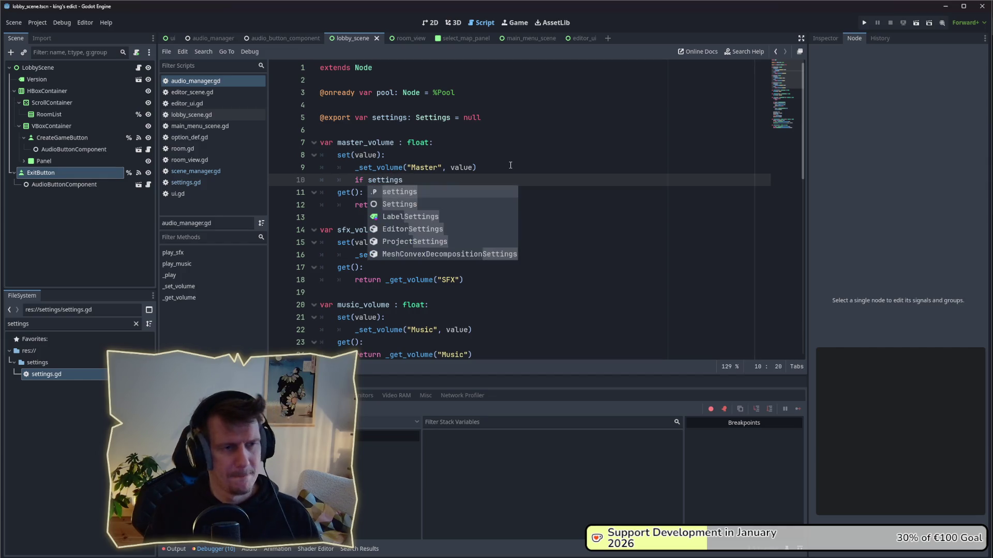
pyautogui.write(':')
pyautogui.press('Return')
# Step: Inside it, write settings.master_volume = _get_volume("Master")
pyautogui.write('sett')
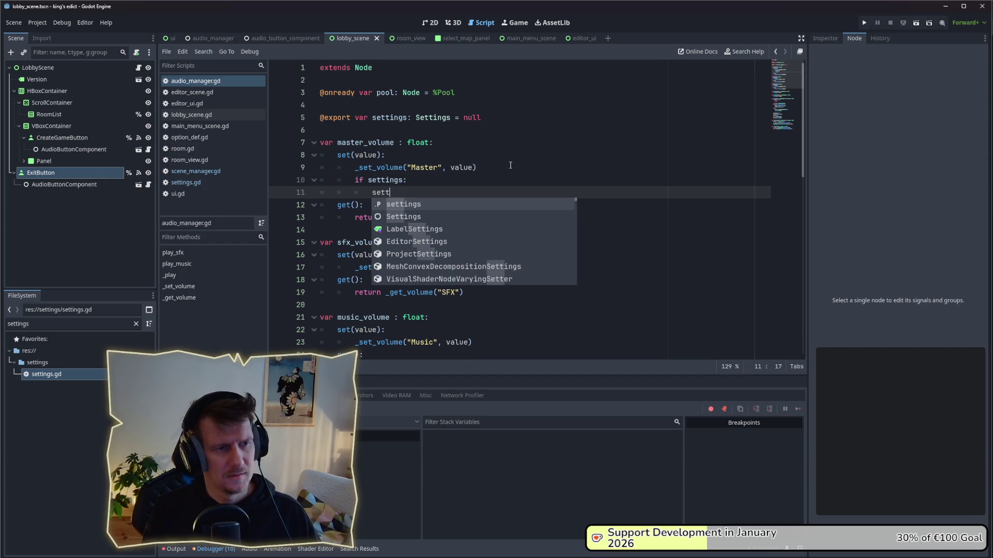
pyautogui.press('Return')
pyautogui.write('.m')
pyautogui.press('Return')
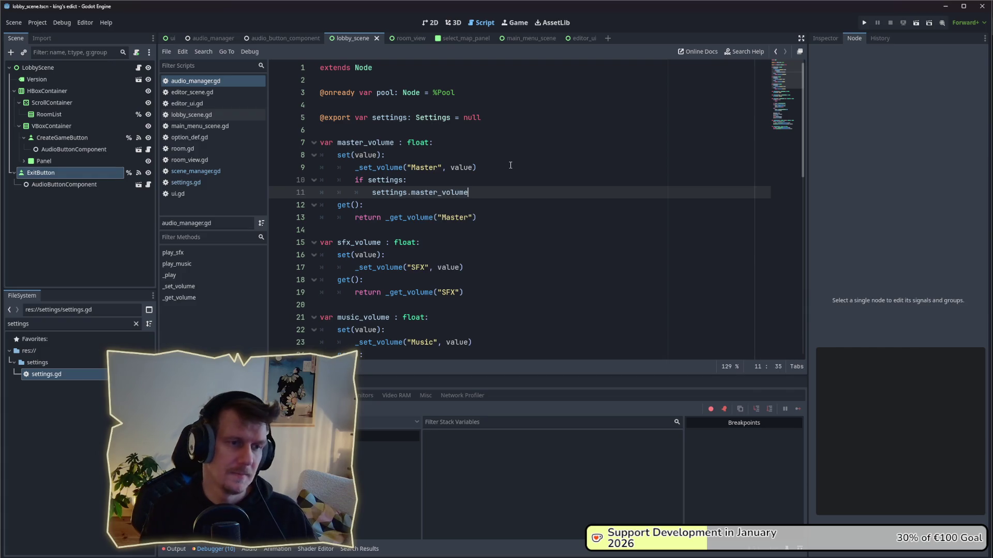
pyautogui.write('_ge')
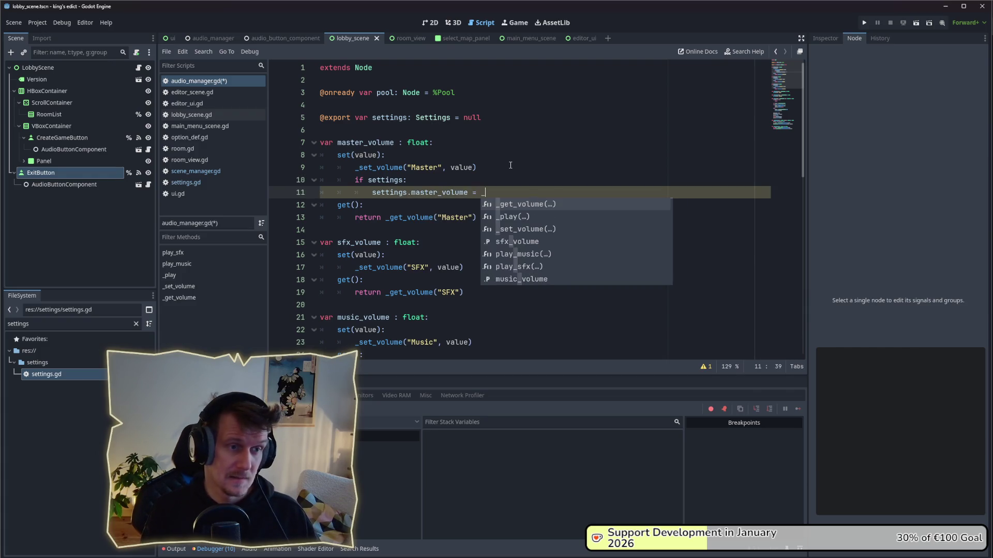
pyautogui.press('Return')
pyautogui.write('"Master')
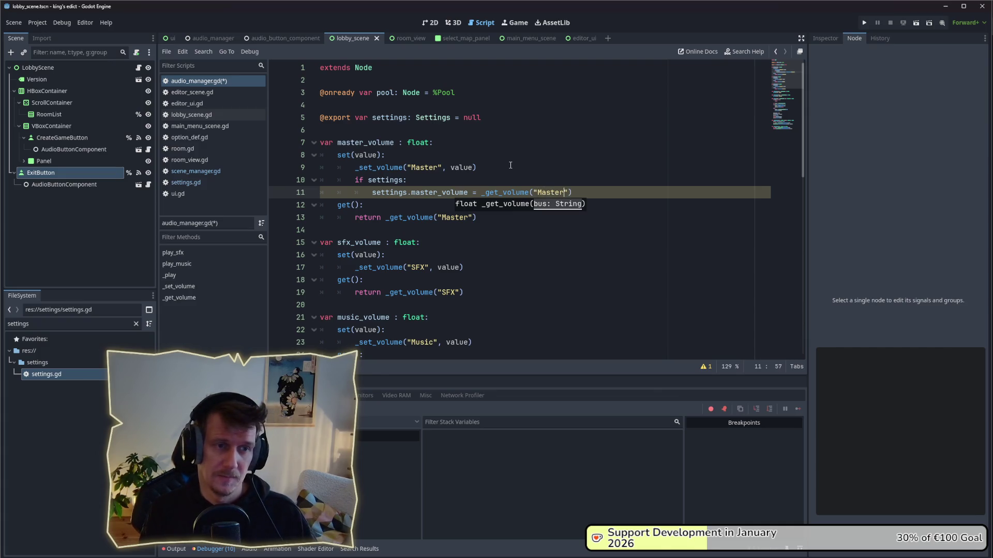
# Step: Select the two new if-settings lines in the master setter
pyautogui.click(510, 166)
pyautogui.moveTo(572, 192); pyautogui.dragTo(455, 192)
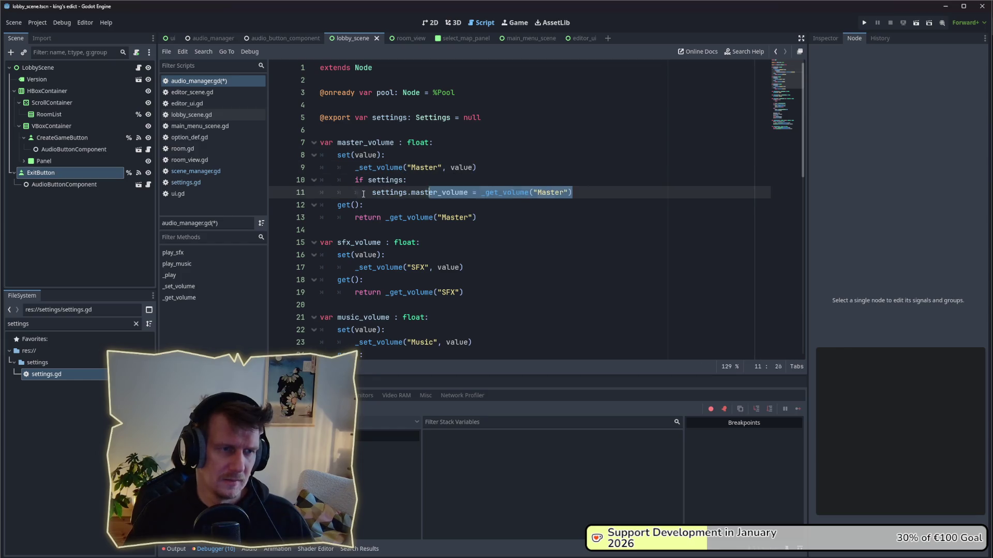
pyautogui.keyDown('shift'); pyautogui.click(308, 183); pyautogui.keyUp('shift')
pyautogui.scroll(-2, 392, 212)
# Step: Insert the if-settings block under the SFX volume call and fix its indentation
pyautogui.click(469, 193)
pyautogui.press('Return')
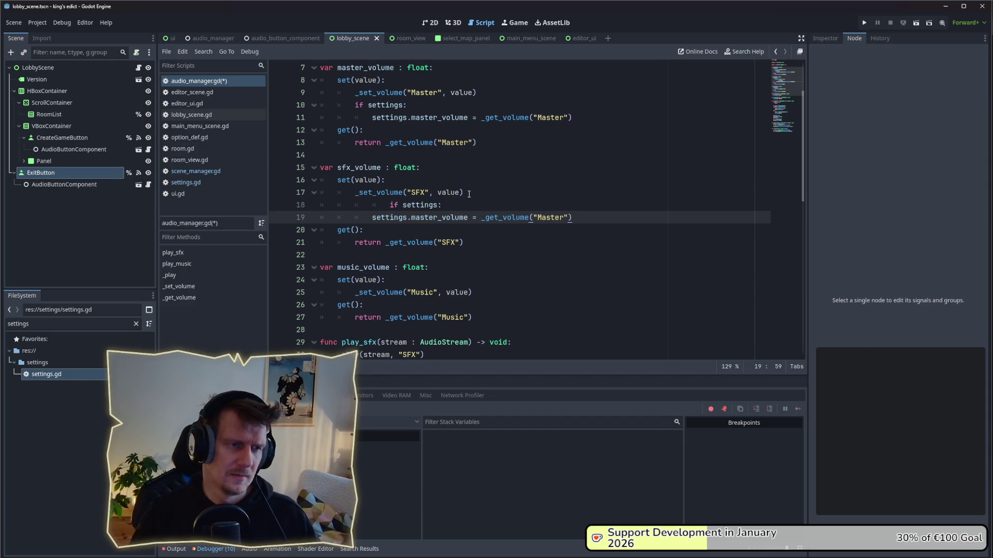
pyautogui.click(389, 205)
pyautogui.press('BackSpace')
pyautogui.press('BackSpace')
pyautogui.press('BackSpace')
pyautogui.click(356, 217)
pyautogui.press('BackSpace')
pyautogui.press('Up')
pyautogui.press('Tab')
pyautogui.press('Down')
pyautogui.press('Tab')
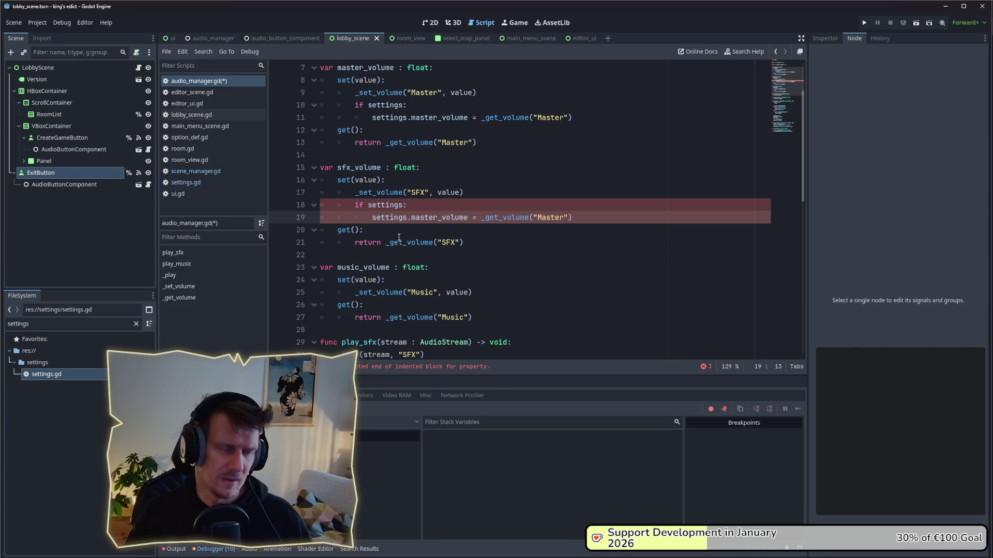
# Step: Change the SFX block to use bus "SFX" and settings.sfx_volume, and save
pyautogui.moveTo(572, 217); pyautogui.dragTo(301, 205)
pyautogui.scroll(-2, 408, 237)
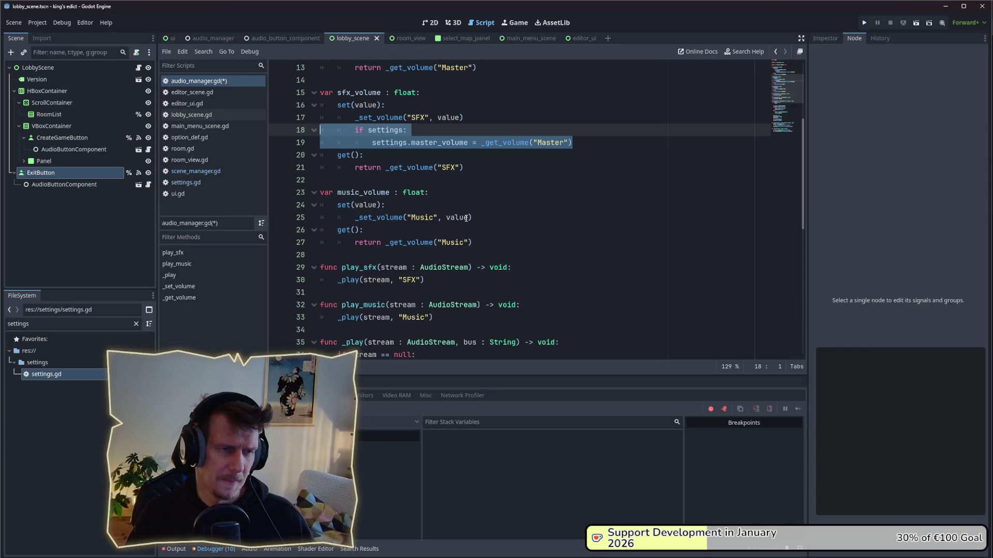
pyautogui.click(482, 217)
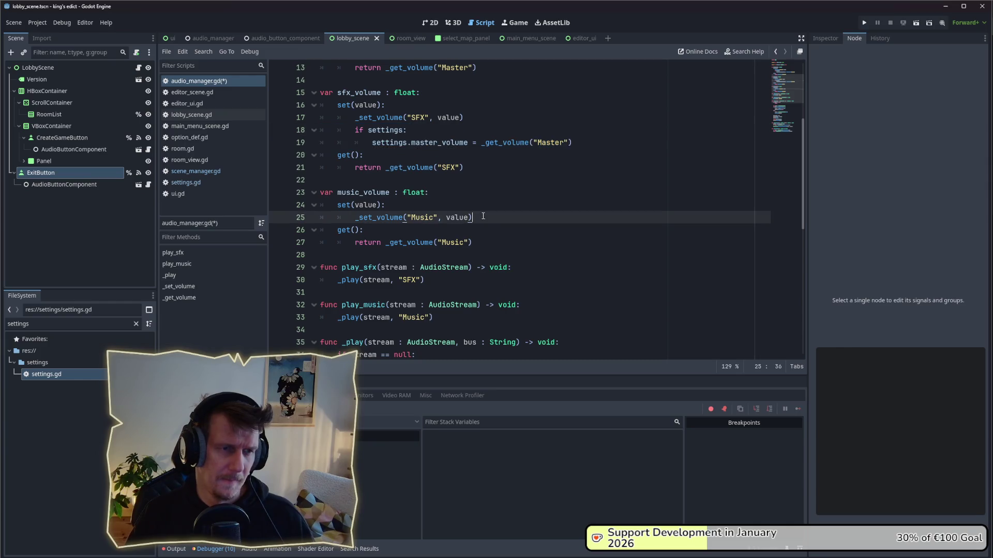
pyautogui.doubleClick(419, 117)
pyautogui.hotkey('ctrl', 'c')
pyautogui.doubleClick(551, 142)
pyautogui.hotkey('ctrl', 'v')
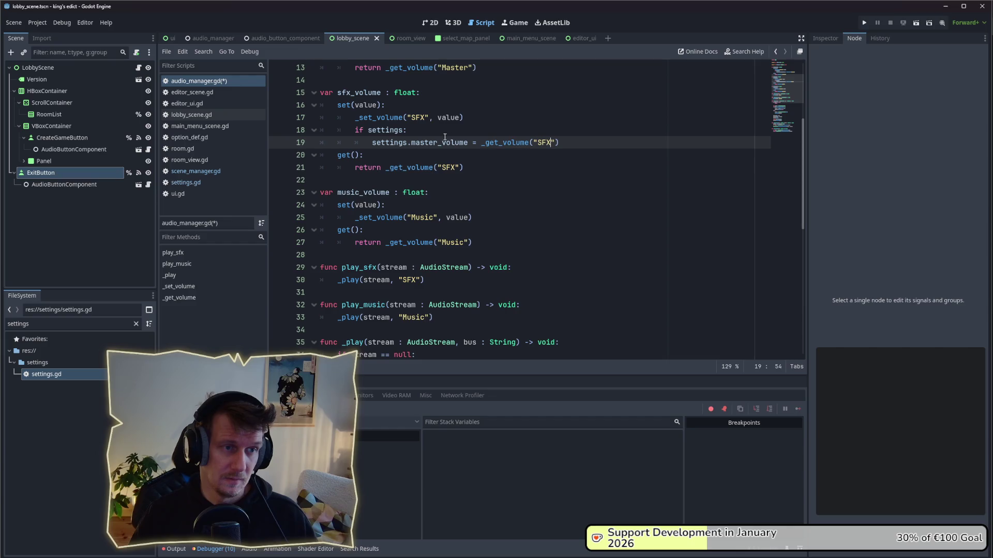
pyautogui.doubleClick(442, 139)
pyautogui.write('sfx_volume')
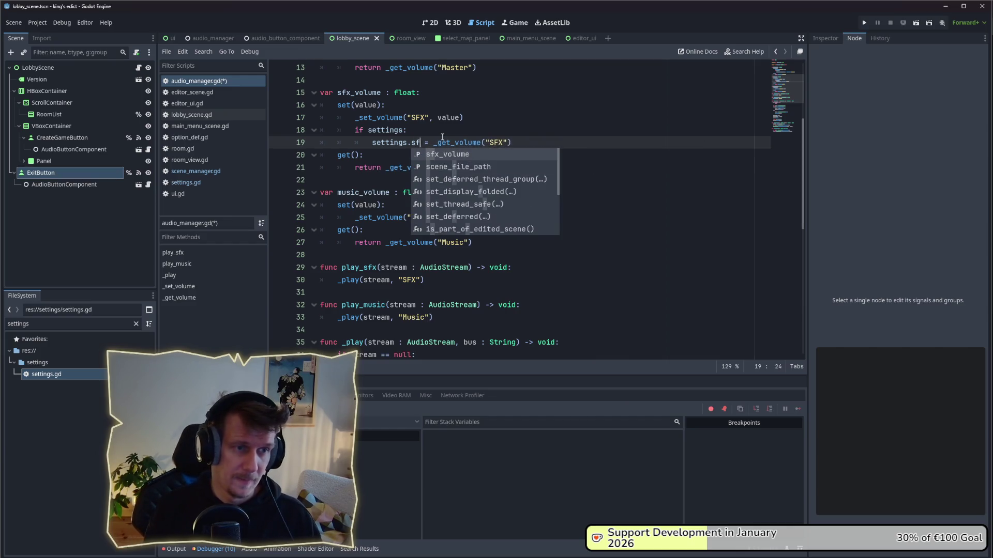
pyautogui.hotkey('ctrl', 's')
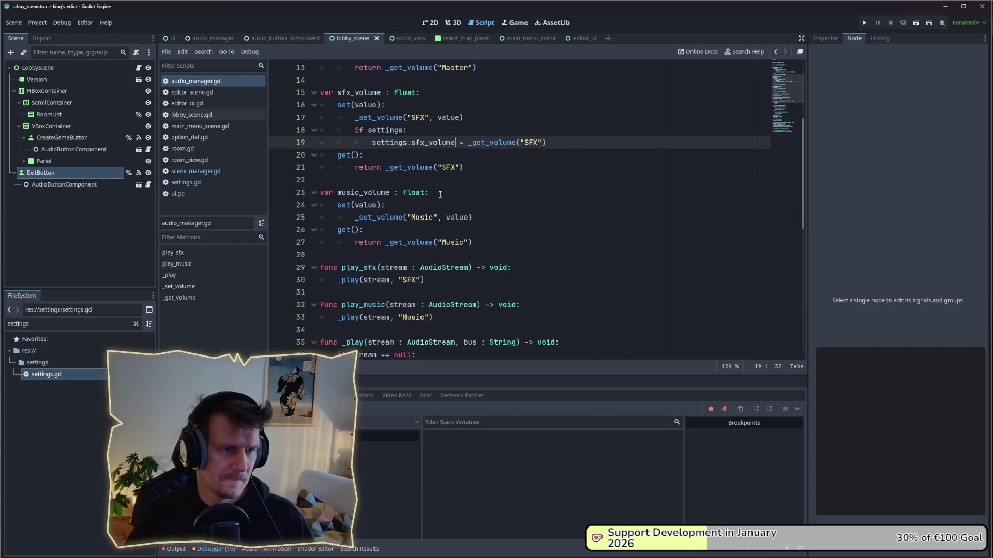
# Step: Paste the SFX settings block under the Music volume call
pyautogui.moveTo(563, 143); pyautogui.dragTo(303, 144)
pyautogui.click(487, 219)
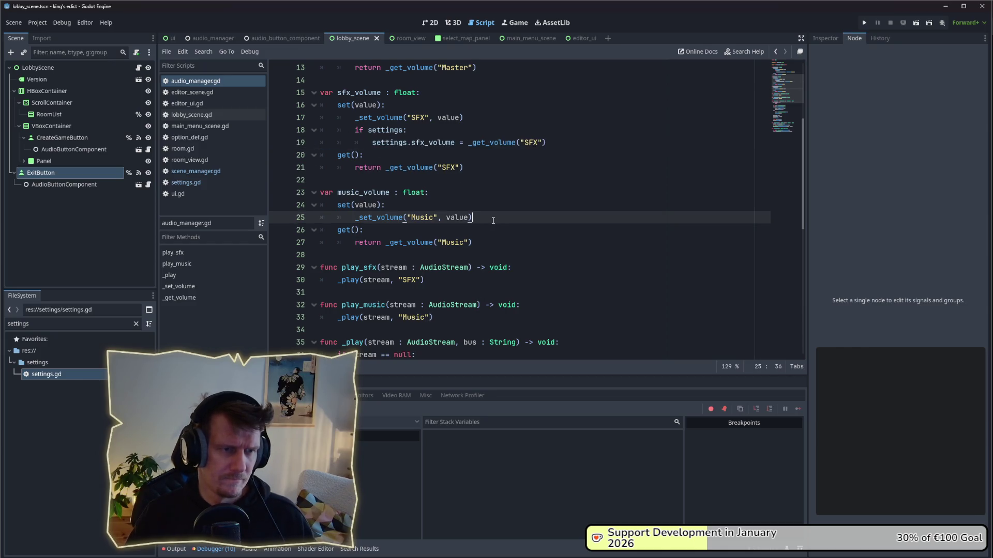
pyautogui.moveTo(548, 144); pyautogui.dragTo(315, 137)
pyautogui.click(482, 215)
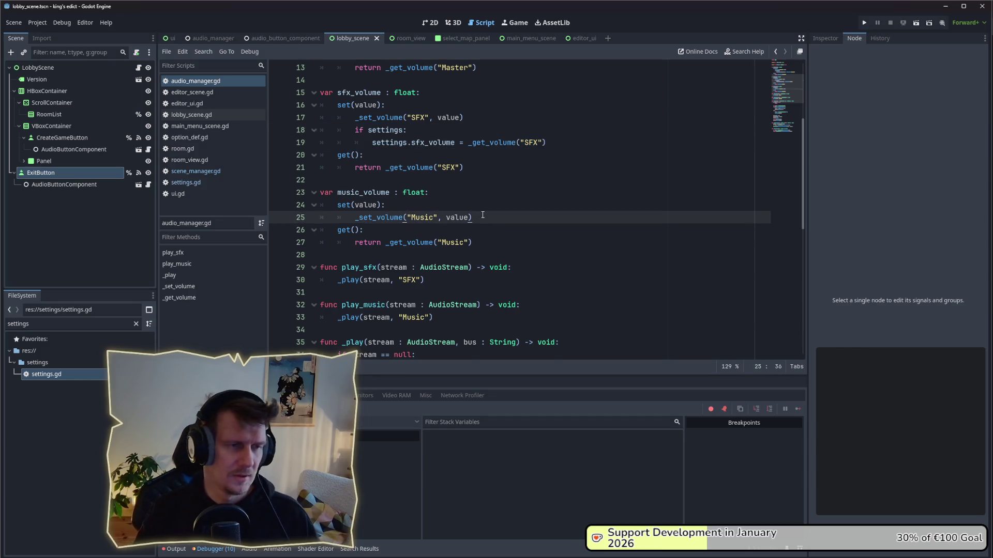
pyautogui.press('Return')
pyautogui.hotkey('ctrl', 'v')
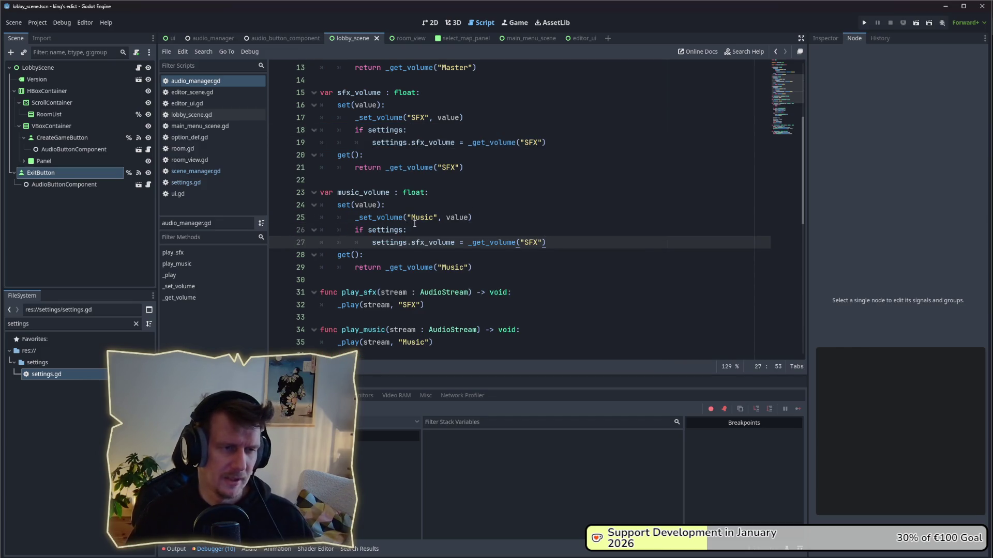
# Step: Change the music block to use bus "Music" and settings.music_volume
pyautogui.doubleClick(416, 218)
pyautogui.hotkey('ctrl', 'c')
pyautogui.doubleClick(531, 242)
pyautogui.hotkey('ctrl', 'v')
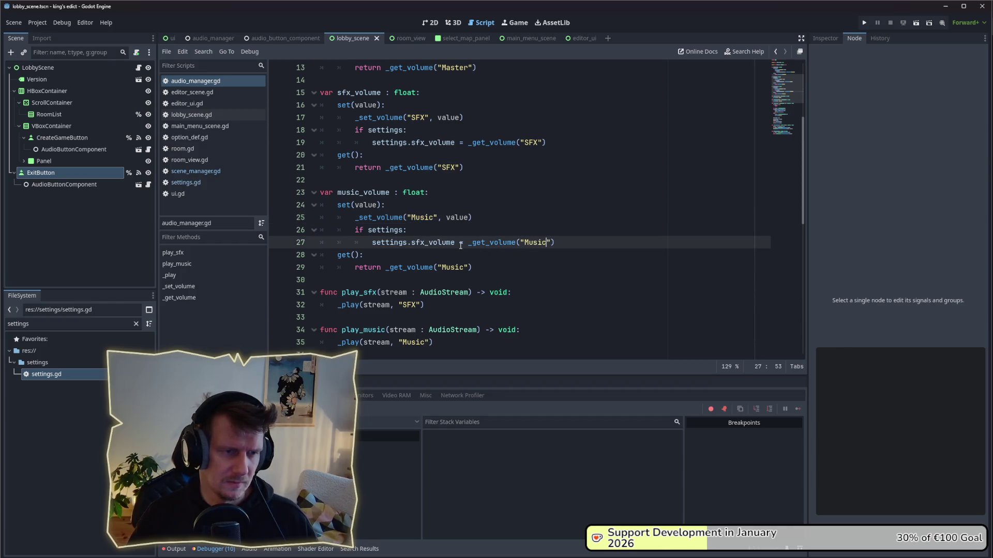
pyautogui.doubleClick(445, 243)
pyautogui.press('Left')
pyautogui.press('Delete')
pyautogui.press('Delete')
pyautogui.press('Delete')
pyautogui.write('mu')
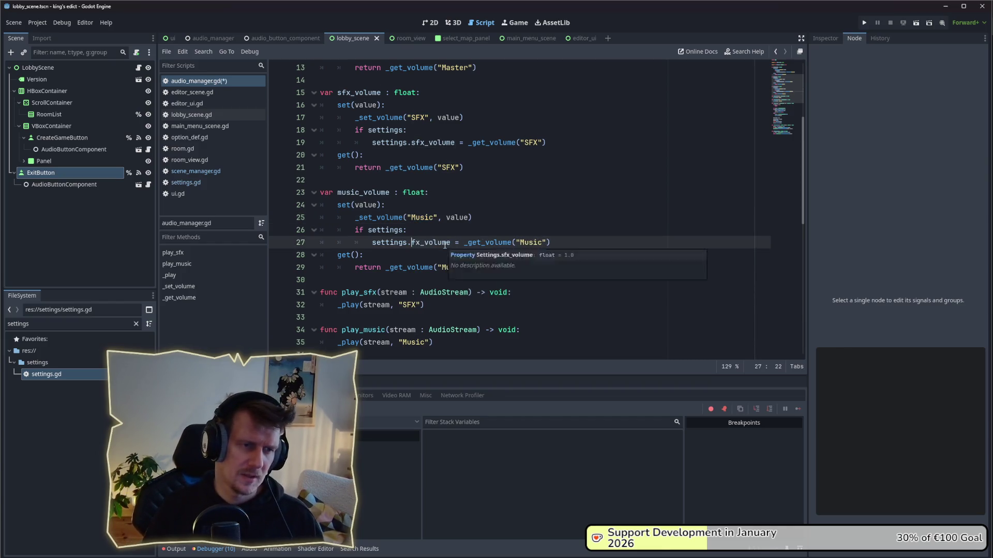
pyautogui.write('soc')
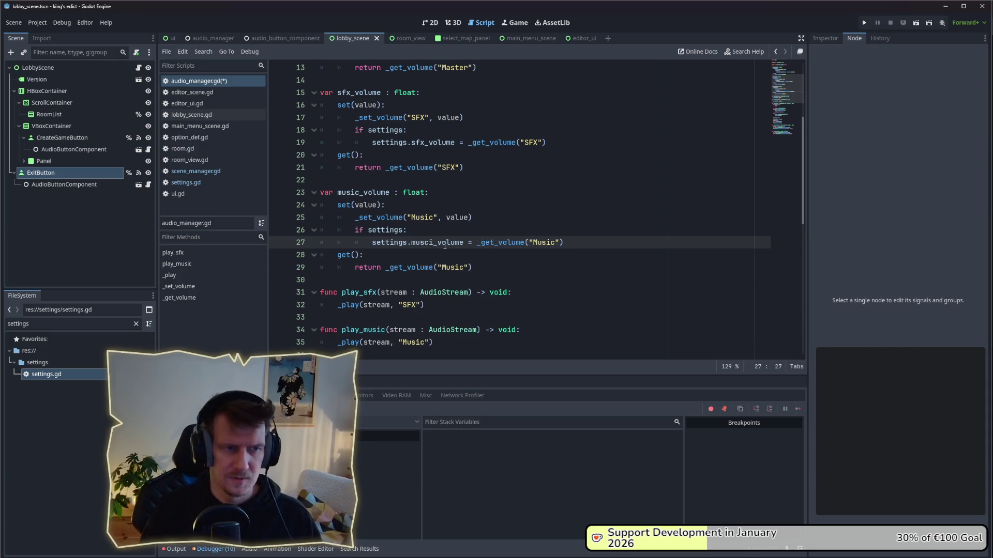
pyautogui.press('BackSpace')
pyautogui.press('BackSpace')
pyautogui.write('ic')
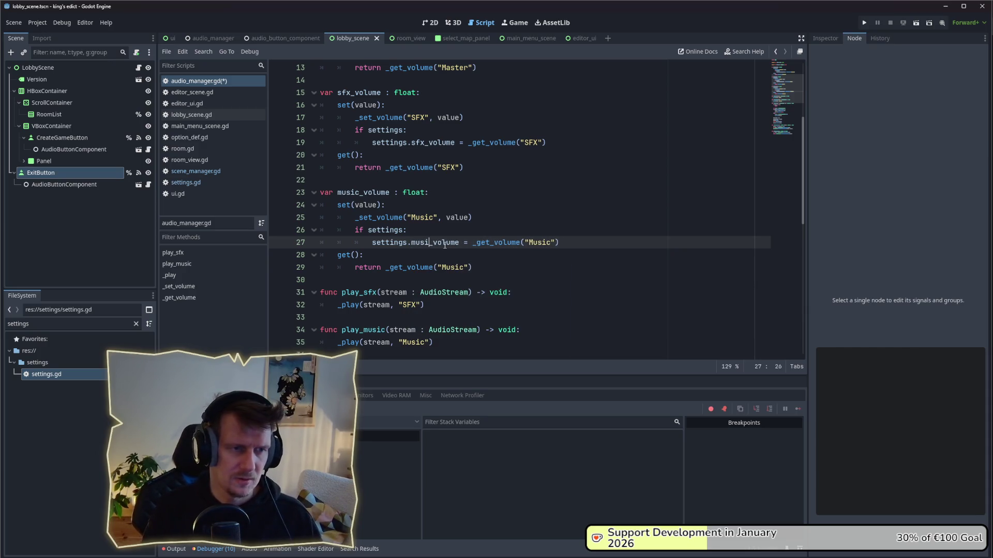
# Step: Remove the stray character after the music setter's 'if settings:' line
pyautogui.click(444, 232)
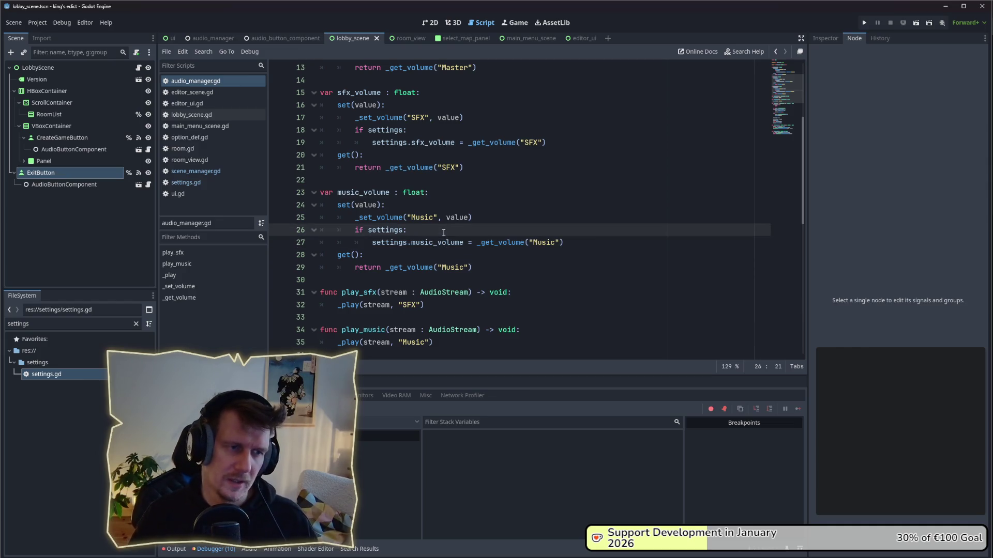
pyautogui.press('Escape')
pyautogui.press('BackSpace')
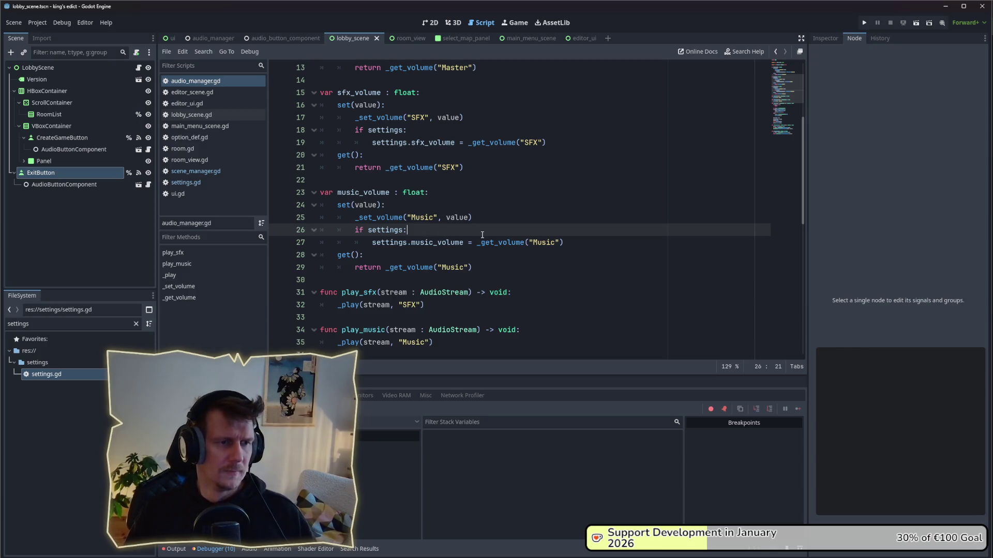
pyautogui.scroll(-4, 481, 234)
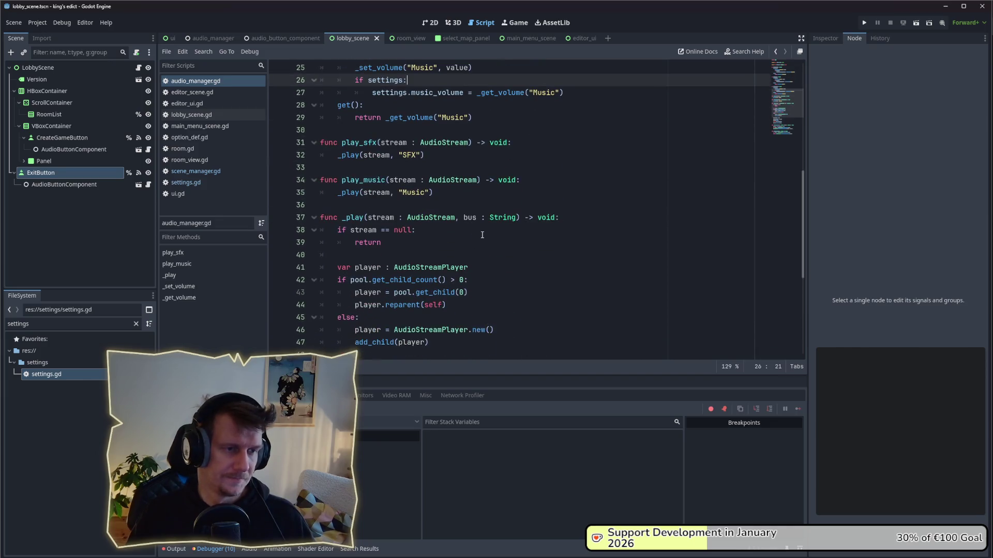
pyautogui.scroll(4, 482, 235)
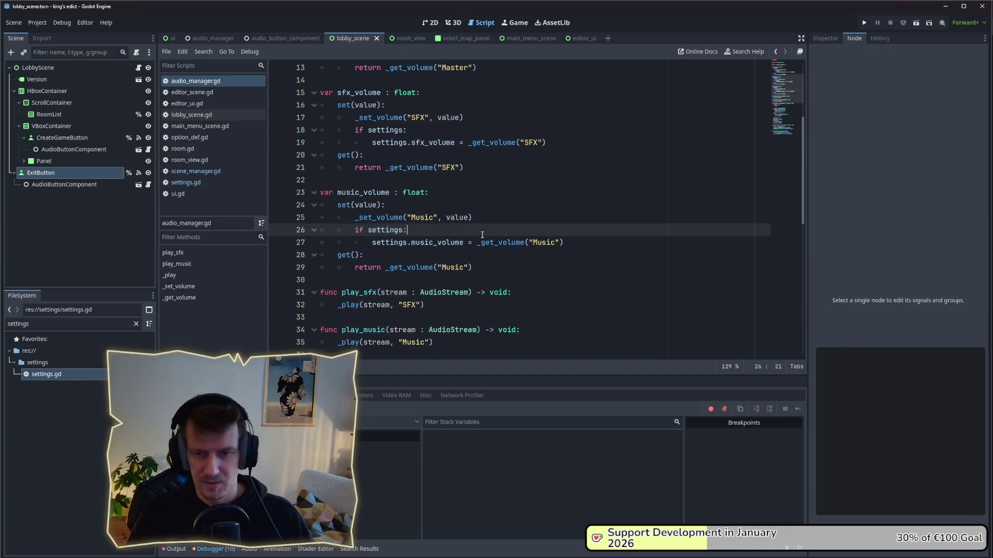
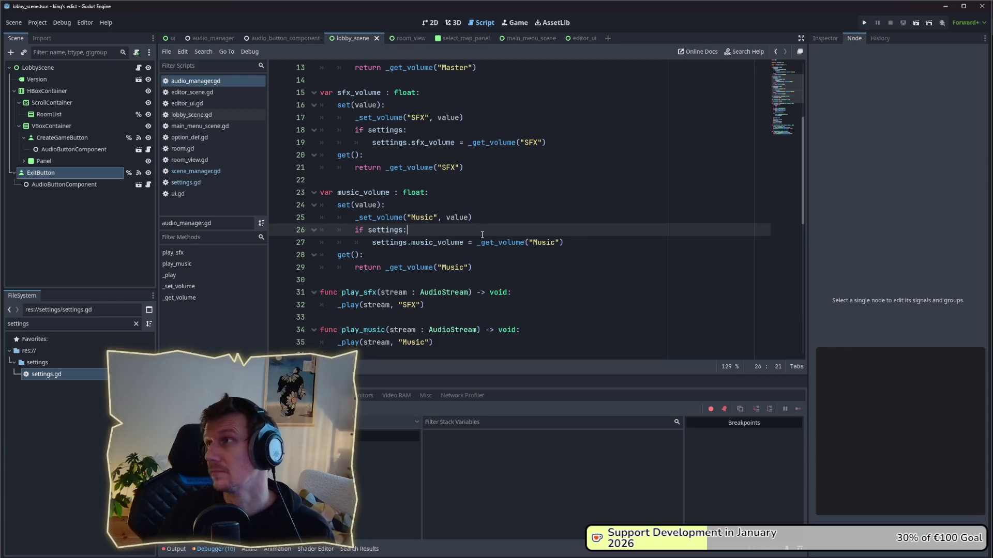
# Step: Save the audio_manager.gd script
pyautogui.press('Up')
pyautogui.press('Up')
pyautogui.hotkey('ctrl', 's')
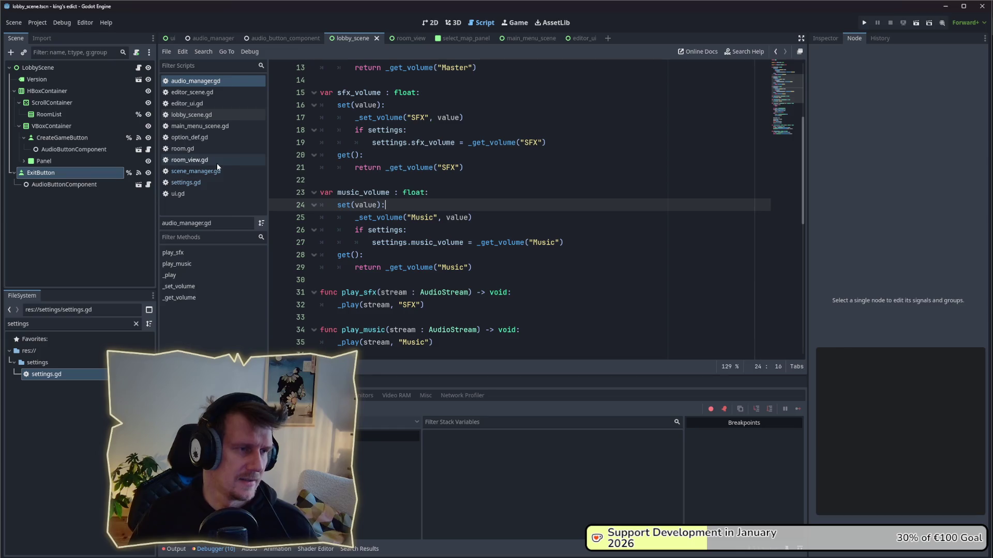
pyautogui.scroll(4, 471, 187)
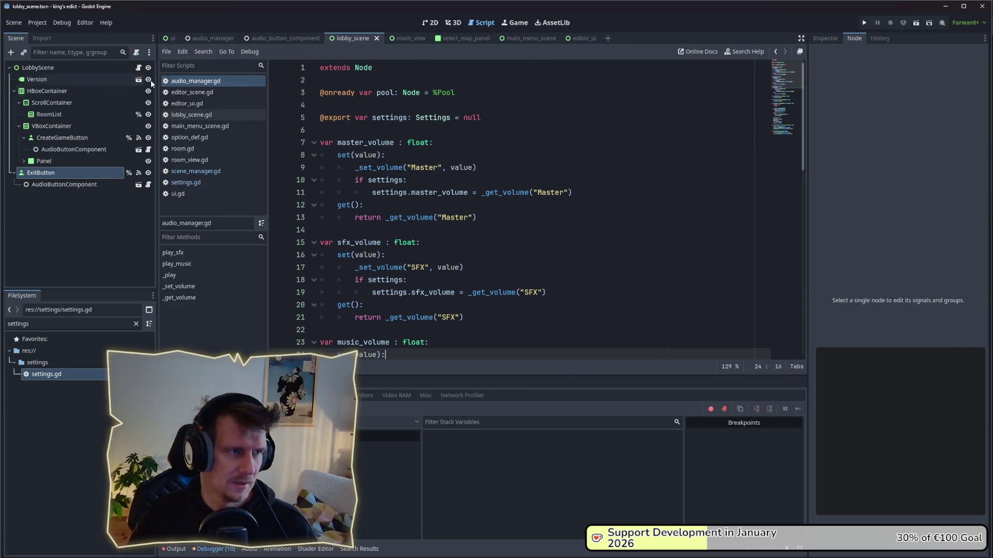
# Step: Filter the project files for 'run' and open run.gd in the script editor
pyautogui.click(173, 67)
pyautogui.write('run')
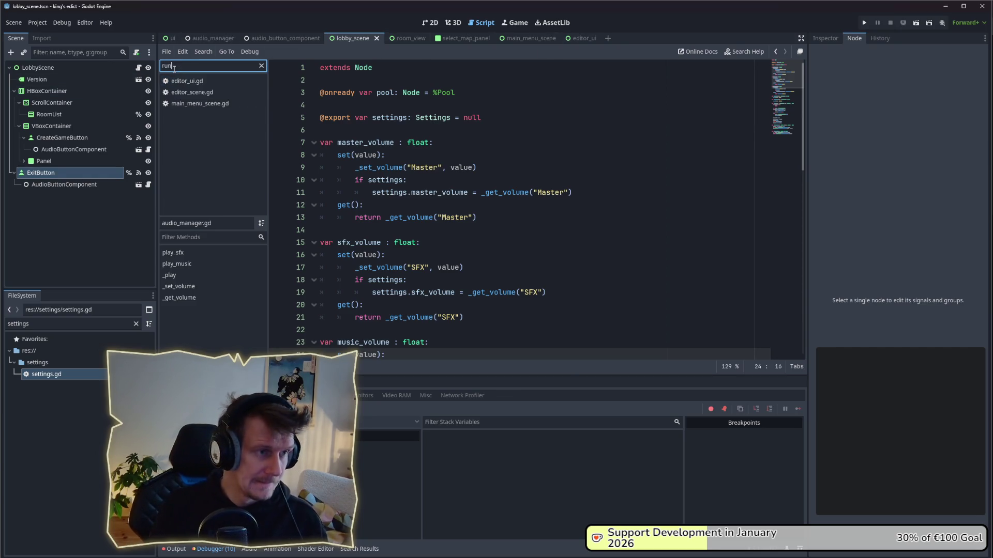
pyautogui.press('BackSpace')
pyautogui.press('BackSpace')
pyautogui.press('BackSpace')
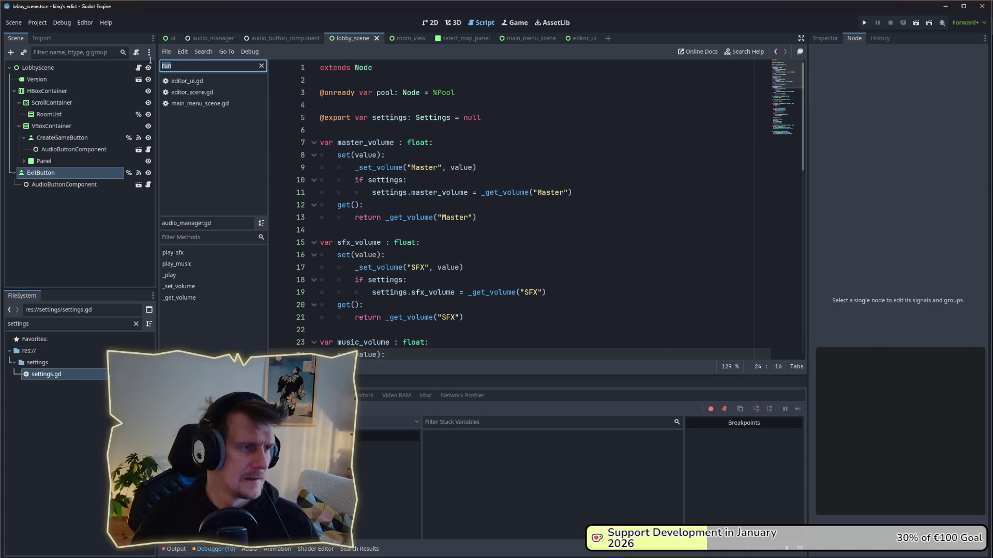
pyautogui.click(56, 324)
pyautogui.write('run')
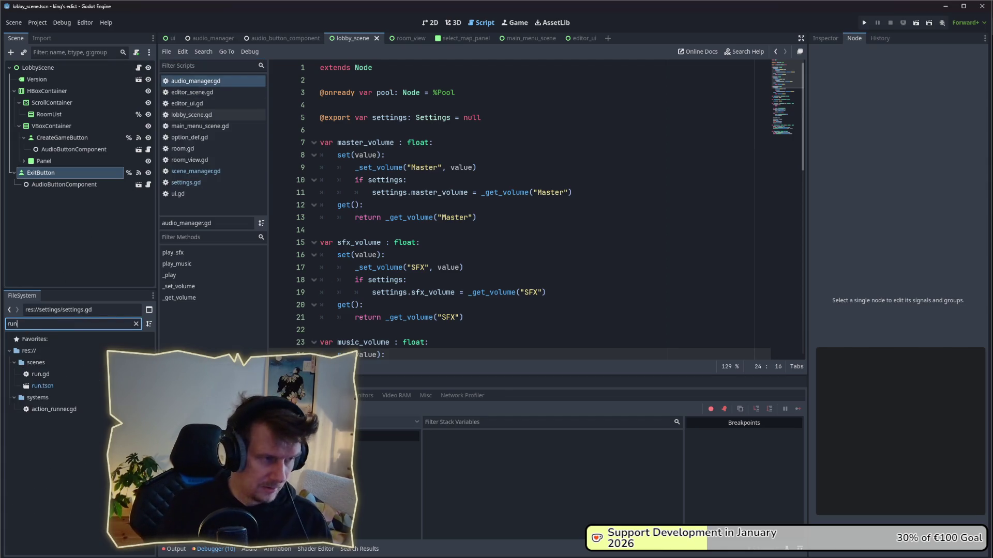
pyautogui.doubleClick(51, 373)
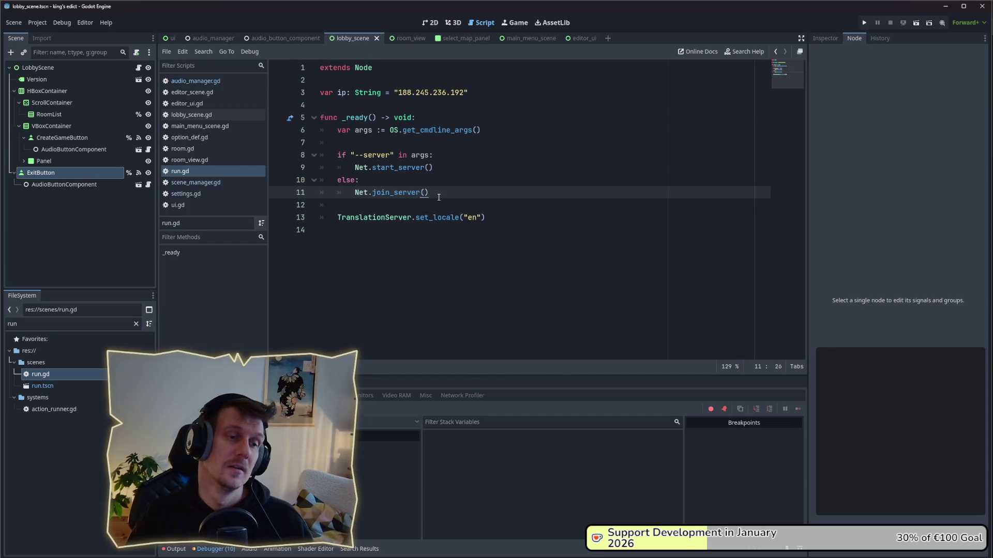
# Step: Add an 'AudioManager.settings = settings?!' line above the TranslationServer.set_locale call in run.gd
pyautogui.moveTo(485, 217); pyautogui.dragTo(339, 217)
pyautogui.press('Up')
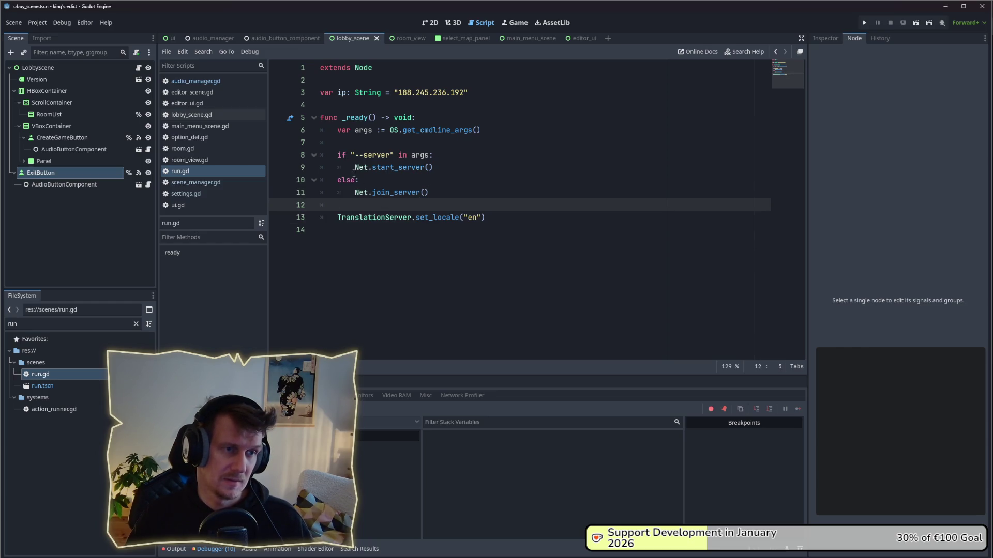
pyautogui.press('Return')
pyautogui.press('Return')
pyautogui.write('Soun')
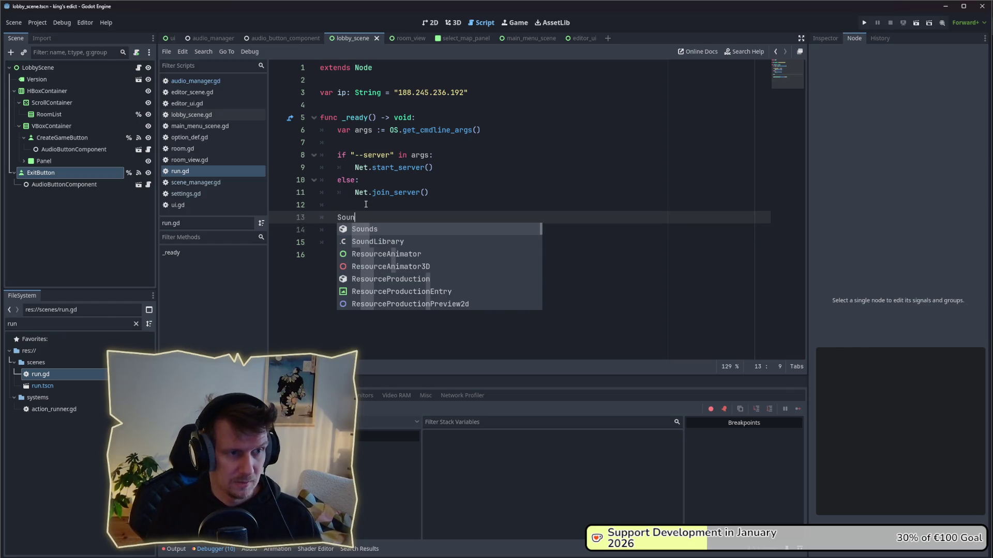
pyautogui.press('BackSpace')
pyautogui.press('BackSpace')
pyautogui.press('BackSpace')
pyautogui.write('Aud')
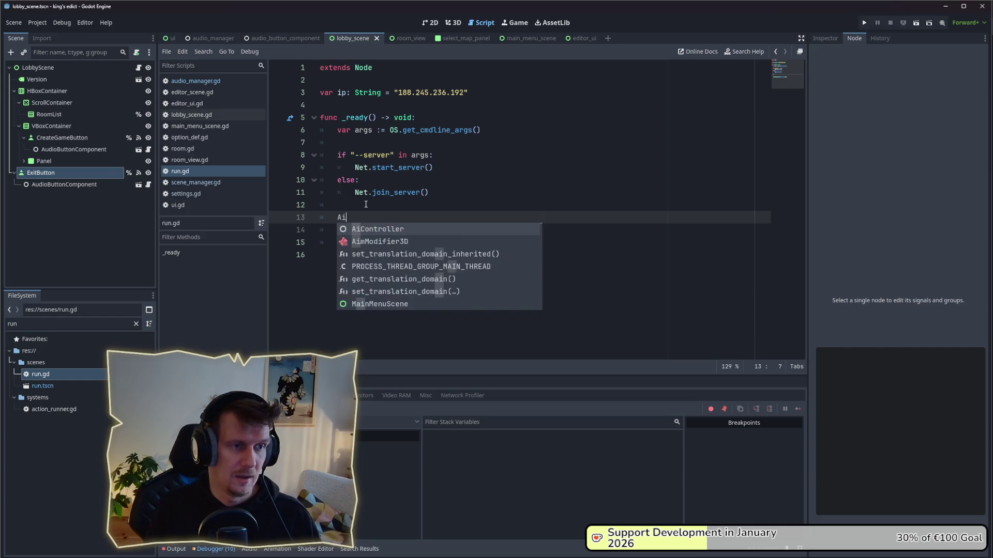
pyautogui.write('io')
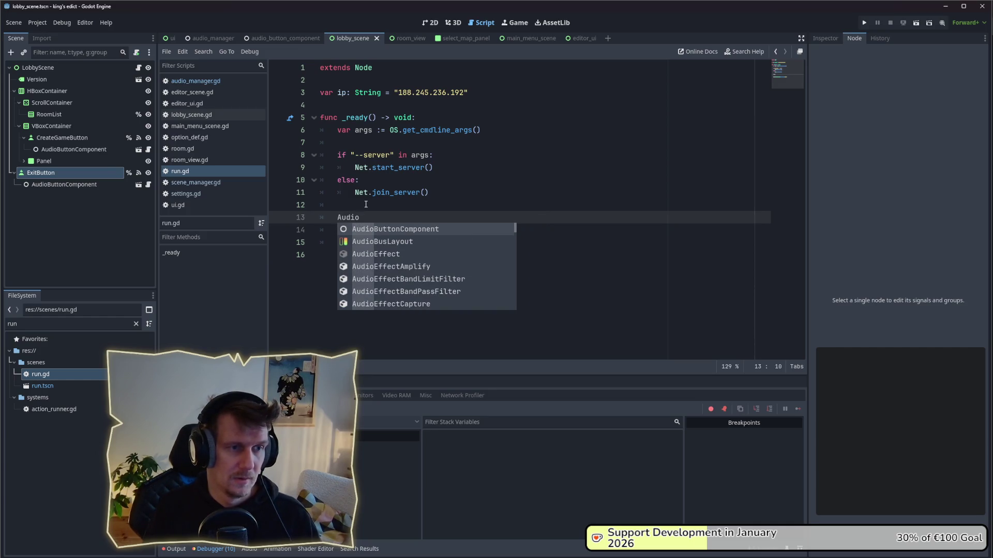
pyautogui.write('M')
pyautogui.press('Return')
pyautogui.write('.')
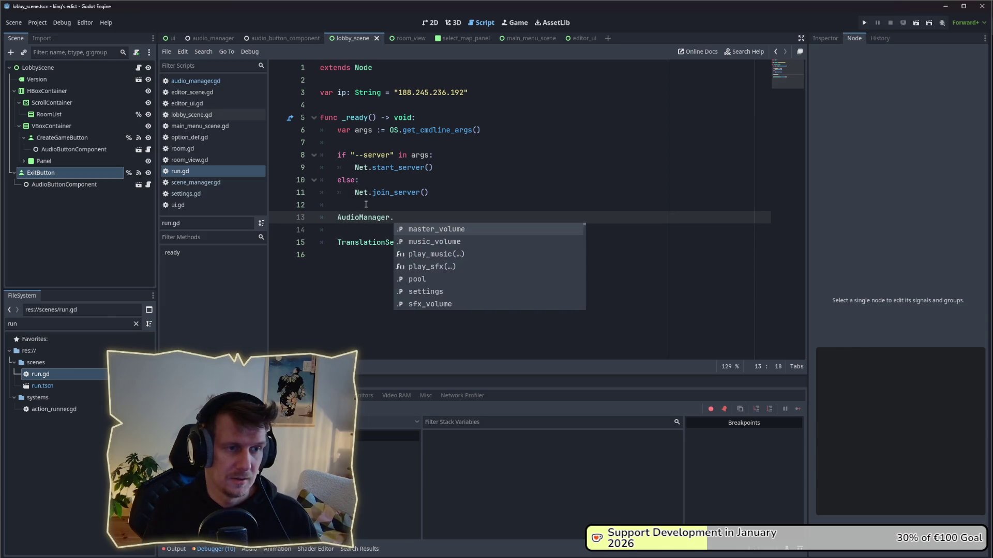
pyautogui.write('se')
pyautogui.press('Return')
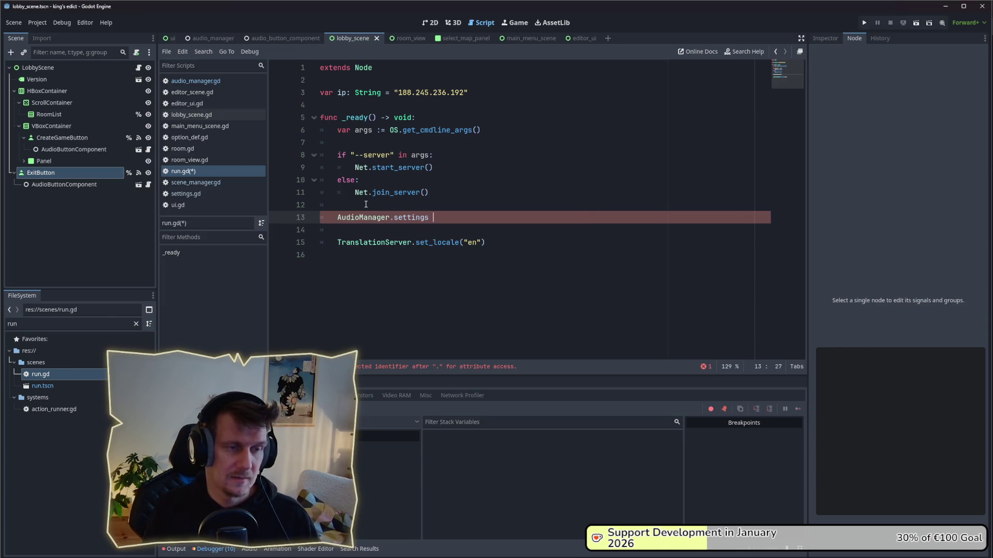
pyautogui.write('sett')
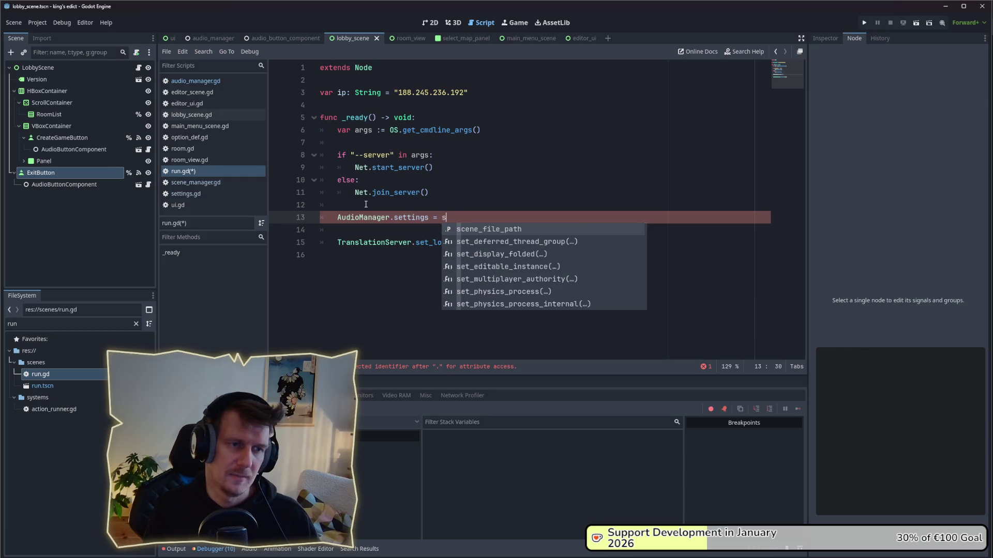
pyautogui.write('ings?!?')
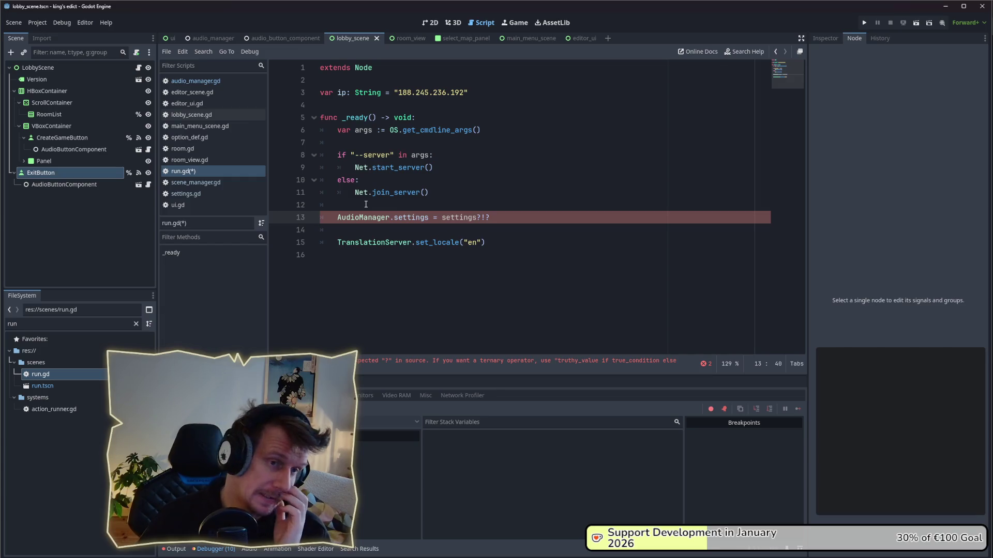
pyautogui.click(435, 204)
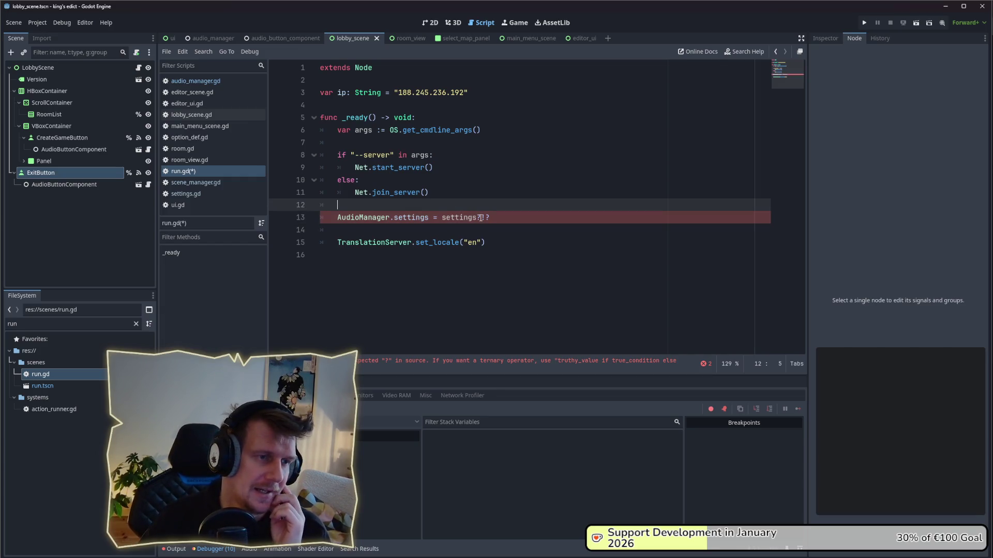
# Step: Replace the hard-coded "en" locale with settings.local
pyautogui.moveTo(493, 219); pyautogui.dragTo(438, 219)
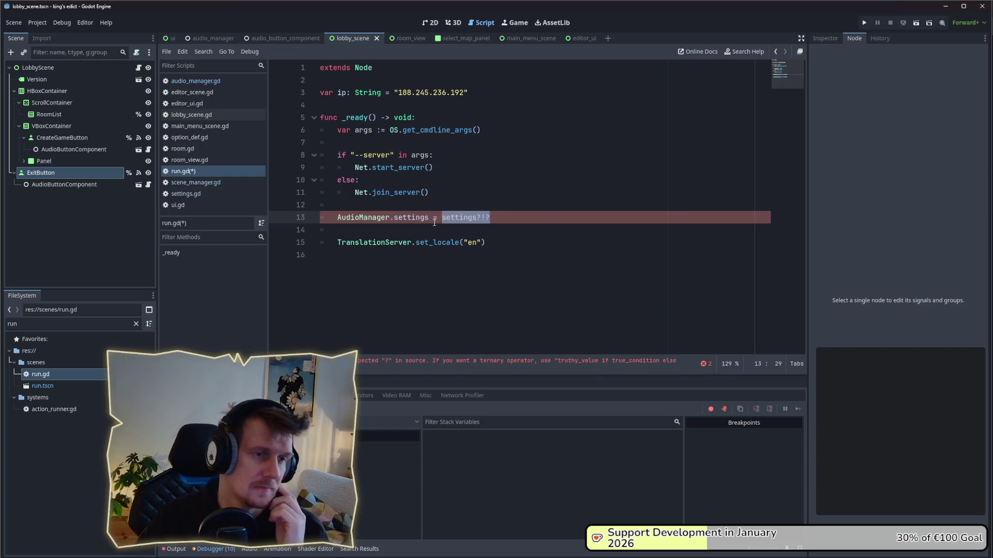
pyautogui.moveTo(466, 244); pyautogui.dragTo(481, 244)
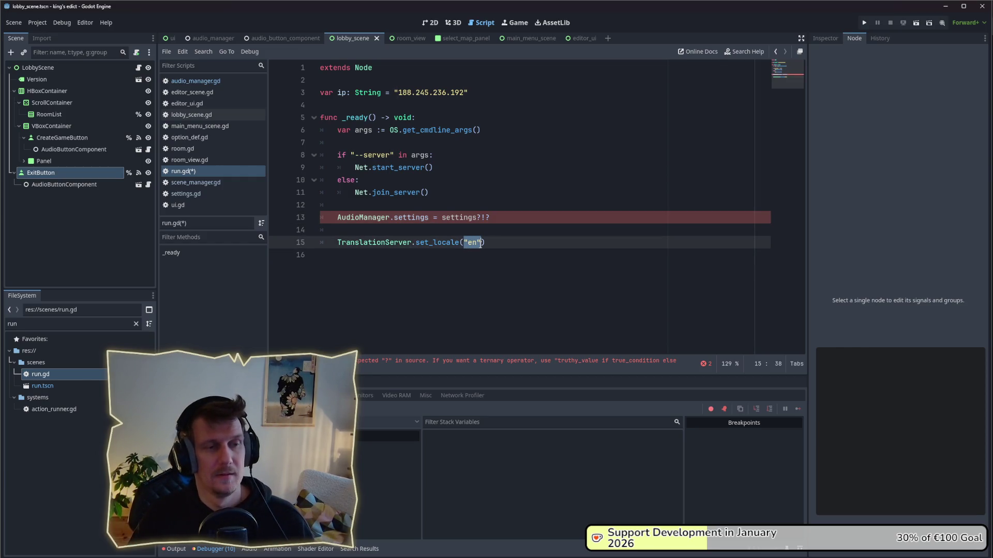
pyautogui.write('setting')
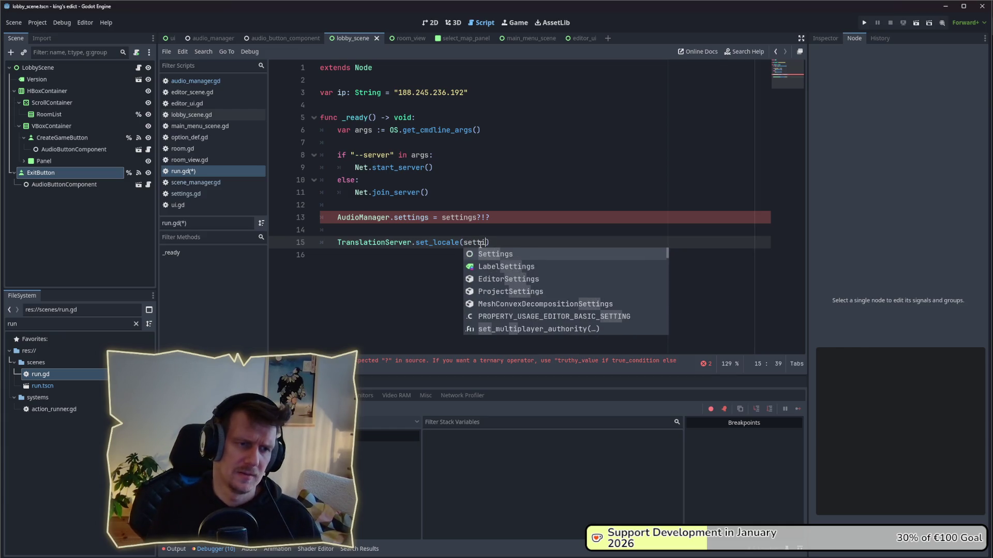
pyautogui.write('s.lo')
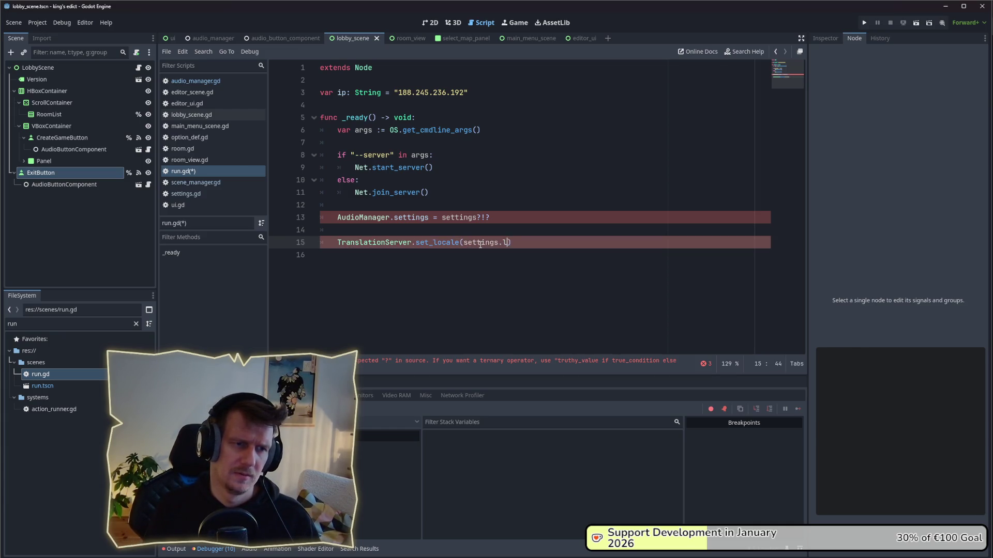
pyautogui.write('cal')
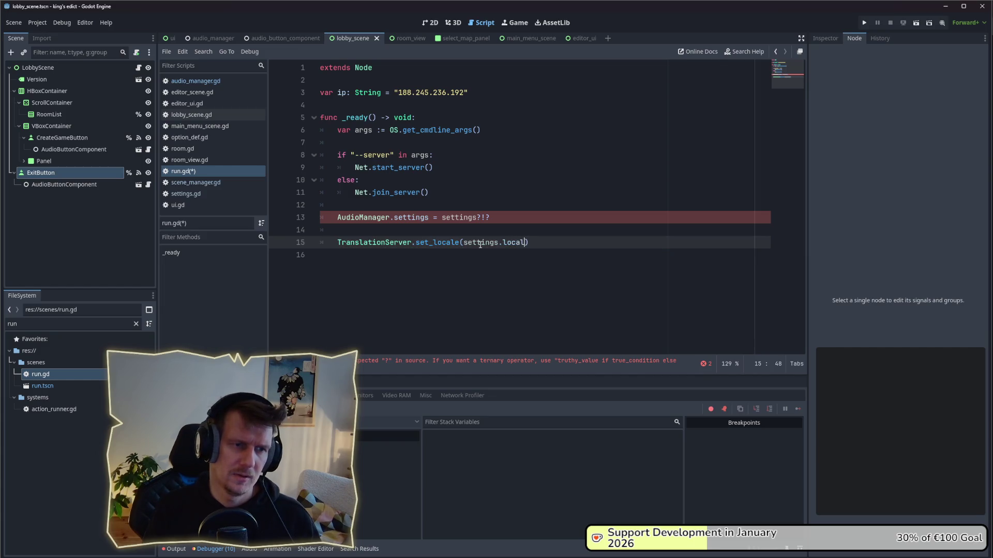
pyautogui.click(200, 190)
# Step: Duplicate the Sound export group and master_volume lines, renaming the copied group to 'Local'
pyautogui.click(538, 155)
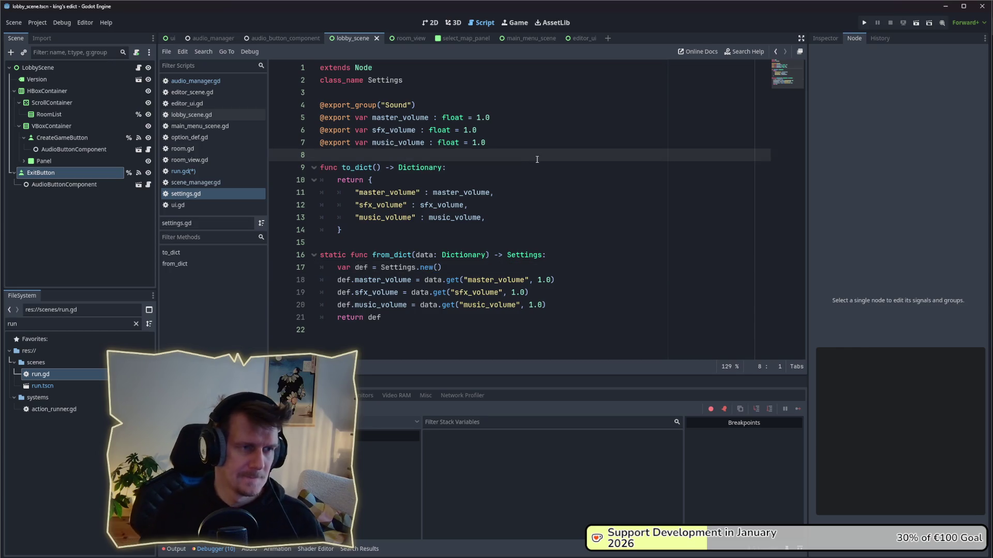
pyautogui.press('Return')
pyautogui.press('Return')
pyautogui.press('Up')
pyautogui.write('@')
pyautogui.press('BackSpace')
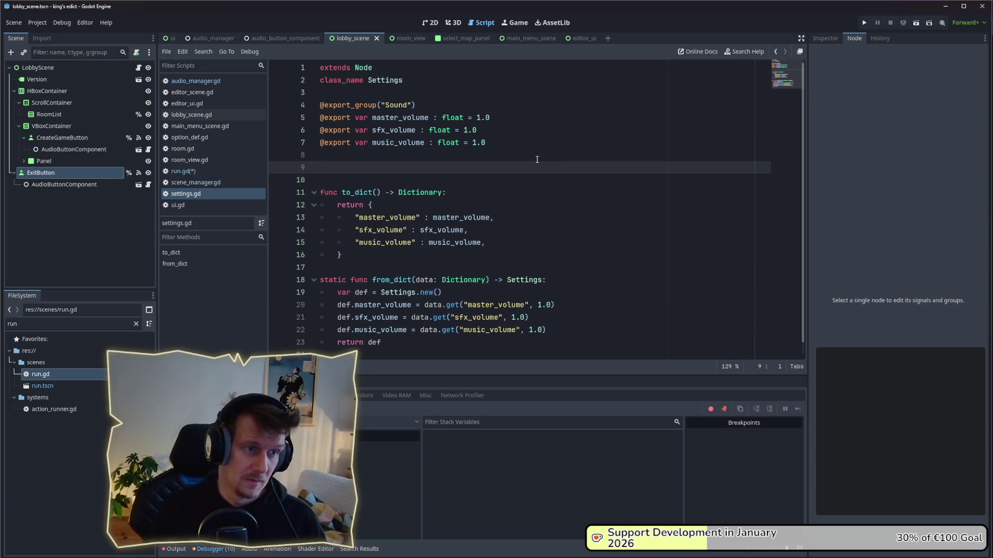
pyautogui.moveTo(496, 118); pyautogui.dragTo(309, 100)
pyautogui.hotkey('ctrl', 'c')
pyautogui.click(362, 167)
pyautogui.hotkey('ctrl', 'v')
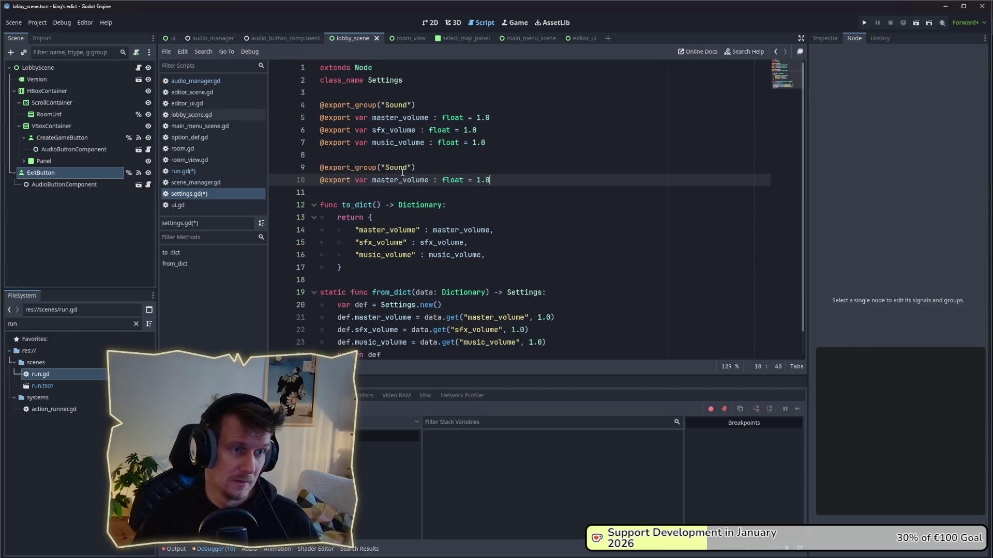
pyautogui.doubleClick(404, 169)
pyautogui.write('Local')
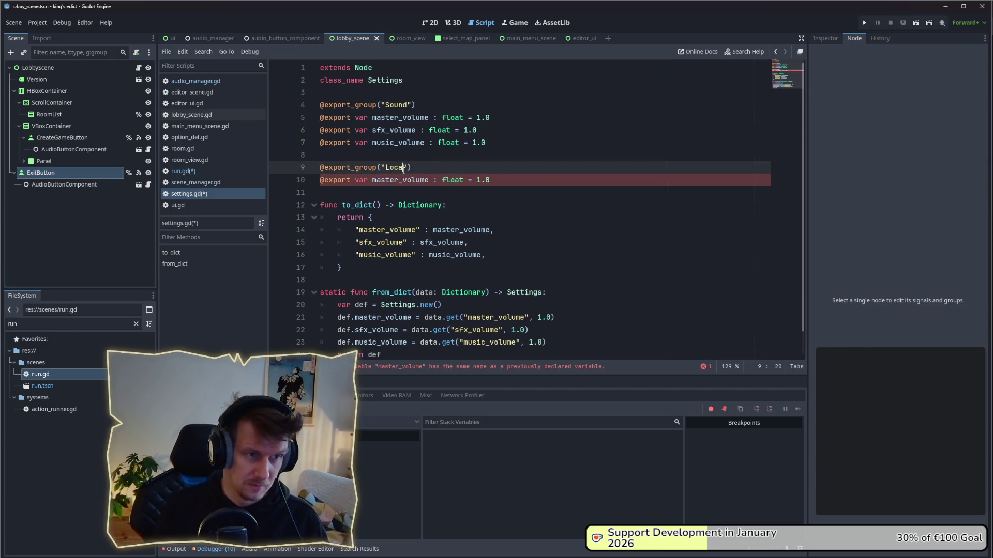
pyautogui.hotkey('ctrl', 's')
# Step: Turn the copied variable into local : StringName = "en" and save settings.gd
pyautogui.doubleClick(417, 180)
pyautogui.write('local')
pyautogui.doubleClick(416, 180)
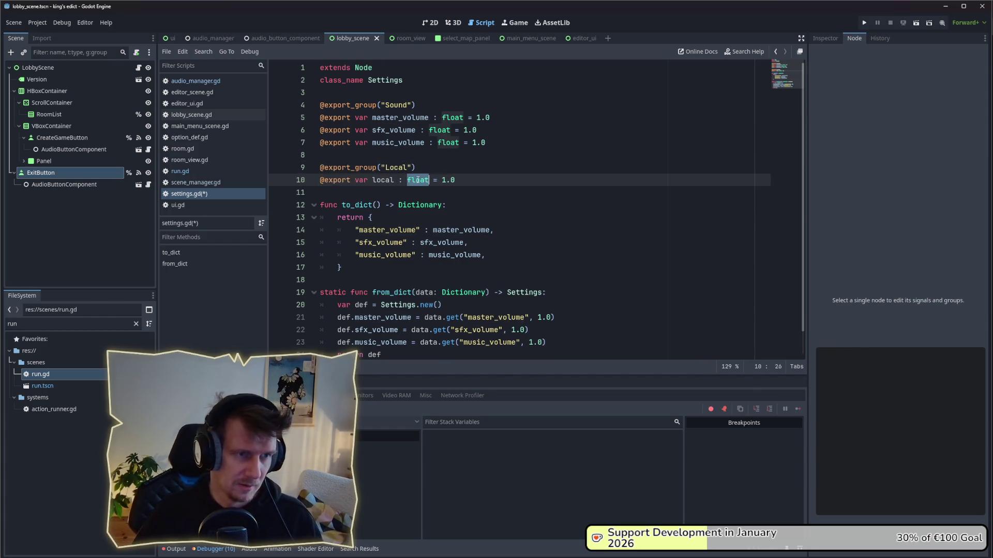
pyautogui.press('BackSpace')
pyautogui.write('StringName')
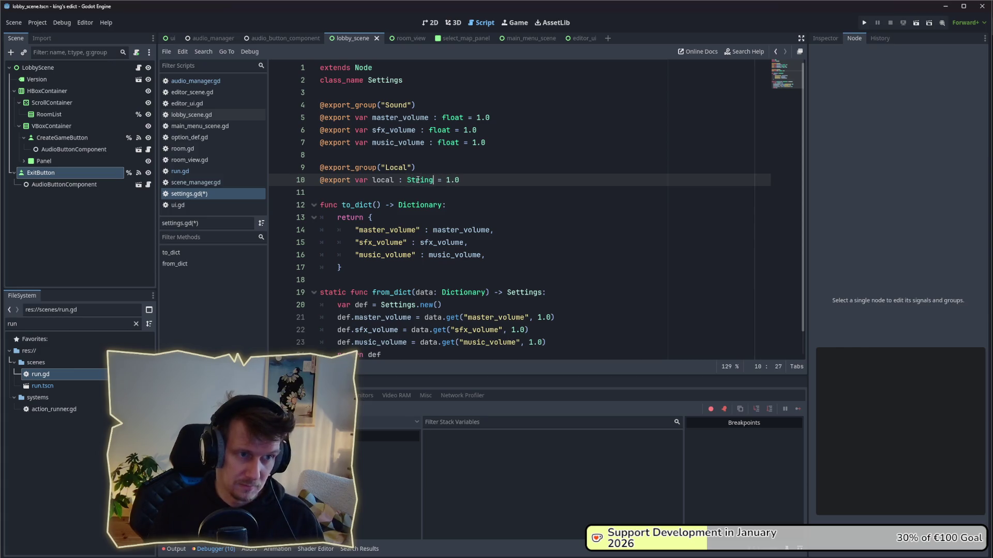
pyautogui.doubleClick(468, 179)
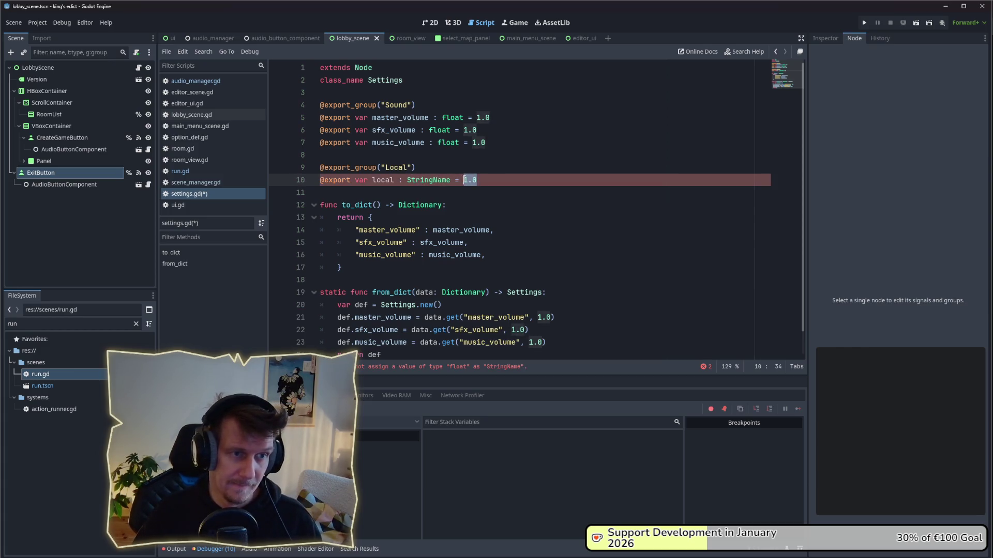
pyautogui.write('"en')
pyautogui.hotkey('ctrl', 's')
pyautogui.press('Up')
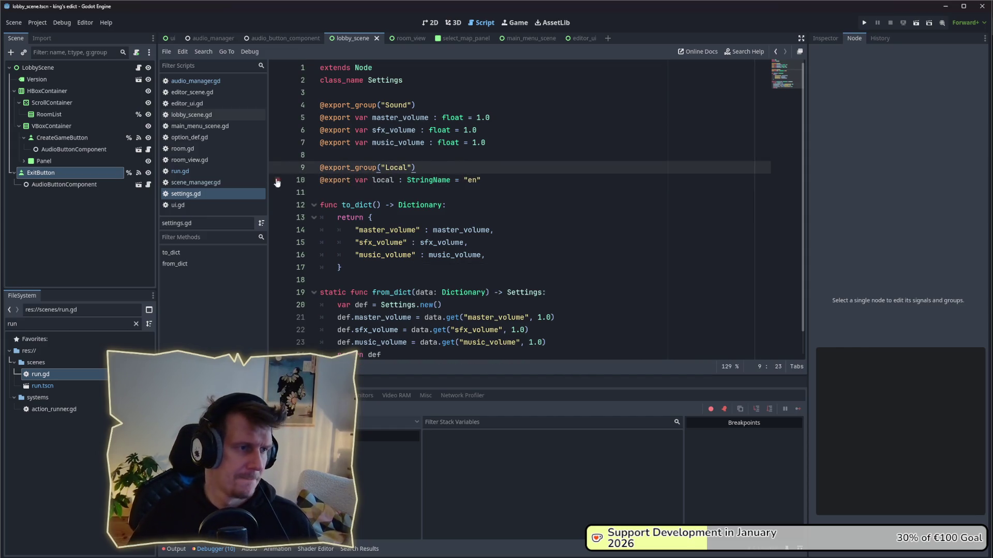
pyautogui.click(216, 183)
pyautogui.click(201, 173)
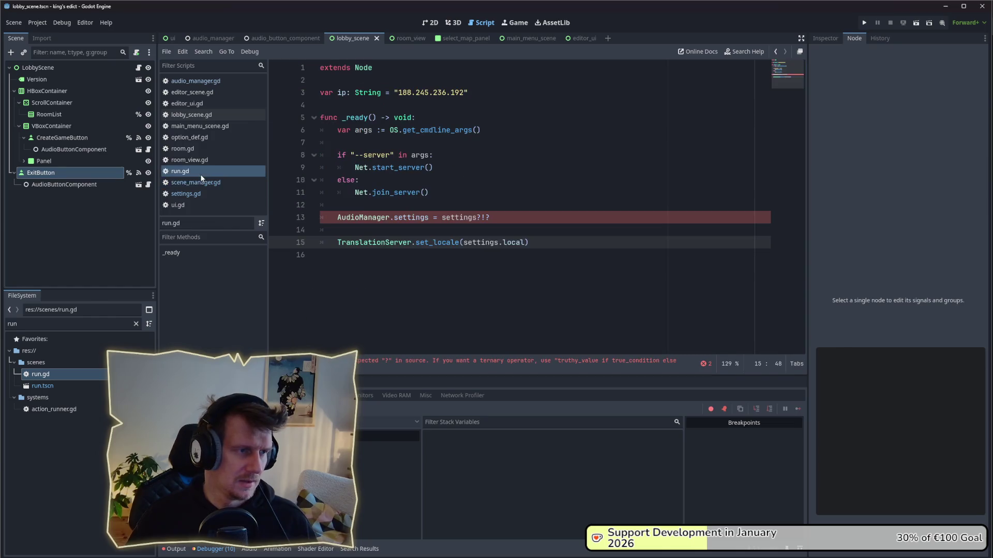
pyautogui.click(505, 216)
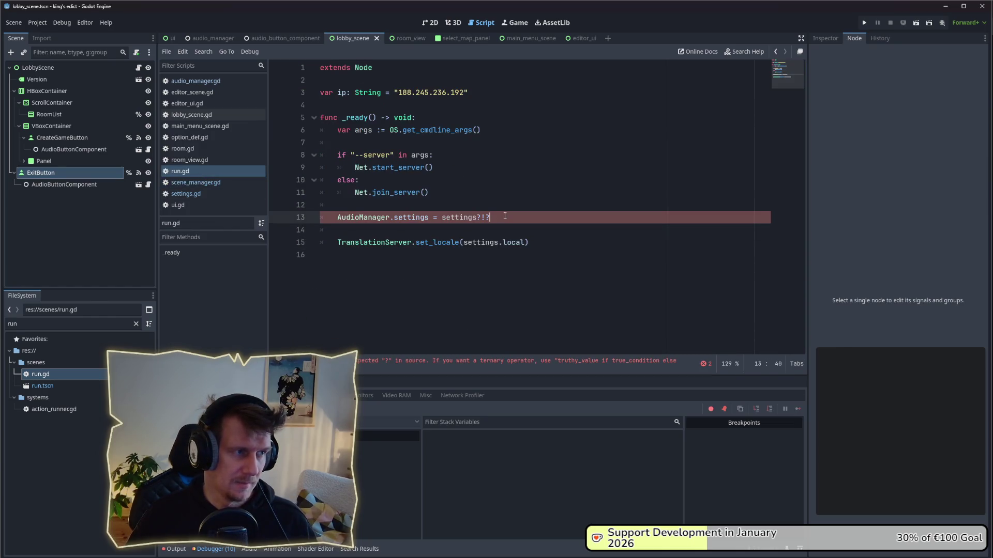
pyautogui.click(67, 388)
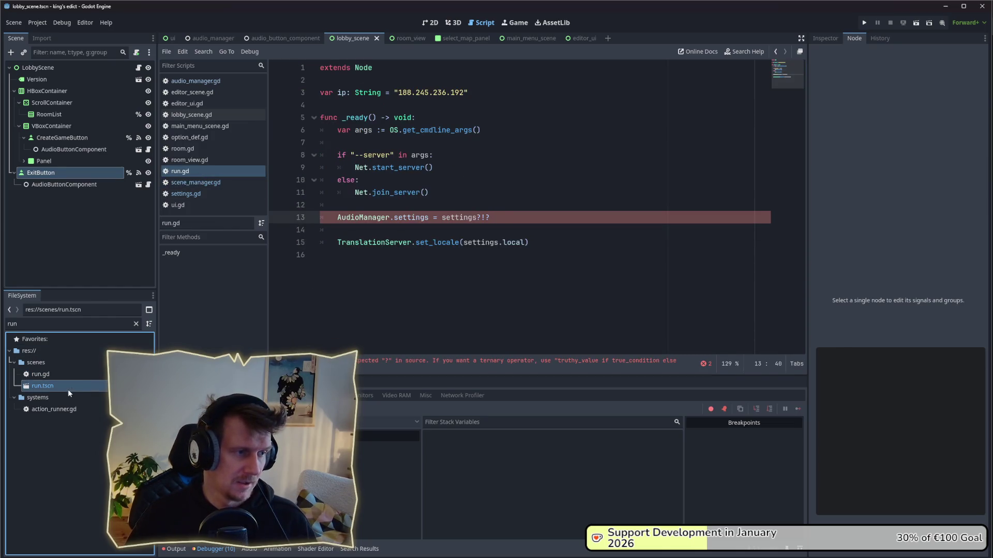
pyautogui.click(483, 96)
pyautogui.press('Return')
pyautogui.write('@export var ')
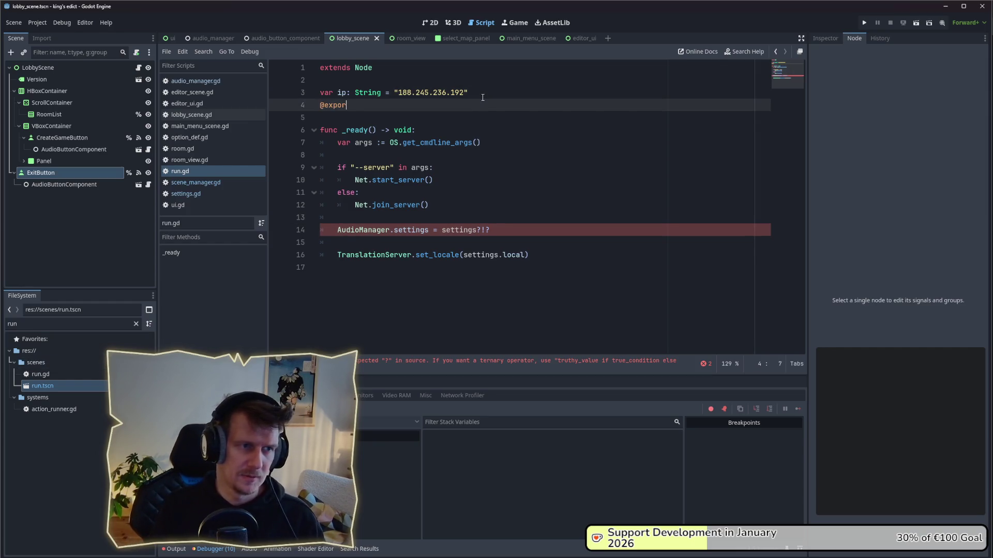
pyautogui.write('setting')
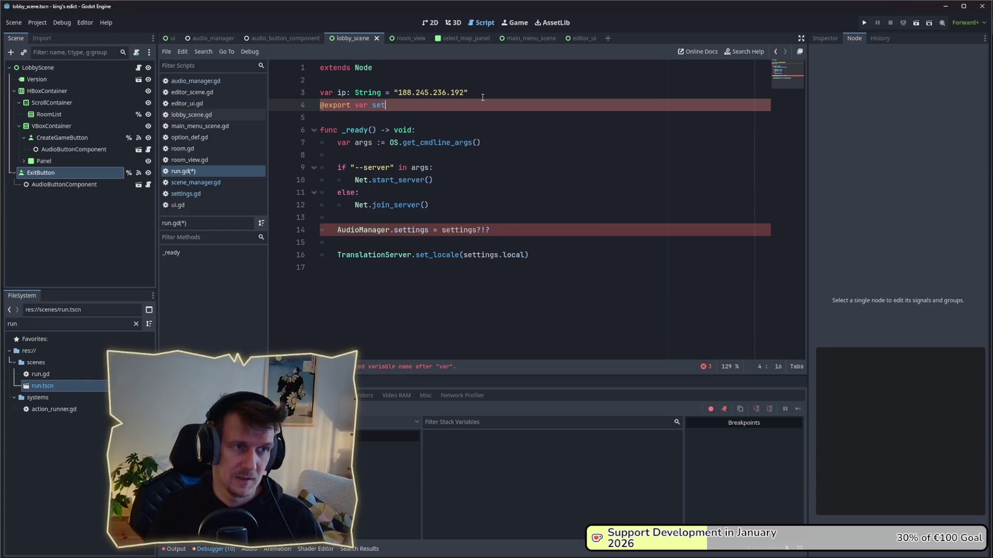
pyautogui.write('s : Sett')
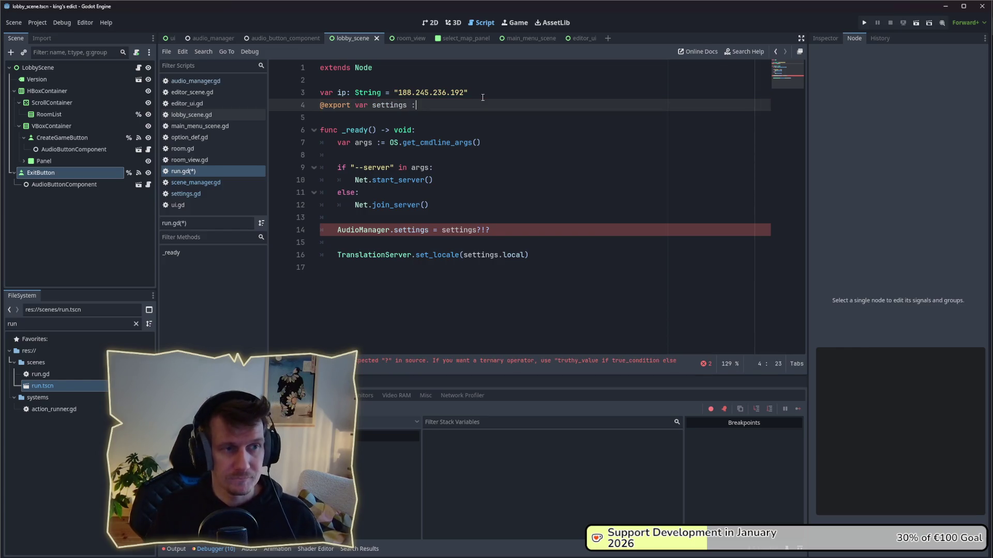
pyautogui.write('ings')
pyautogui.press('Return')
# Step: Remove the stray ?!? from the AudioManager.settings assignment
pyautogui.click(464, 169)
pyautogui.click(500, 231)
pyautogui.hotkey('shift', 'Left')
pyautogui.hotkey('shift', 'Left')
pyautogui.hotkey('shift', 'Left')
pyautogui.press('BackSpace')
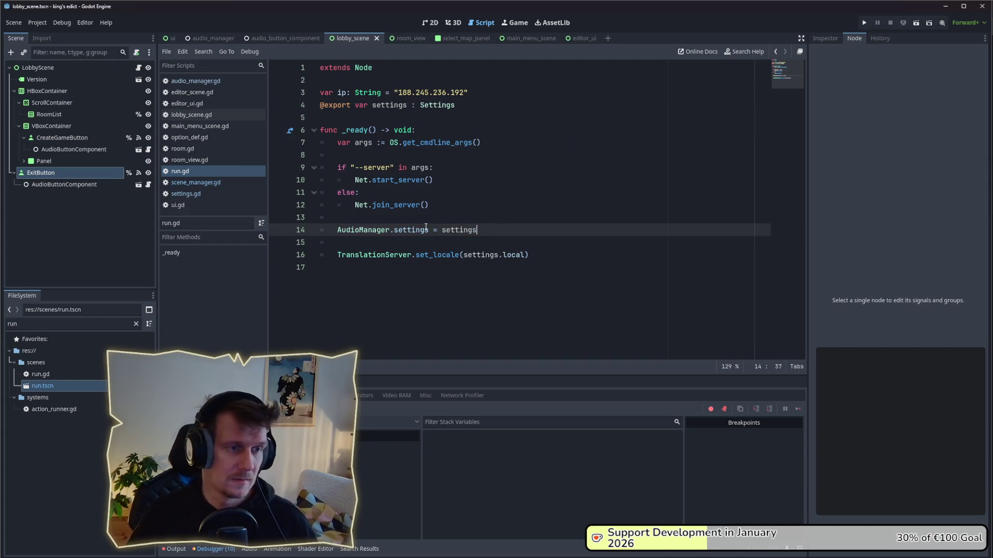
# Step: Open run.tscn and select its Run root node
pyautogui.moveTo(394, 235)
pyautogui.click(50, 383)
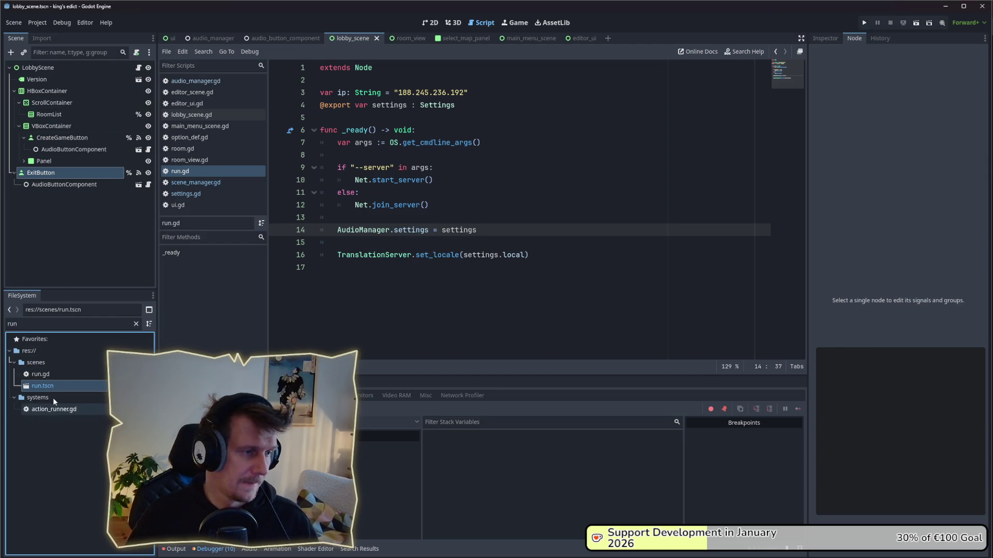
pyautogui.doubleClick(48, 380)
pyautogui.click(51, 67)
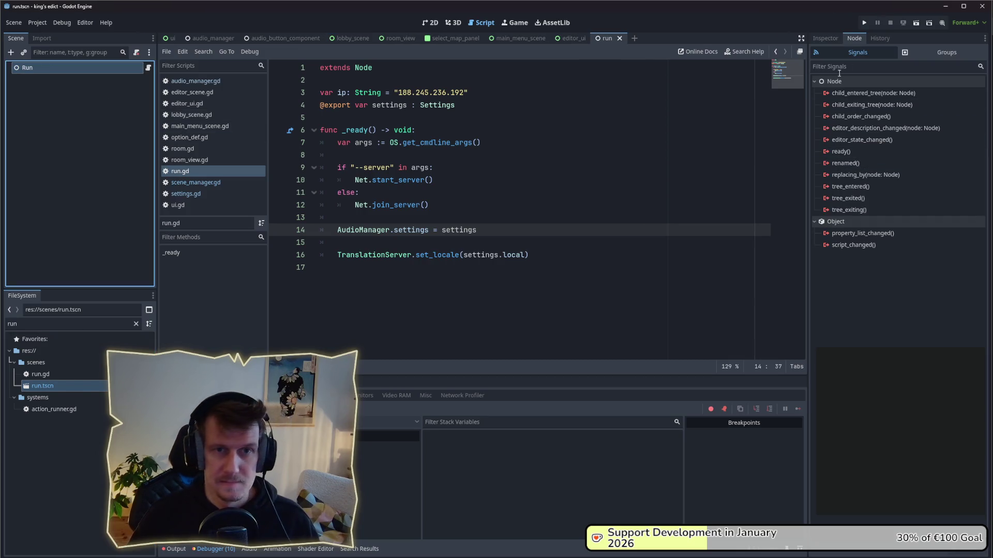
# Step: Show the Run node in the Inspector and clear the FileSystem 'run' filter
pyautogui.click(829, 40)
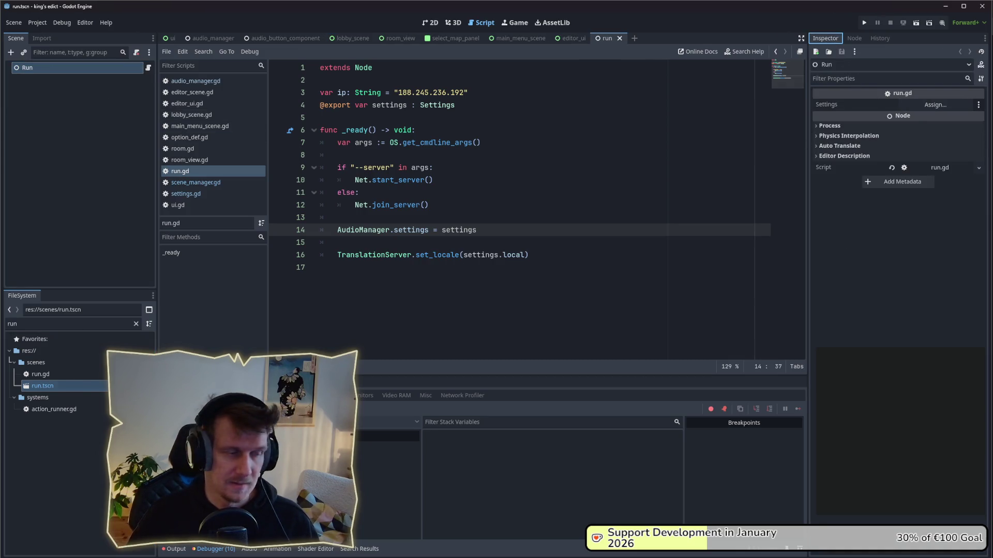
pyautogui.click(7, 324)
pyautogui.hotkey('ctrl', 'a')
pyautogui.press('BackSpace')
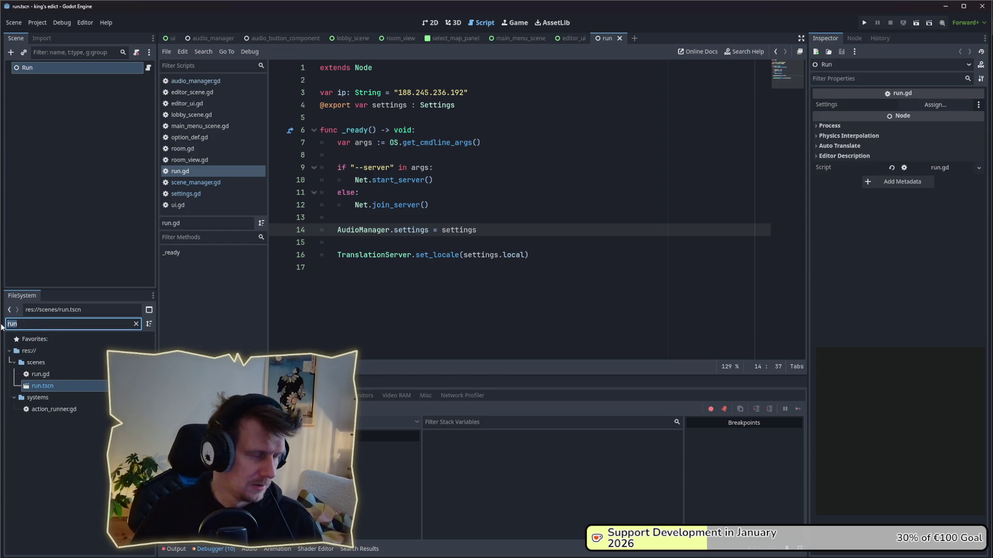
pyautogui.scroll(-5, 65, 438)
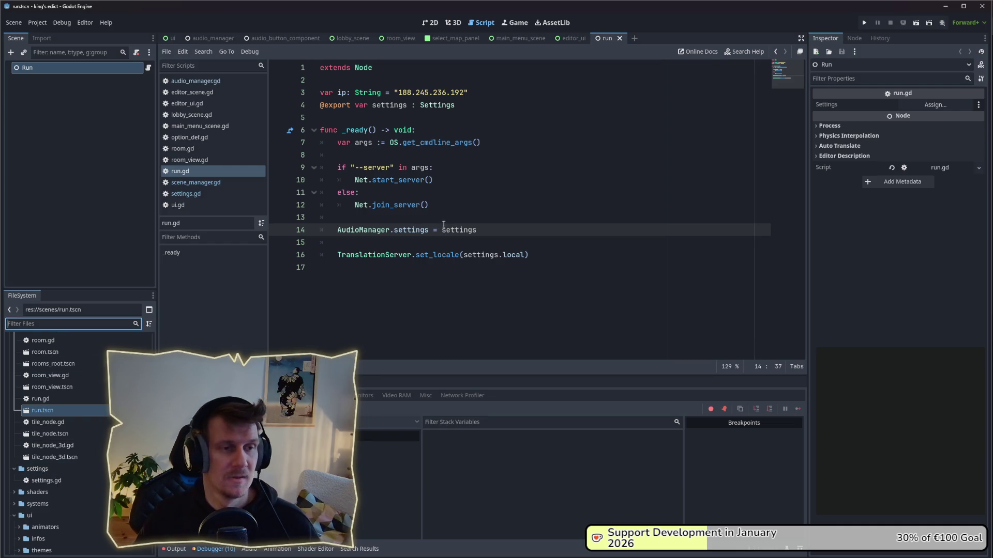
# Step: Delete the exported settings declaration and the settings value after the equals sign
pyautogui.click(471, 220)
pyautogui.moveTo(478, 230); pyautogui.dragTo(442, 228)
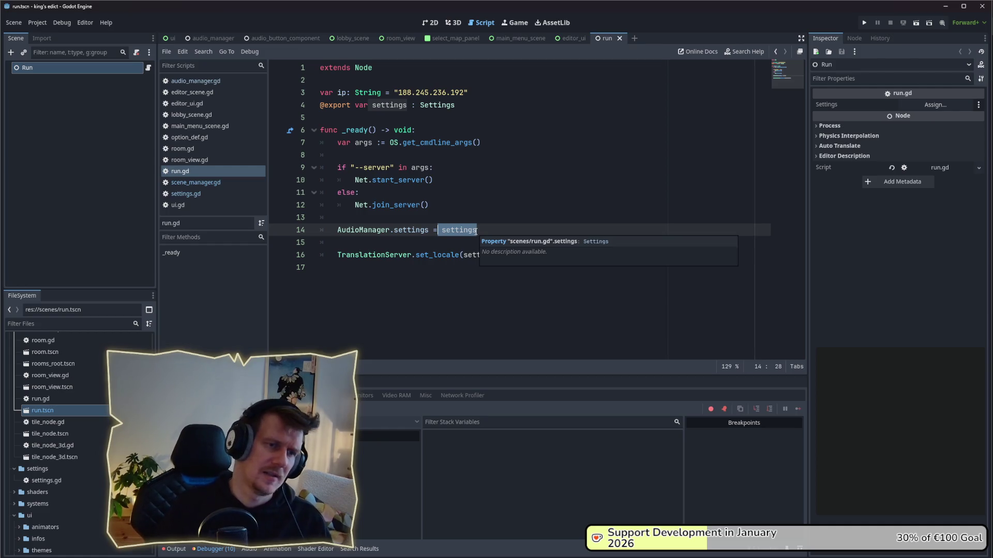
pyautogui.click(476, 231)
pyautogui.moveTo(454, 105); pyautogui.dragTo(319, 105)
pyautogui.press('BackSpace')
pyautogui.press('BackSpace')
pyautogui.moveTo(476, 217); pyautogui.dragTo(443, 220)
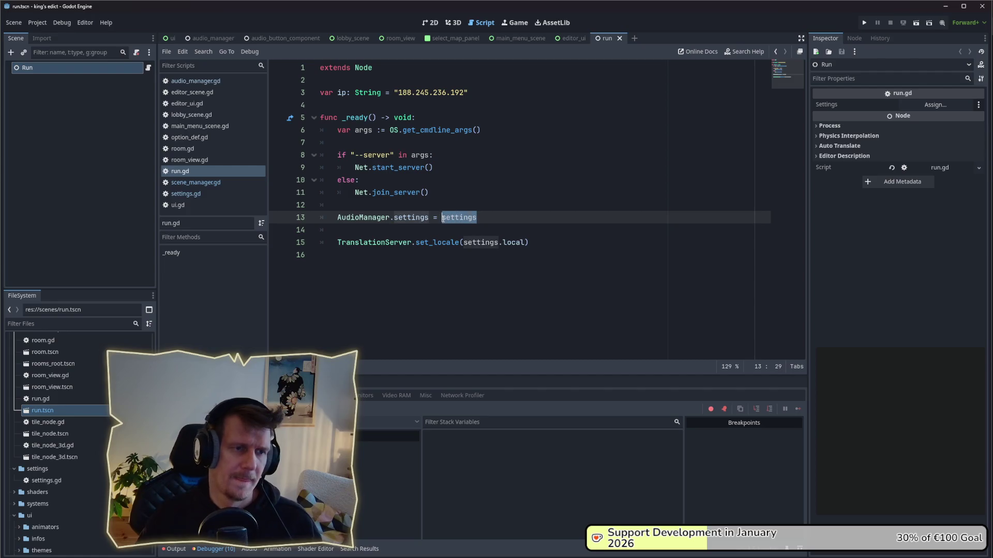
pyautogui.press('BackSpace')
# Step: Assign Settings.from_dict({}) to AudioManager.settings instead
pyautogui.write('$')
pyautogui.press('BackSpace')
pyautogui.write('Settings.')
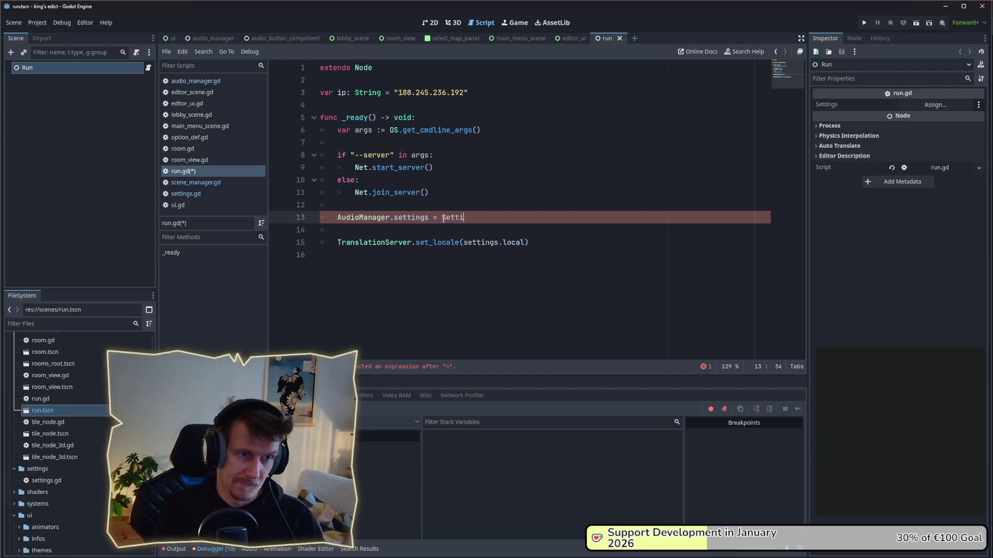
pyautogui.write('fr')
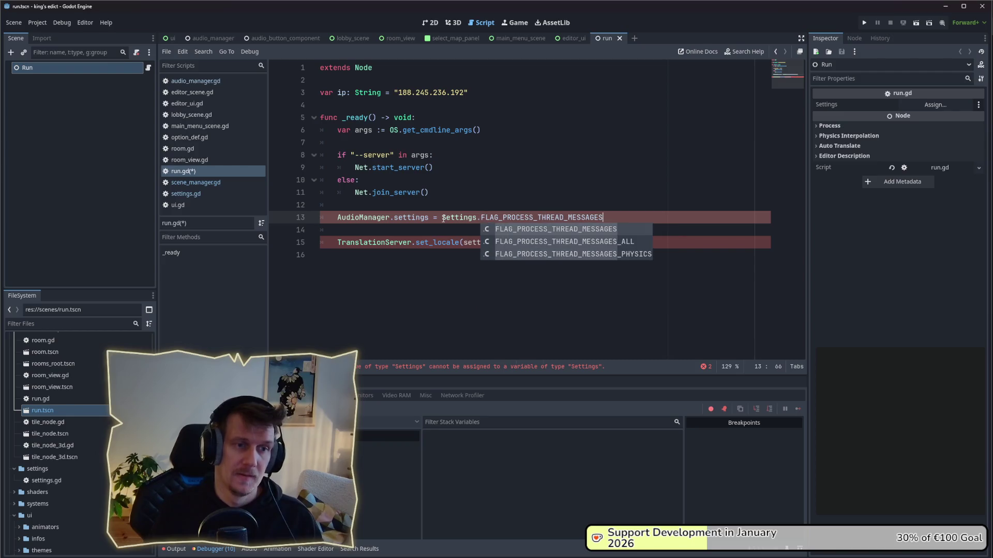
pyautogui.press('Return')
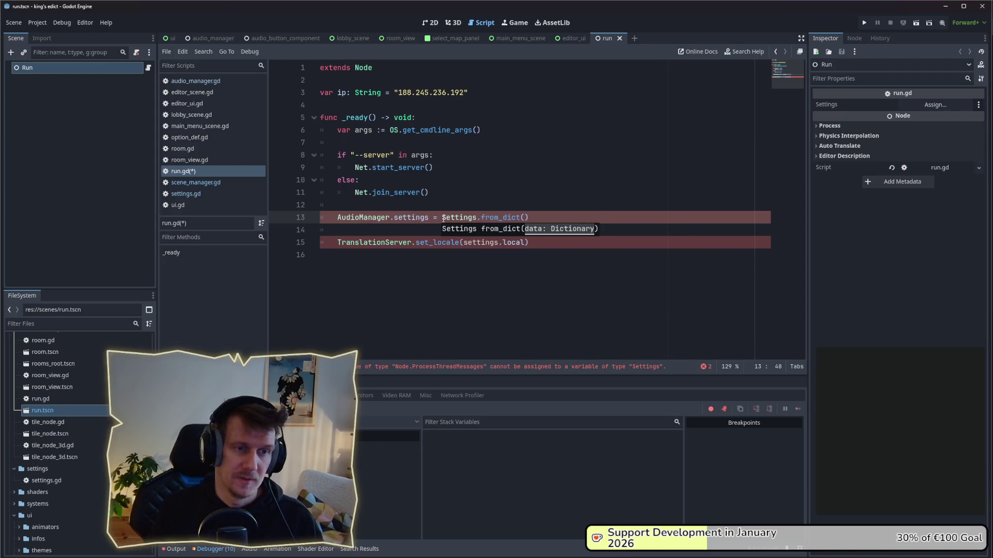
pyautogui.write('{')
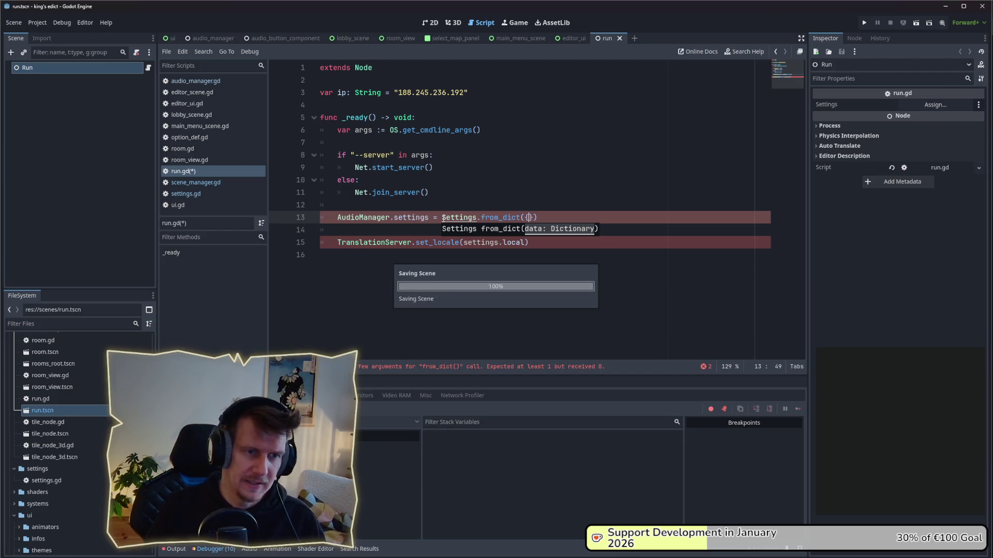
pyautogui.click(495, 209)
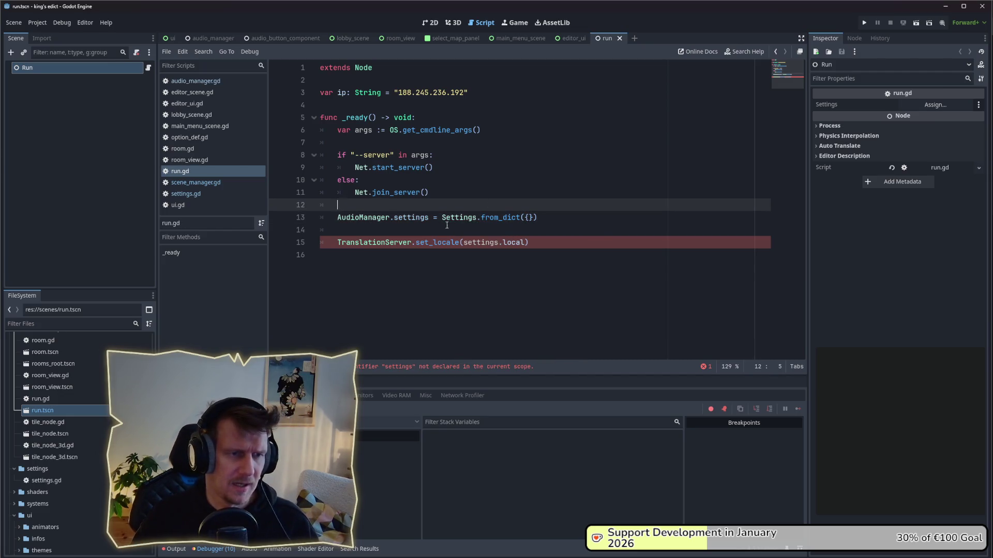
pyautogui.doubleClick(412, 217)
pyautogui.click(475, 206)
# Step: Move the call into a local 'var settings = Settings.from_dict({})', assign settings, and save
pyautogui.press('Return')
pyautogui.write('var settings ')
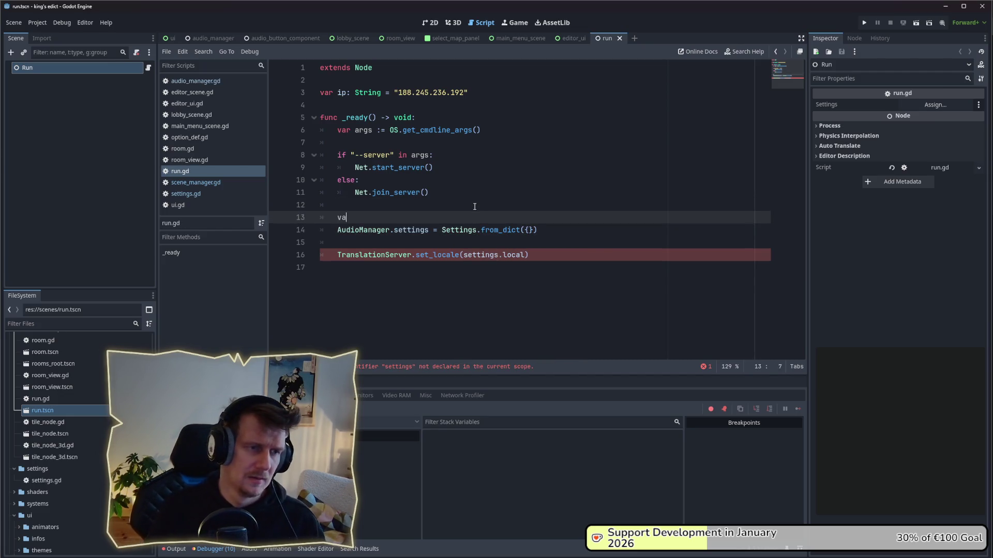
pyautogui.write('=')
pyautogui.moveTo(537, 229); pyautogui.dragTo(442, 231)
pyautogui.hotkey('ctrl', 'c')
pyautogui.hotkey('ctrl', 'v')
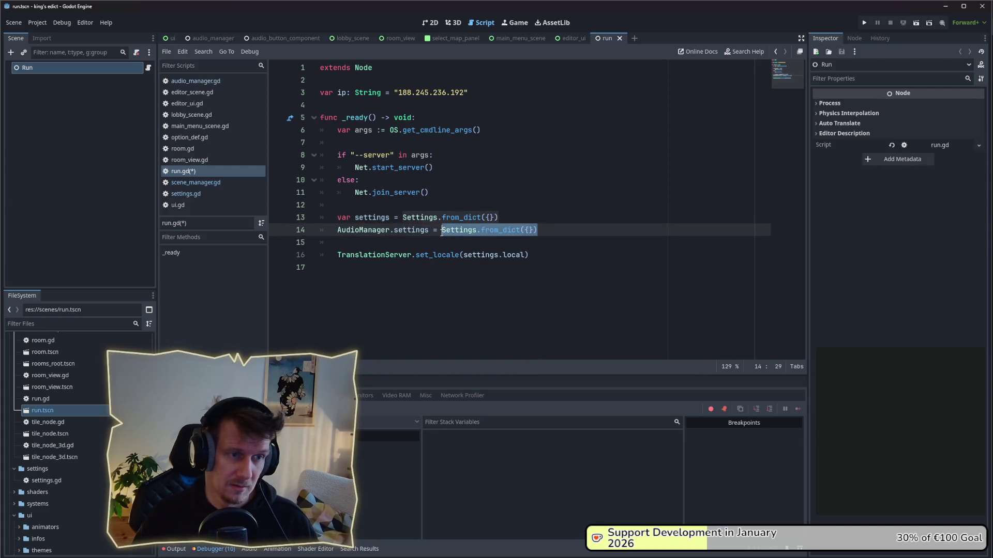
pyautogui.doubleClick(394, 230)
pyautogui.hotkey('ctrl', 'c')
pyautogui.moveTo(442, 229); pyautogui.dragTo(538, 229)
pyautogui.hotkey('ctrl', 'v')
pyautogui.hotkey('ctrl', 's')
pyautogui.click(526, 246)
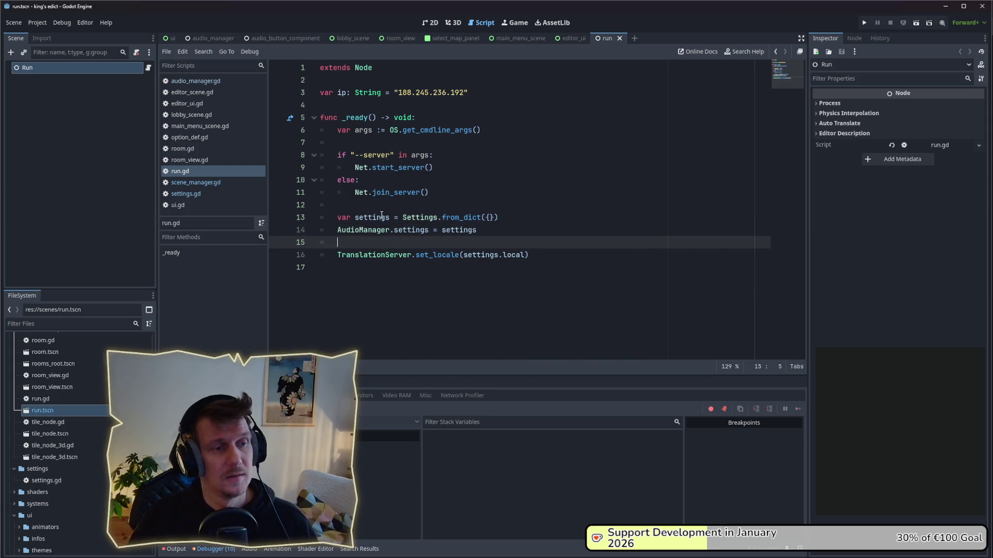
# Step: In from_dict, add def.local = data.get("local", "en") before return def and save settings.gd
pyautogui.keyDown('ctrl'); pyautogui.click(444, 217); pyautogui.keyUp('ctrl')
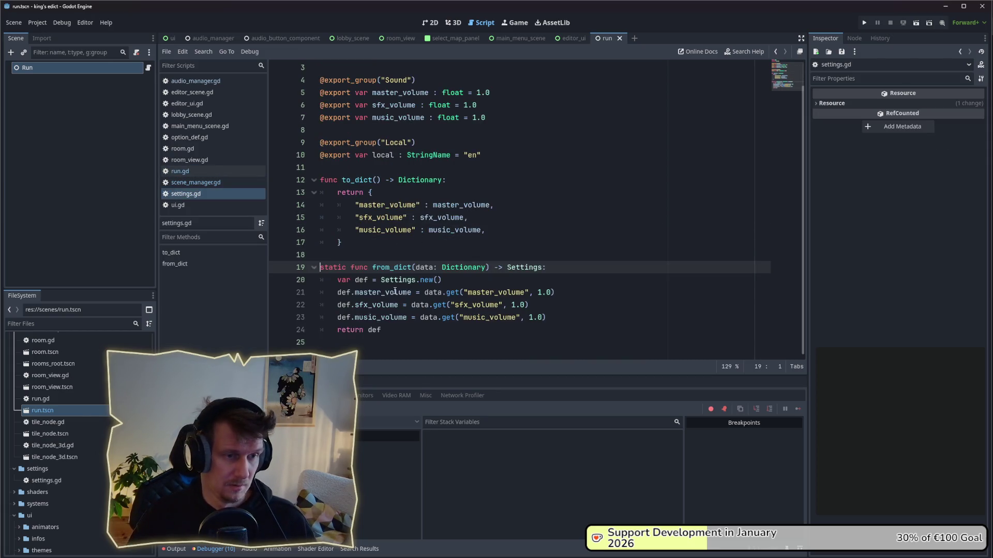
pyautogui.moveTo(483, 155); pyautogui.dragTo(442, 155)
pyautogui.click(574, 314)
pyautogui.press('Return')
pyautogui.press('Return')
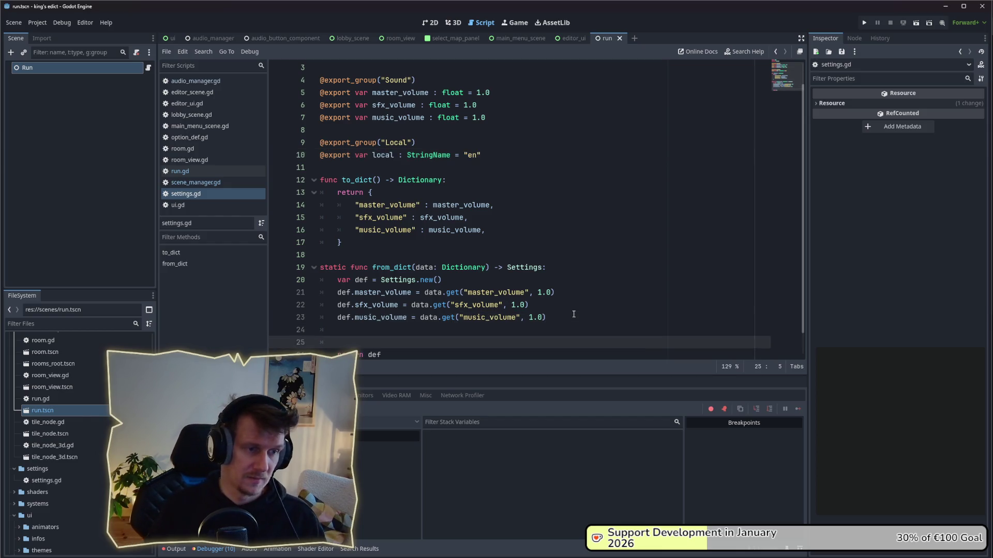
pyautogui.press('Up')
pyautogui.write('def.set')
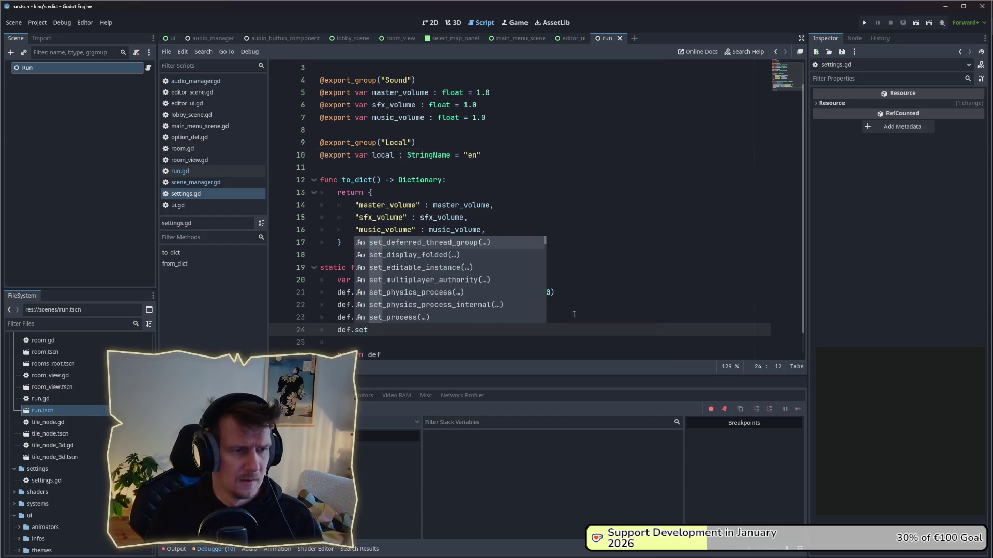
pyautogui.write('_')
pyautogui.press('BackSpace')
pyautogui.press('BackSpace')
pyautogui.press('BackSpace')
pyautogui.write('local')
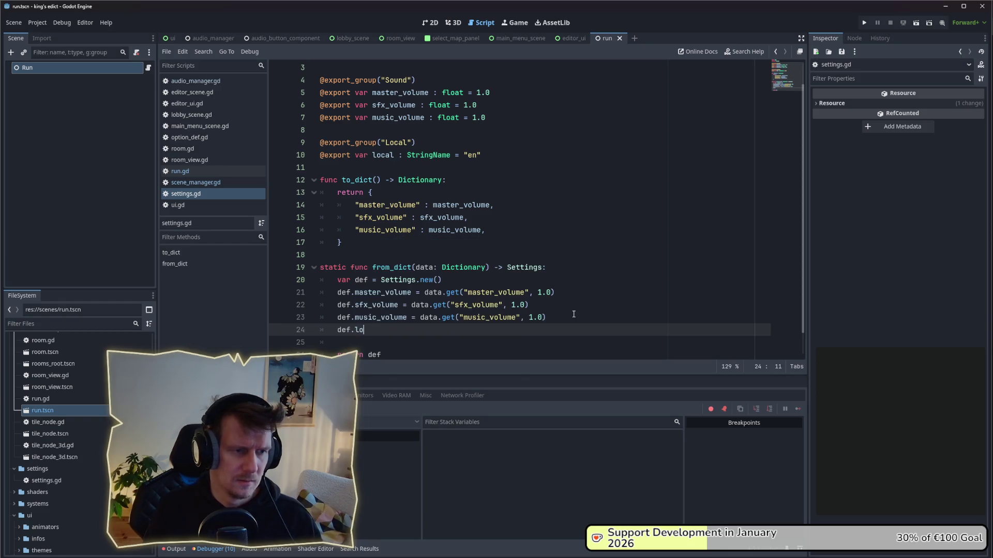
pyautogui.write(' = ')
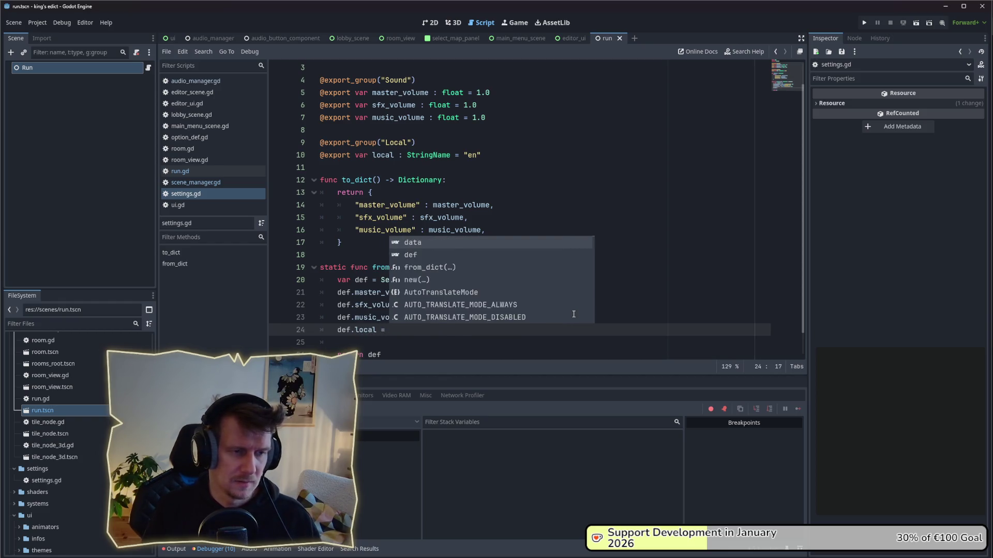
pyautogui.write('data.get(')
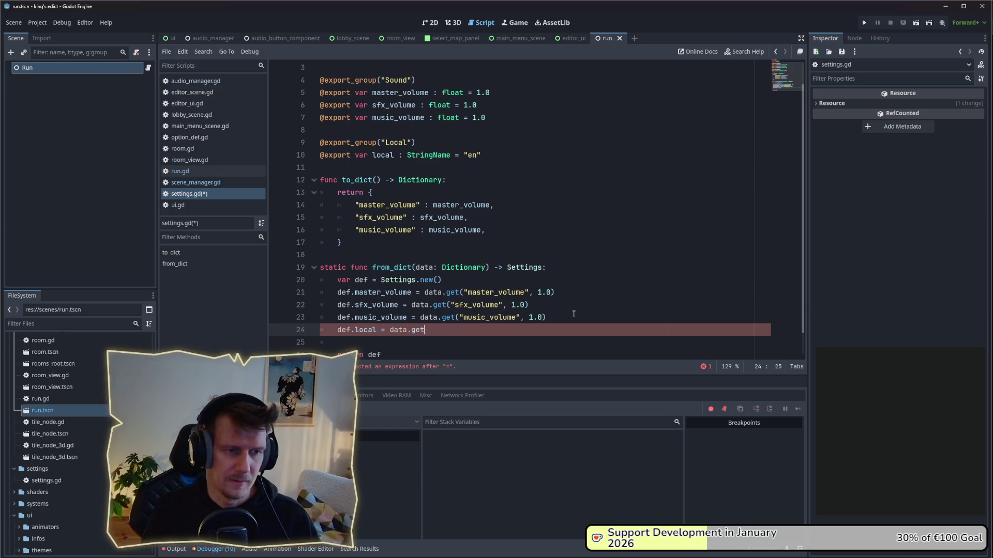
pyautogui.write('"local"')
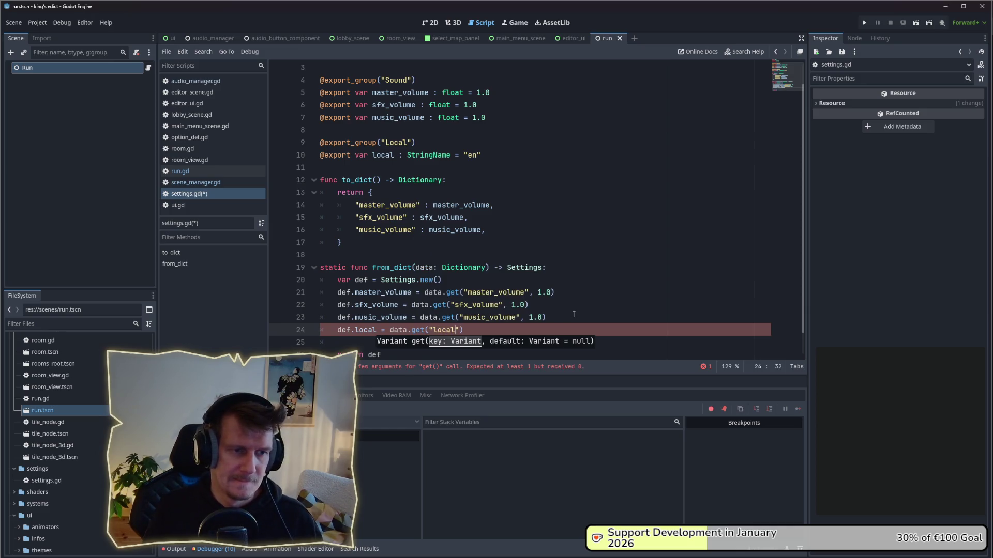
pyautogui.write(', "')
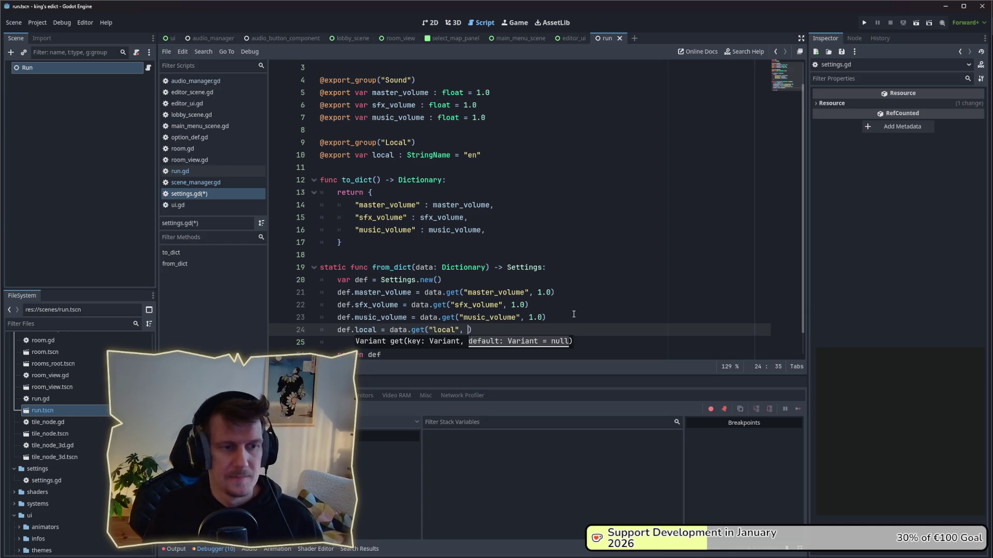
pyautogui.write('en')
pyautogui.hotkey('ctrl', 's')
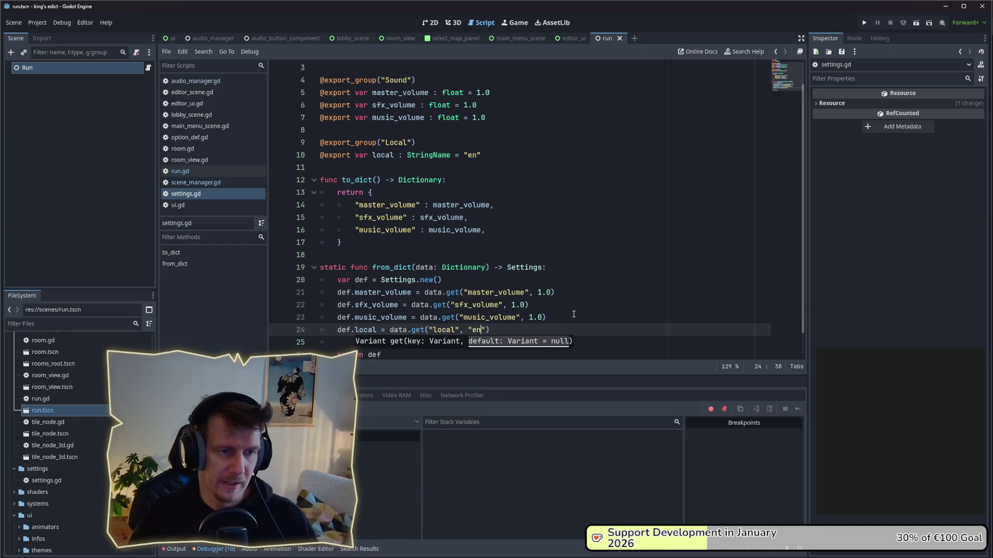
pyautogui.click(577, 303)
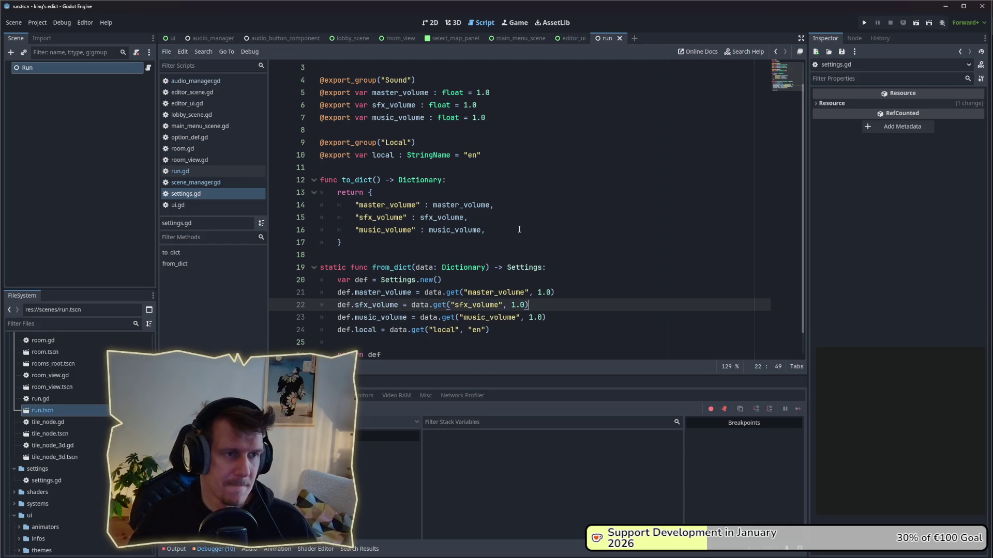
pyautogui.scroll(-1, 467, 279)
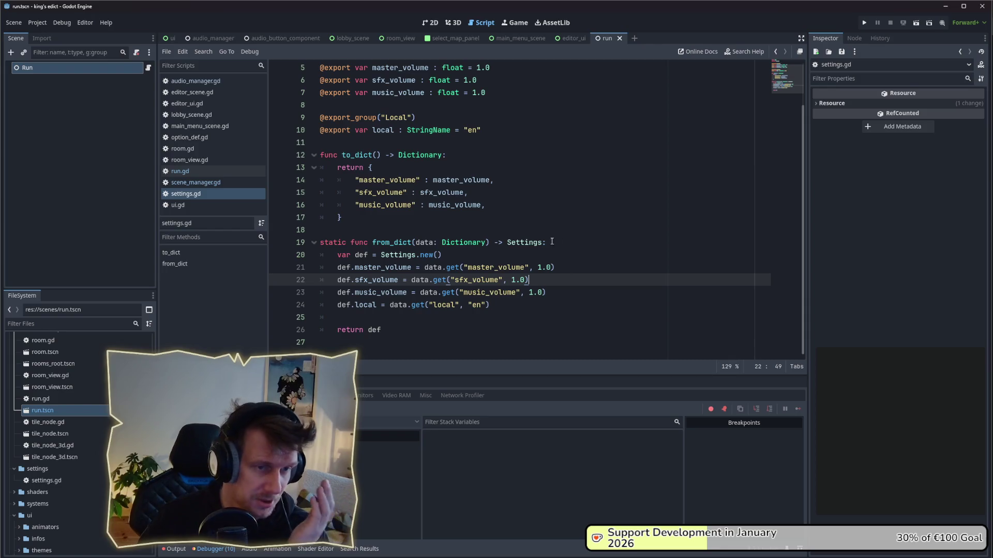
pyautogui.click(195, 171)
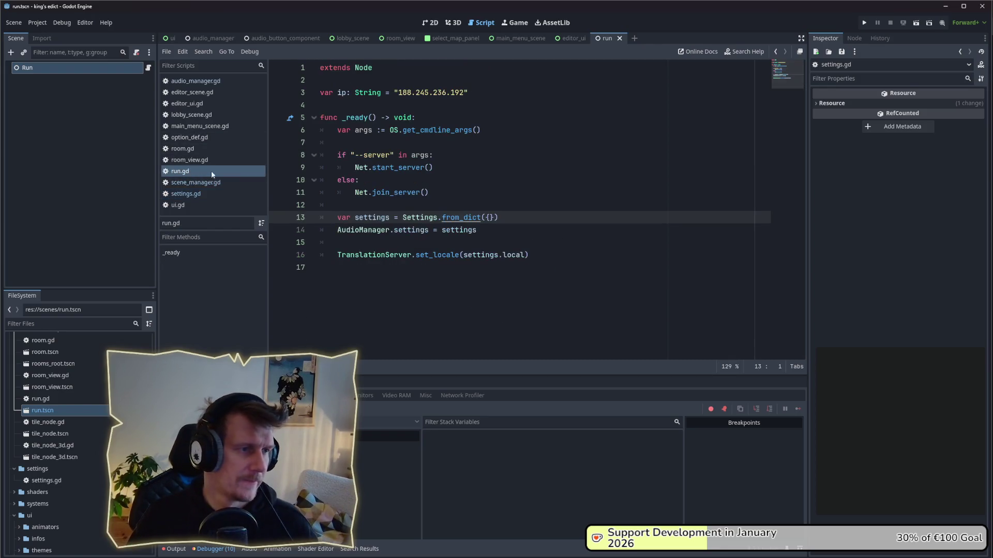
# Step: Inspect the Settings.from_dict({}) call and its empty dictionary on line 13, then save
pyautogui.moveTo(498, 218); pyautogui.dragTo(403, 218)
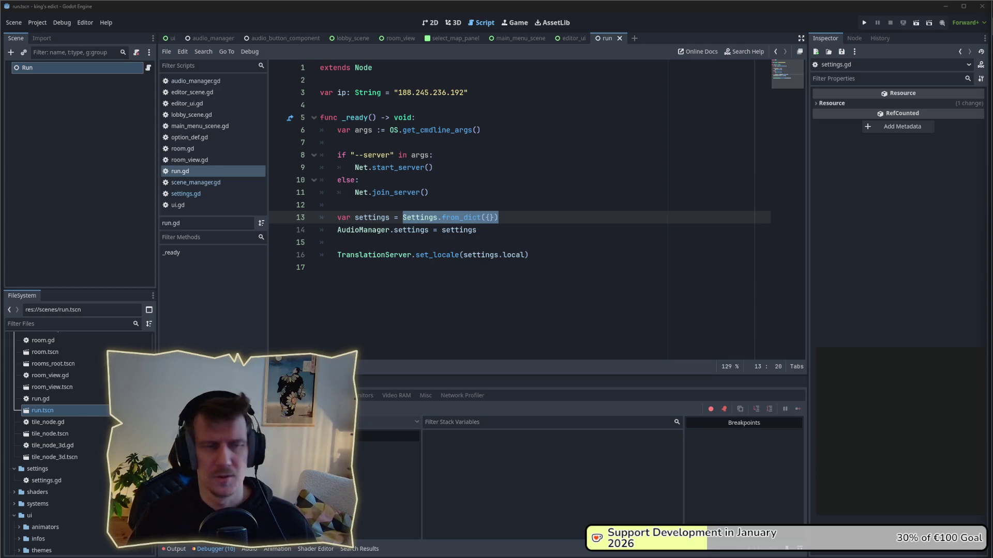
pyautogui.click(510, 231)
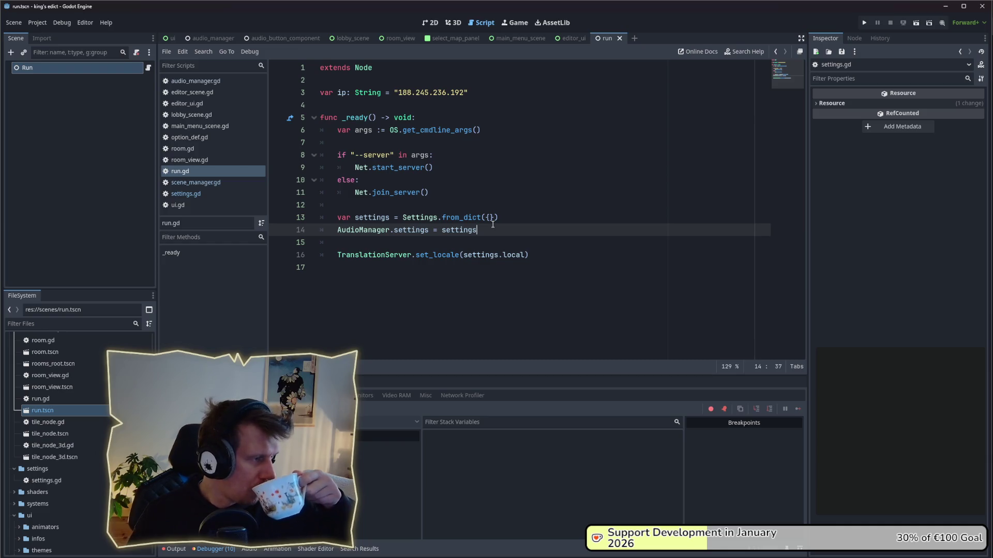
pyautogui.moveTo(481, 220)
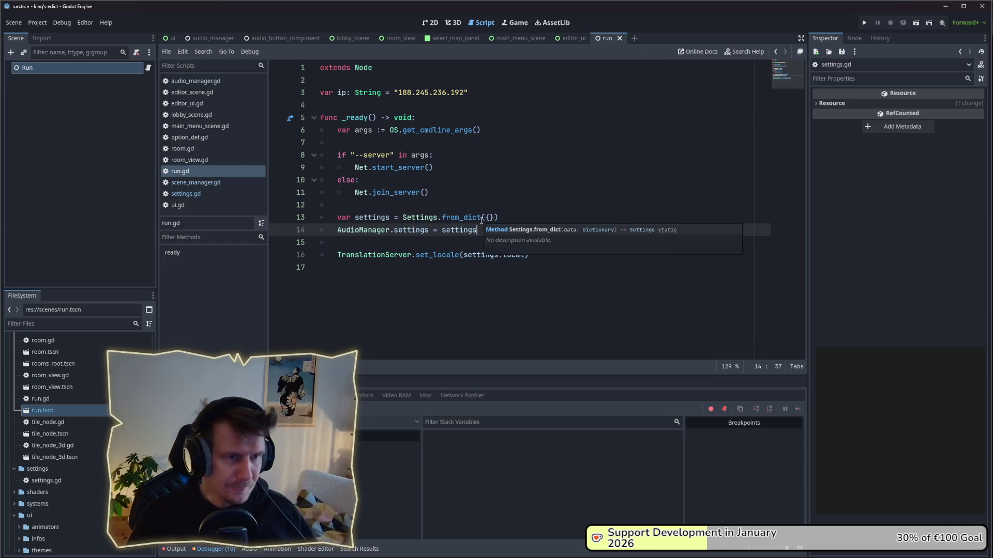
pyautogui.moveTo(487, 221); pyautogui.dragTo(493, 218)
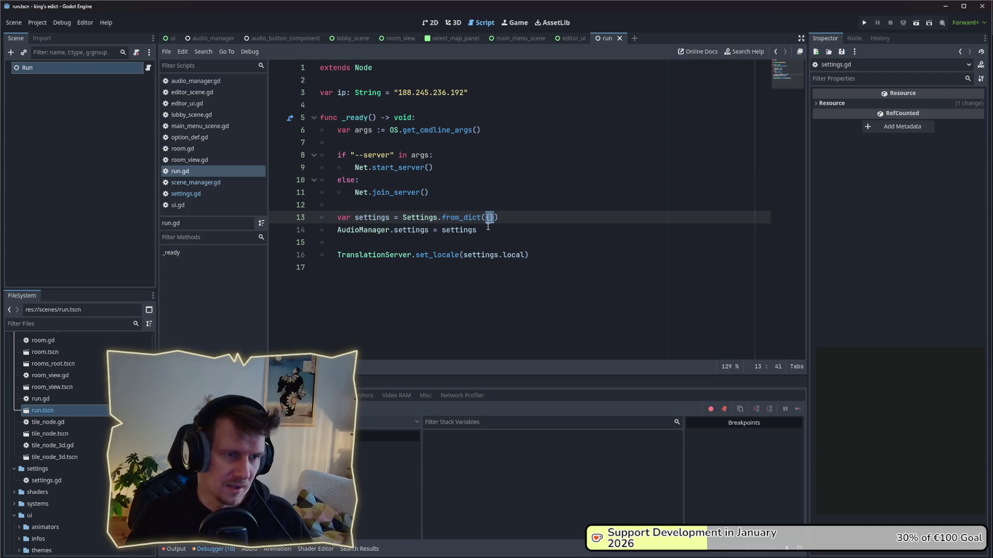
pyautogui.moveTo(497, 217); pyautogui.dragTo(406, 218)
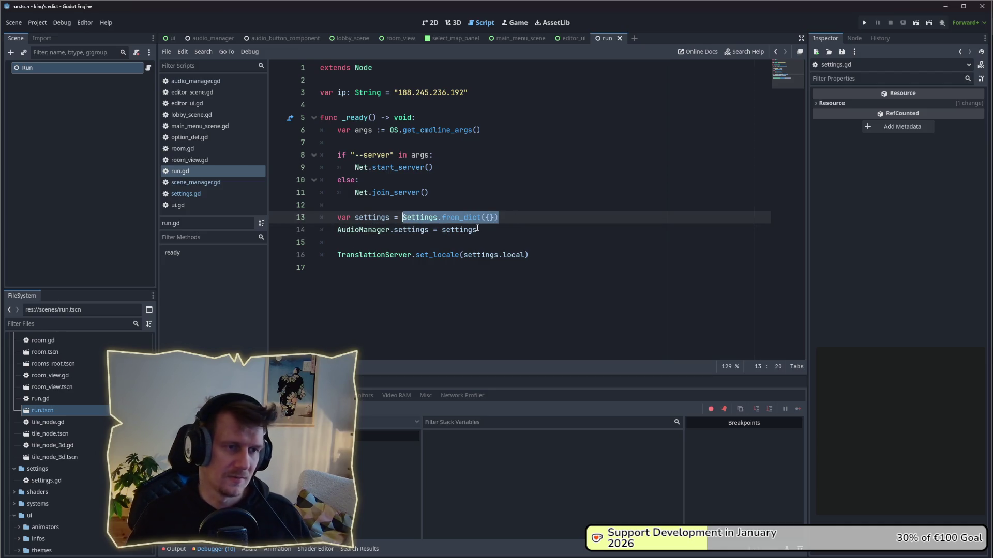
pyautogui.click(498, 228)
pyautogui.hotkey('ctrl', 's')
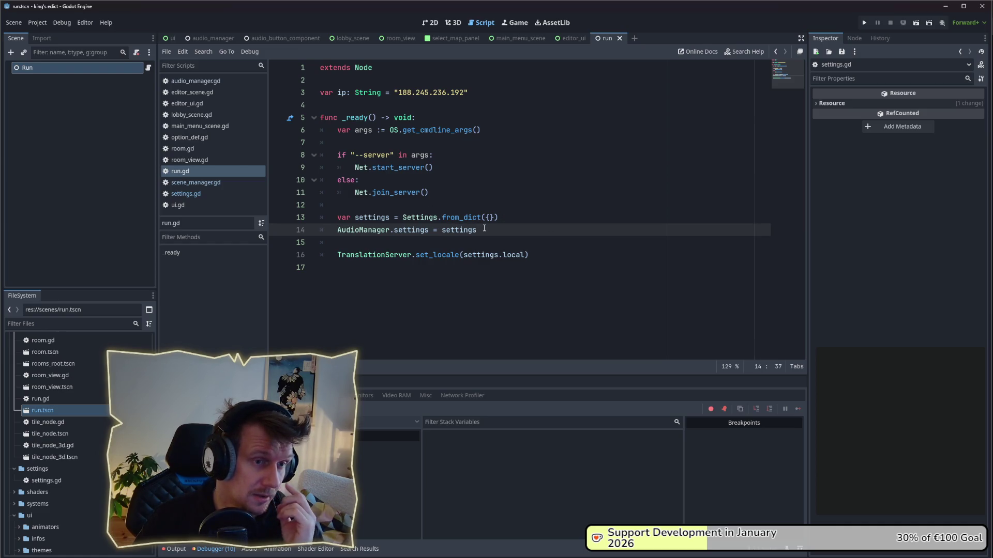
# Step: Glance between scene_manager.gd and run.gd, ending on scene_manager.gd
pyautogui.click(501, 217)
pyautogui.click(232, 184)
pyautogui.click(200, 172)
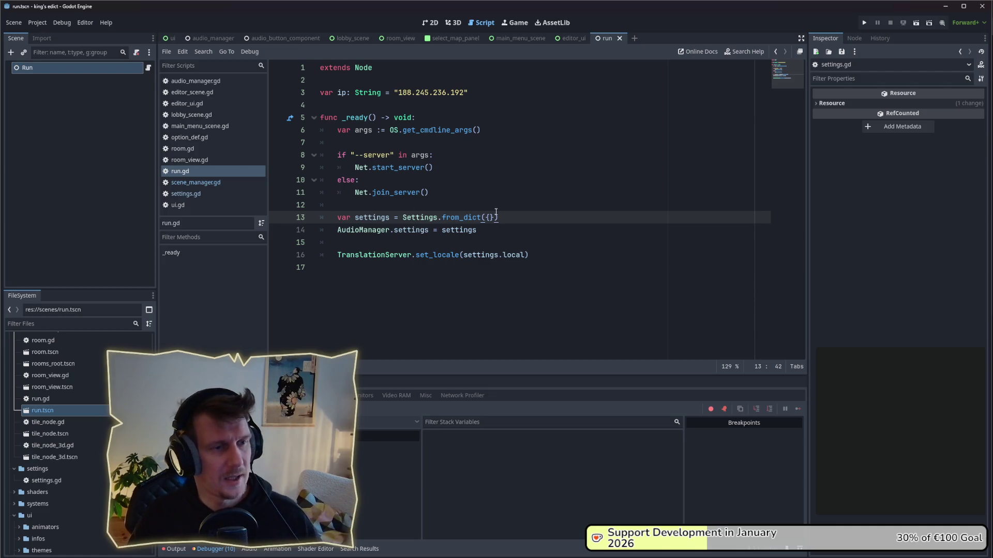
pyautogui.click(508, 229)
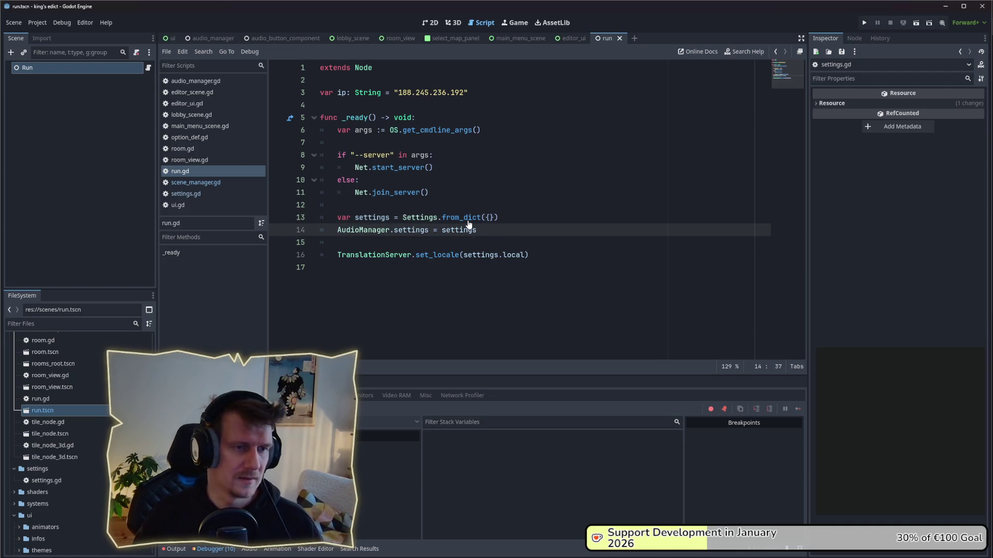
pyautogui.click(223, 183)
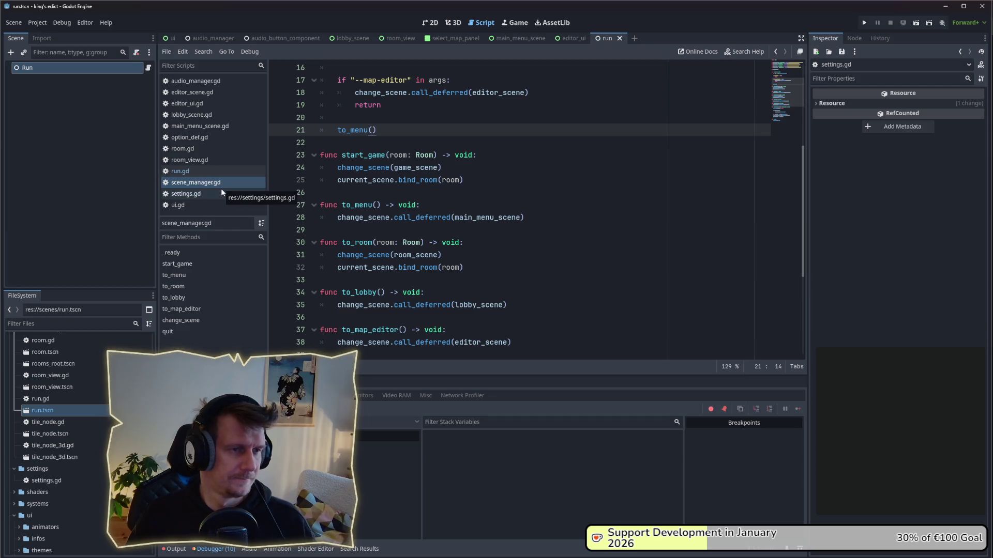
# Step: Compare run.gd with scene_manager.gd around line 25, then bring up settings.gd
pyautogui.click(214, 172)
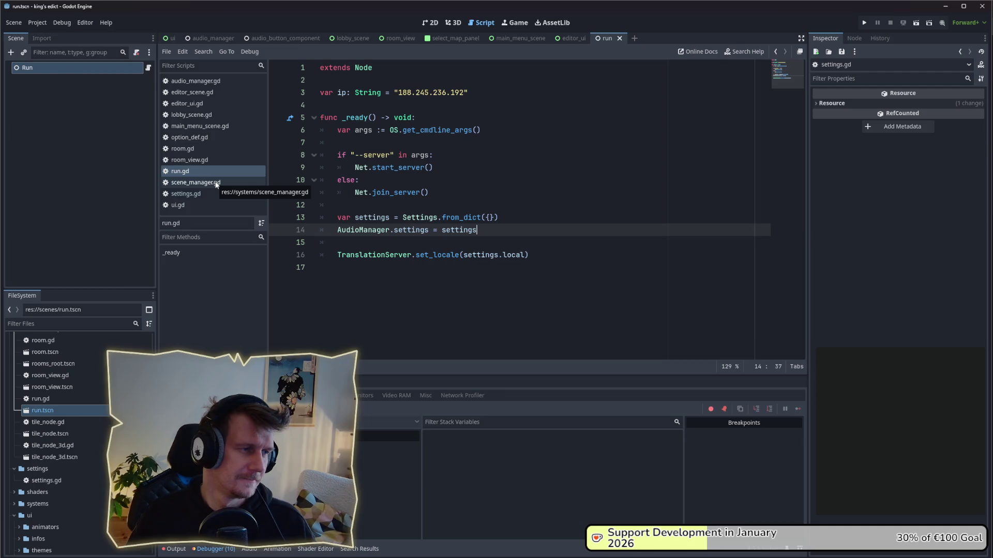
pyautogui.click(217, 184)
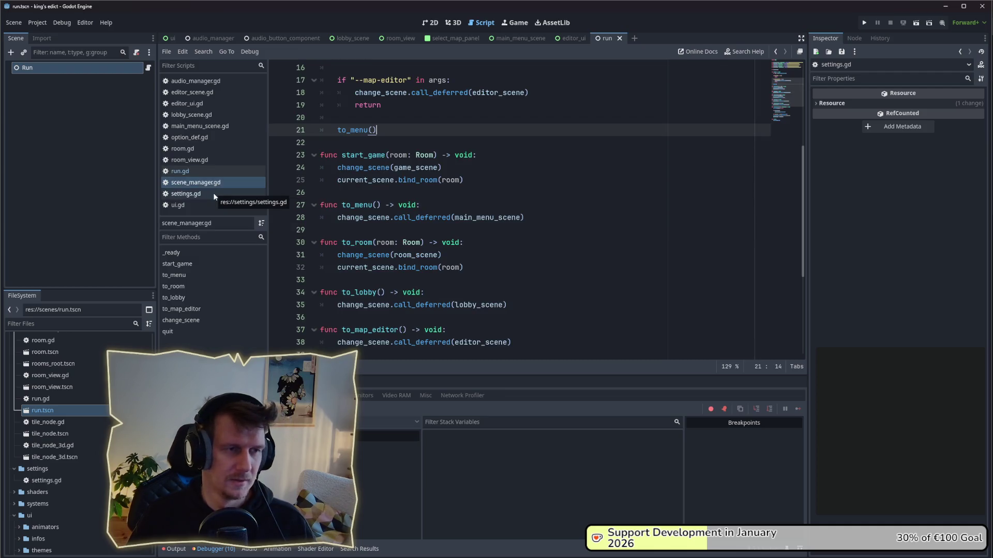
pyautogui.click(488, 183)
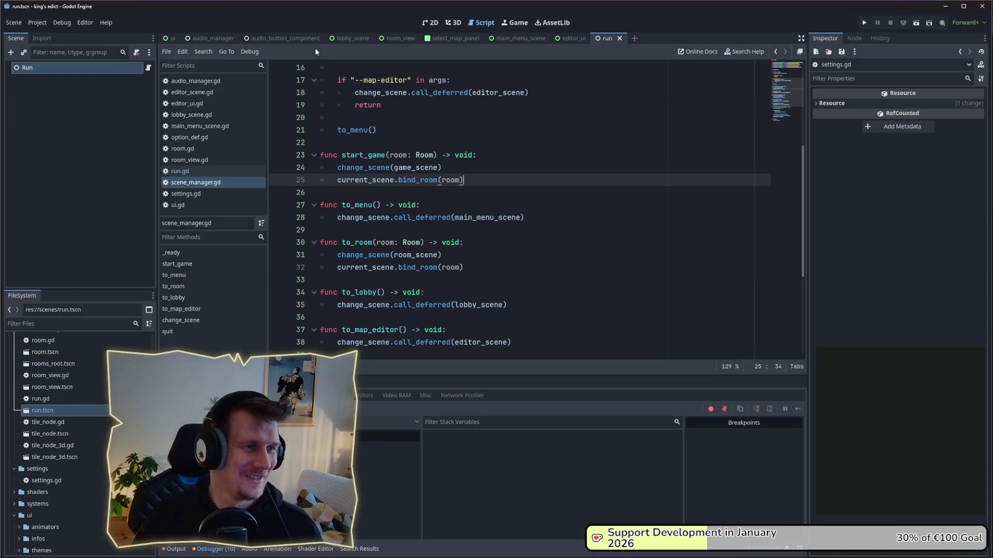
pyautogui.click(205, 193)
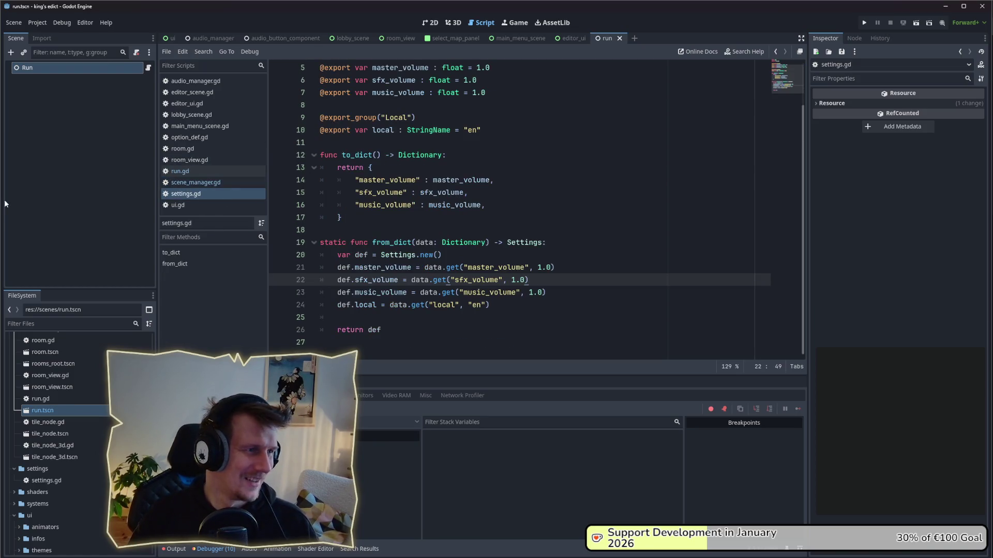
# Step: Open the settings folder's context menu and scroll through the FileSystem dock
pyautogui.rightClick(41, 468)
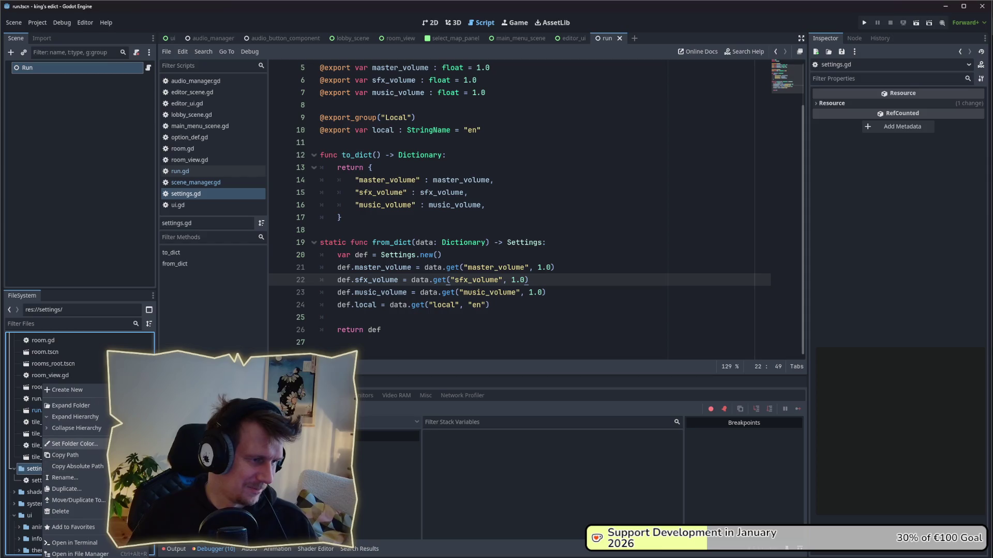
pyautogui.scroll(-3, 52, 433)
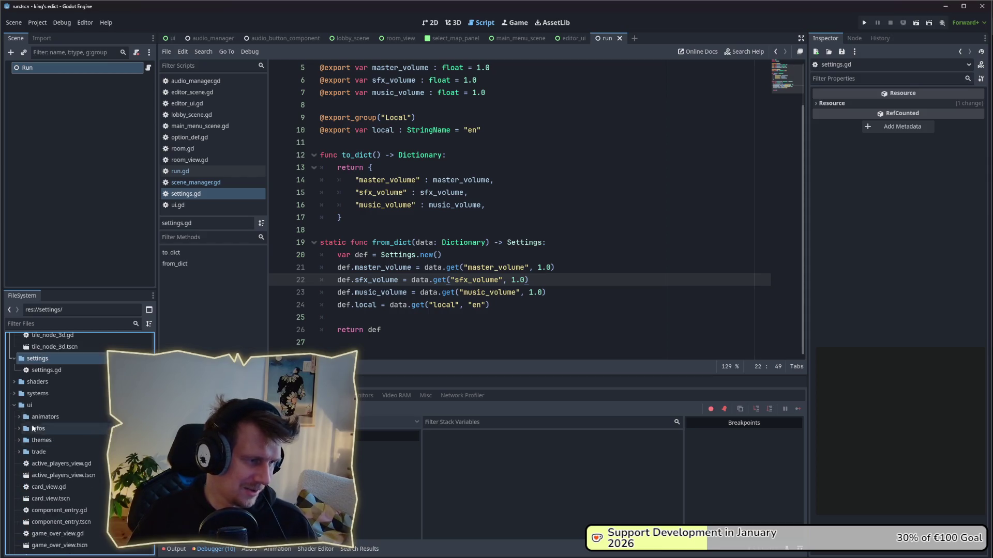
pyautogui.scroll(-10, 48, 436)
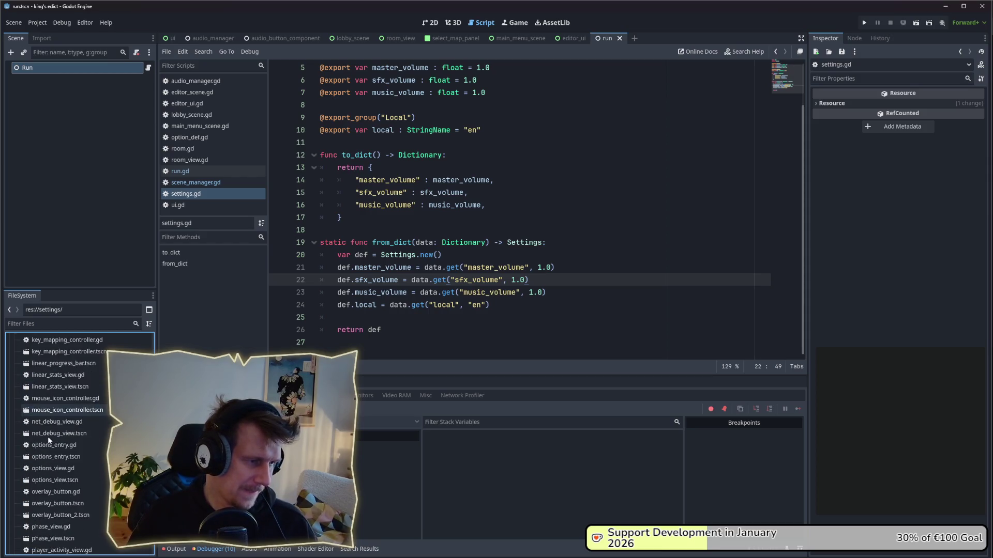
pyautogui.scroll(-10, 48, 436)
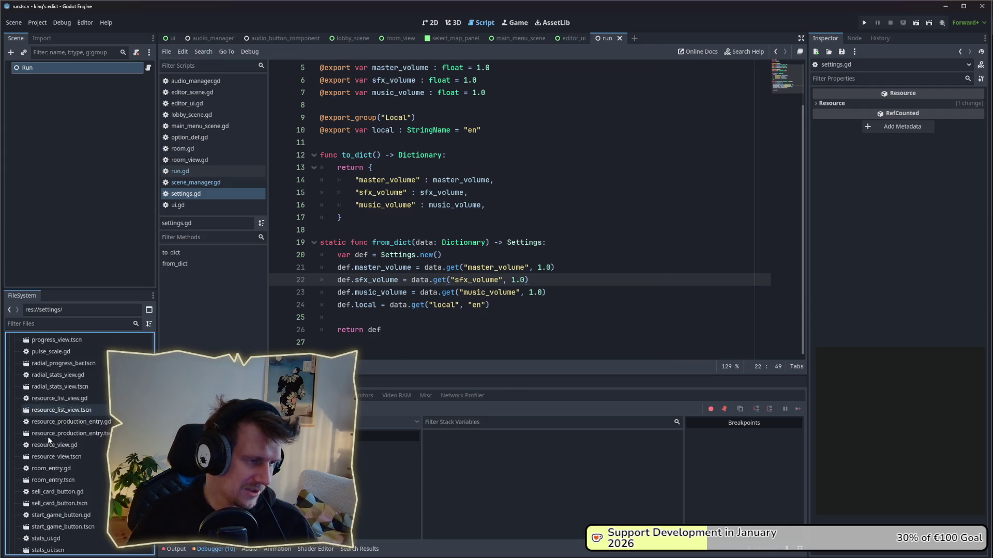
pyautogui.scroll(7, 48, 437)
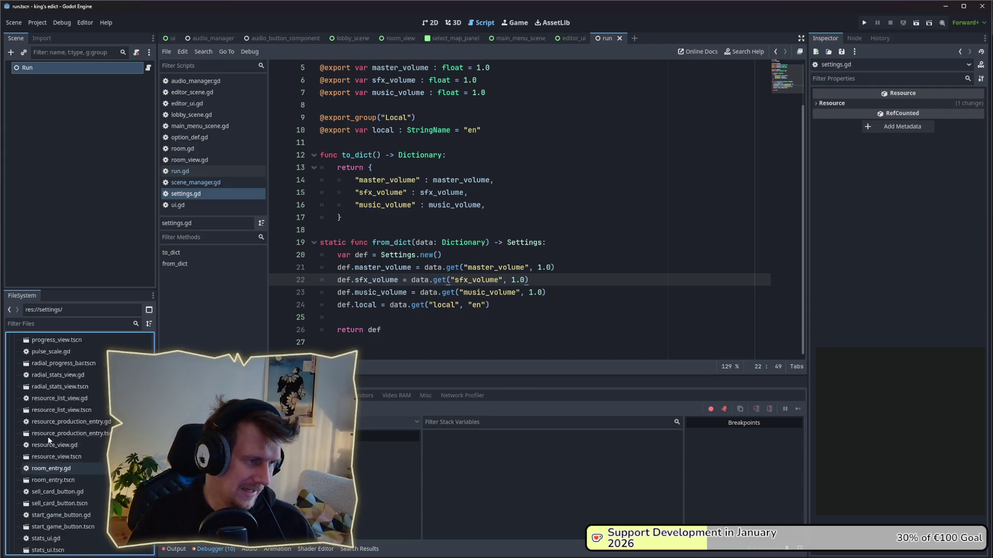
pyautogui.scroll(8, 47, 436)
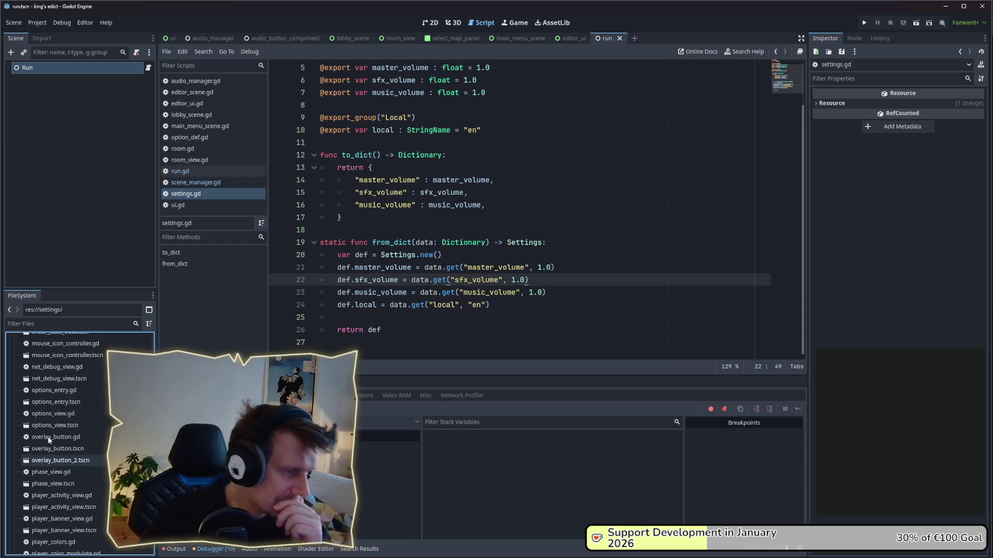
pyautogui.scroll(6, 47, 436)
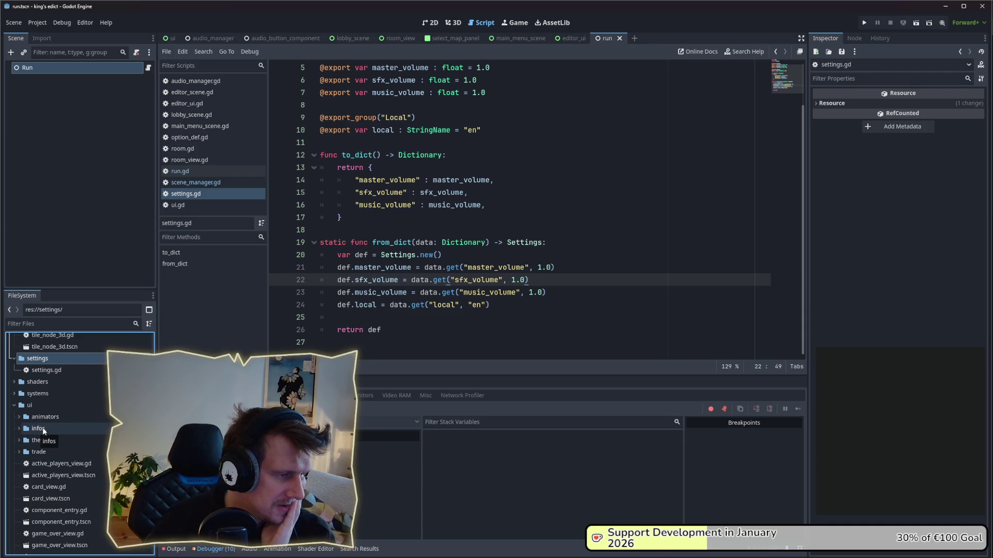
pyautogui.scroll(-2, 65, 424)
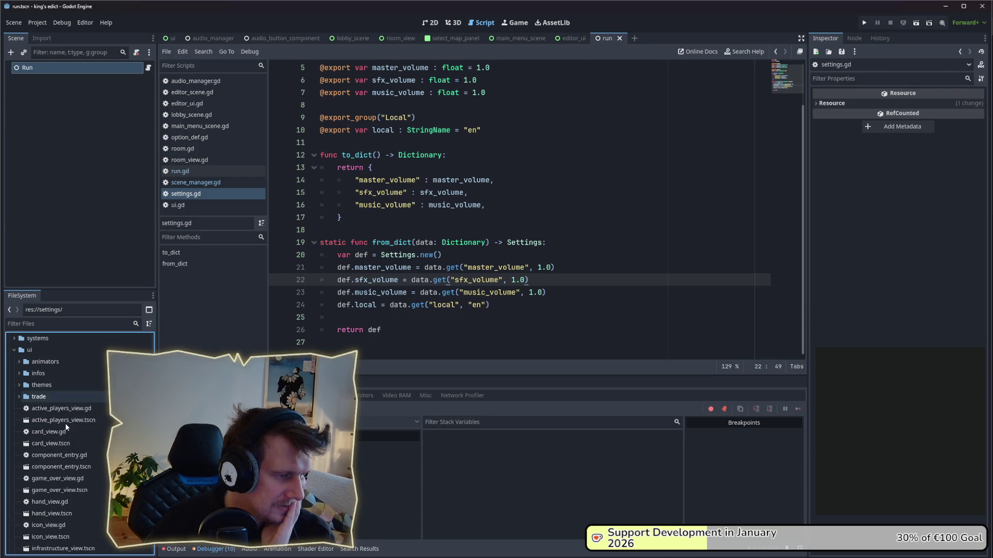
pyautogui.scroll(1, 65, 423)
# Step: Filter files by 'settings', select the settings folder, then clear the filter and collapse it
pyautogui.click(34, 323)
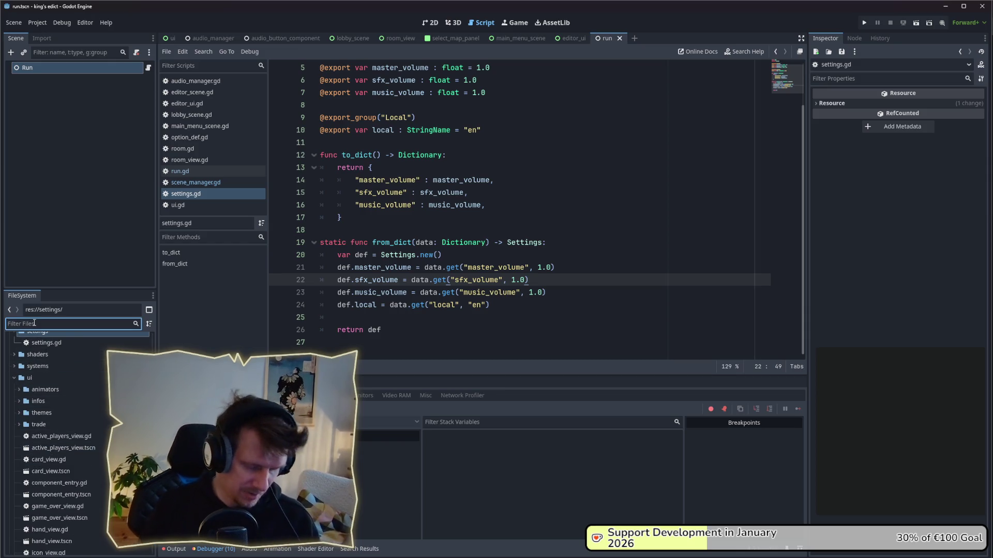
pyautogui.write('lobby_')
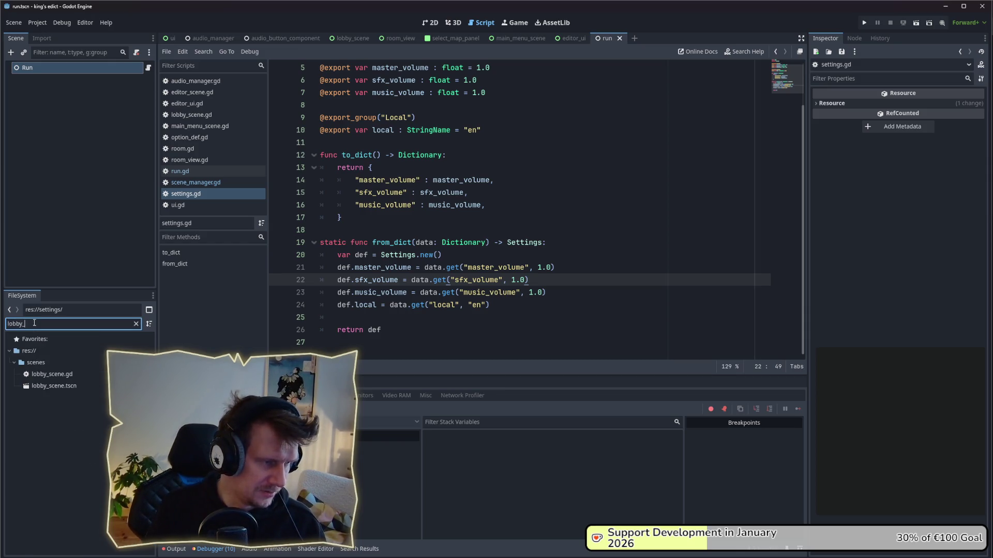
pyautogui.press('BackSpace')
pyautogui.press('BackSpace')
pyautogui.press('BackSpace')
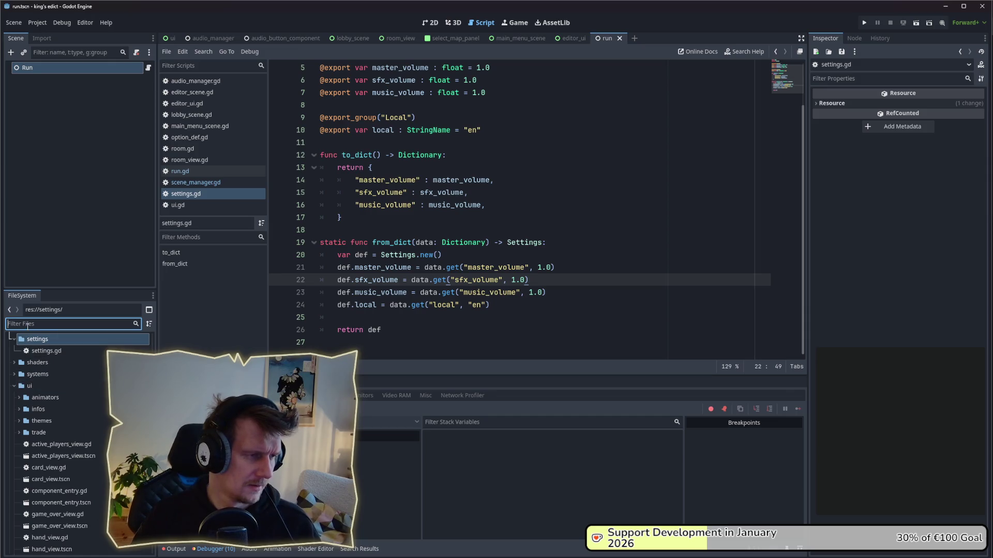
pyautogui.write('scene')
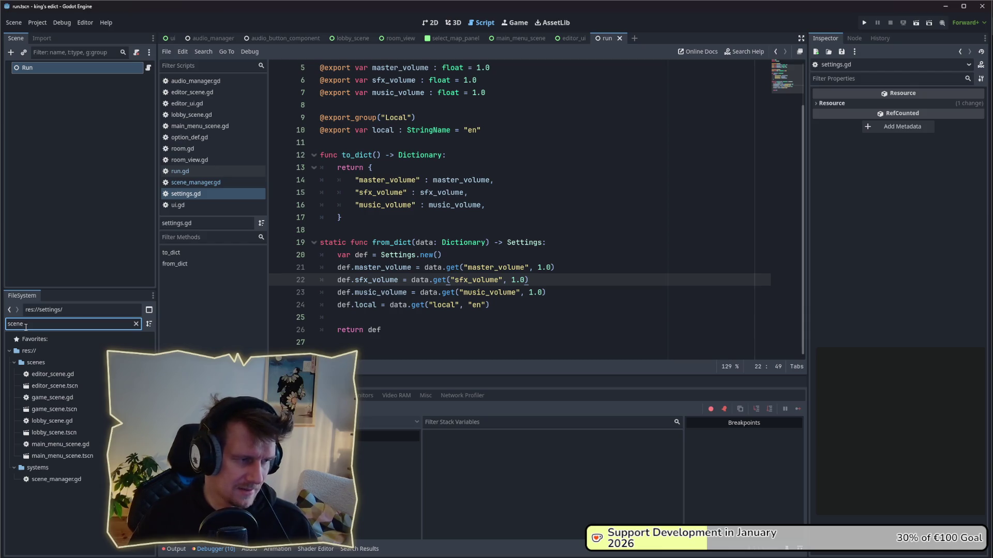
pyautogui.moveTo(26, 325); pyautogui.dragTo(8, 325)
pyautogui.write('setting')
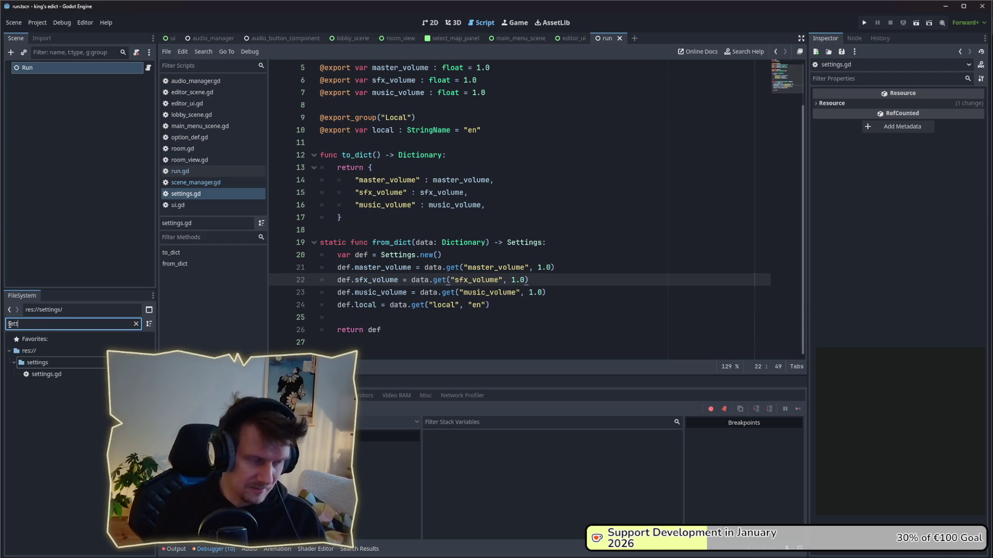
pyautogui.write('s')
pyautogui.click(44, 364)
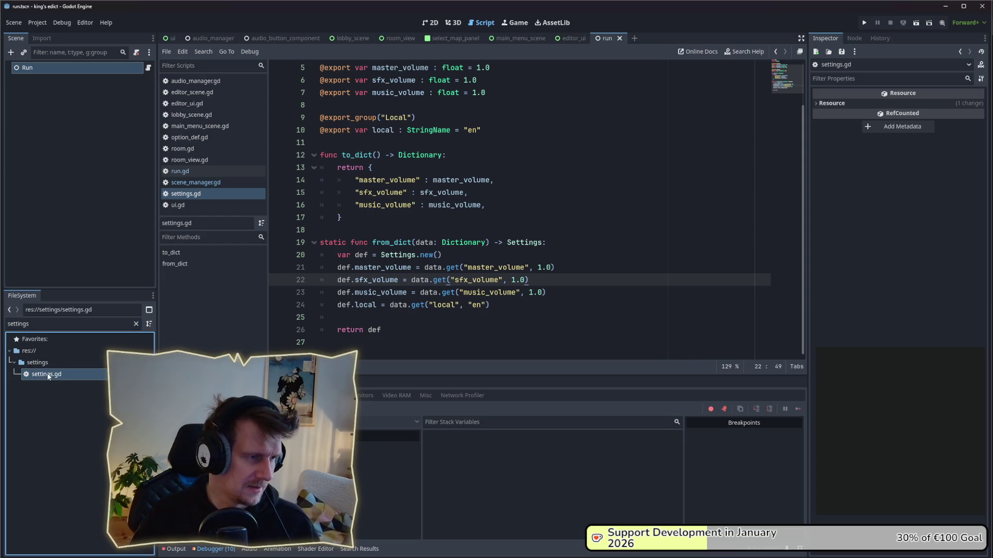
pyautogui.click(42, 327)
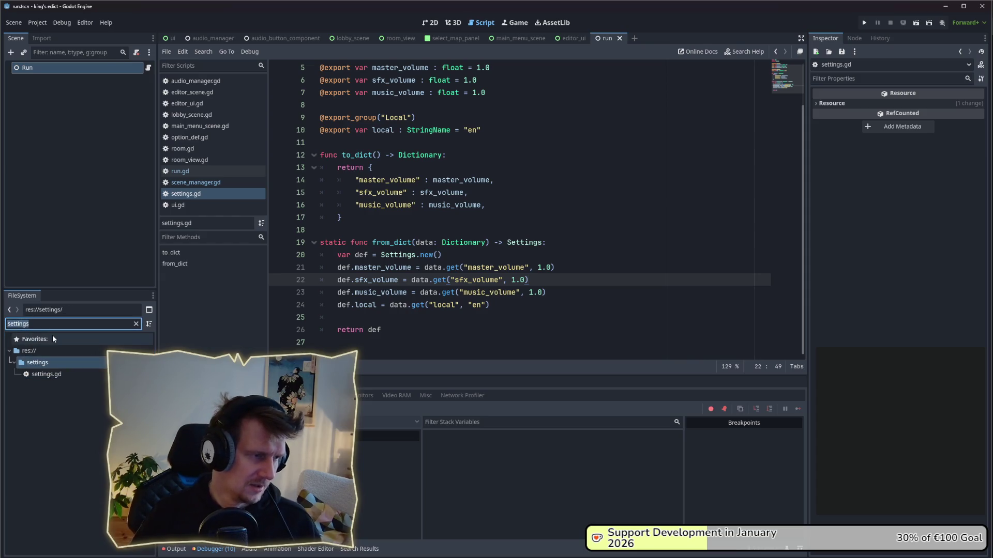
pyautogui.hotkey('ctrl', 'a')
pyautogui.press('BackSpace')
pyautogui.click(15, 383)
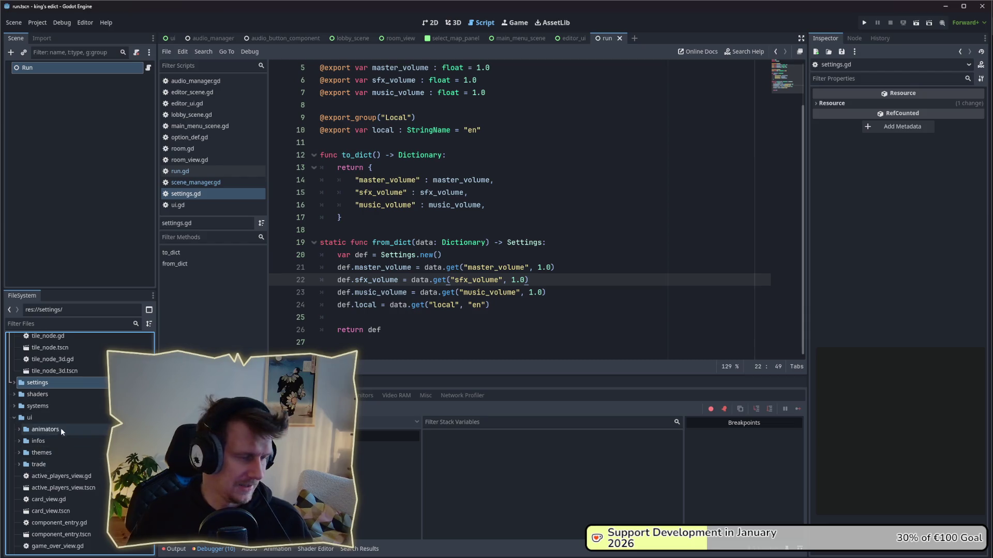
# Step: Scroll to the top of the FileSystem dock and open the res://scenes/ folder
pyautogui.scroll(-3, 60, 430)
pyautogui.scroll(4, 61, 426)
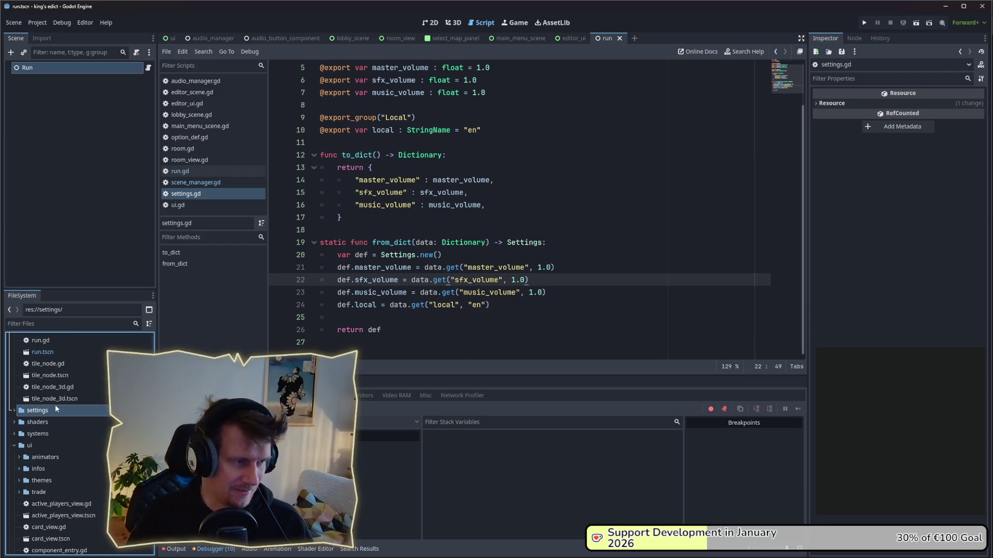
pyautogui.scroll(5, 55, 404)
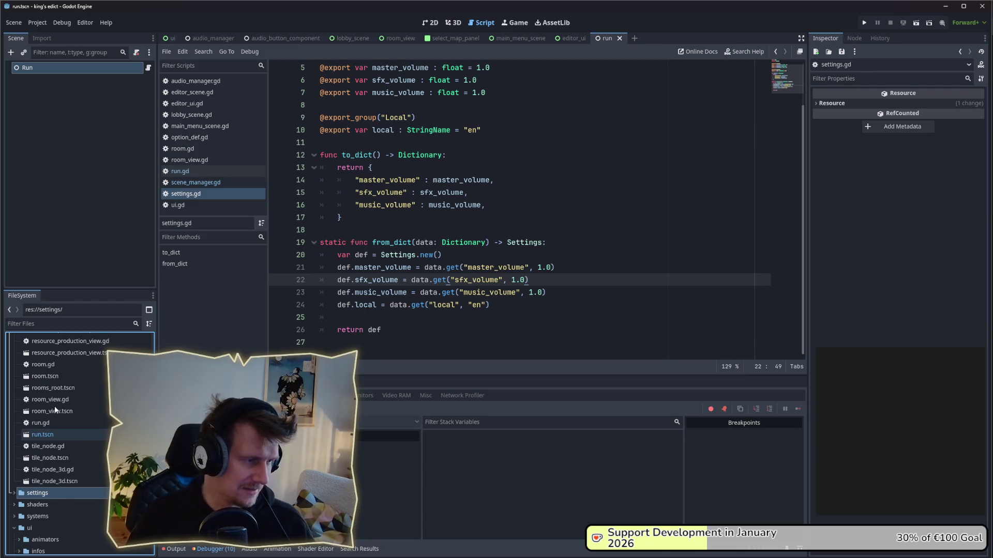
pyautogui.scroll(1, 54, 406)
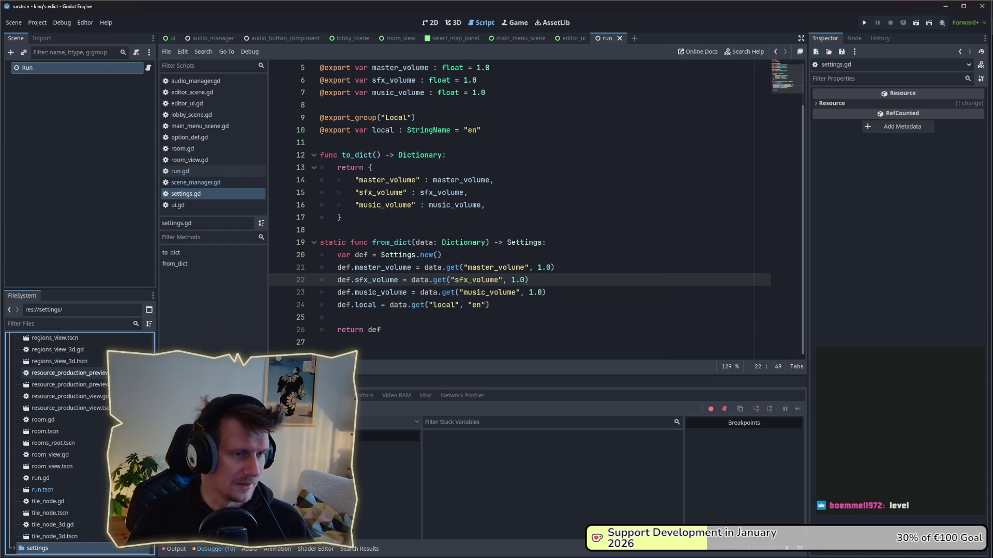
pyautogui.scroll(1, 517, 207)
pyautogui.scroll(3, 79, 359)
pyautogui.scroll(10, 78, 396)
pyautogui.scroll(5, 69, 398)
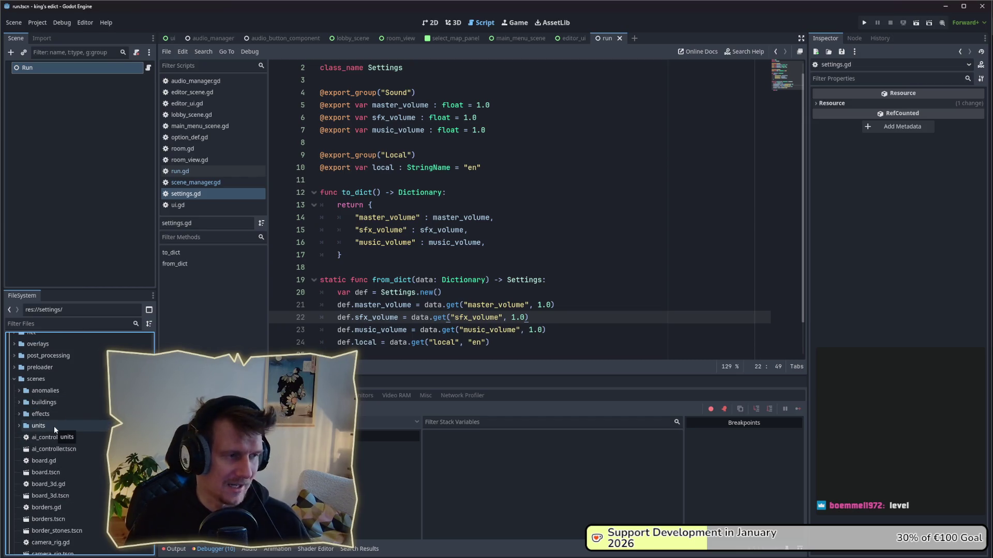
pyautogui.click(38, 380)
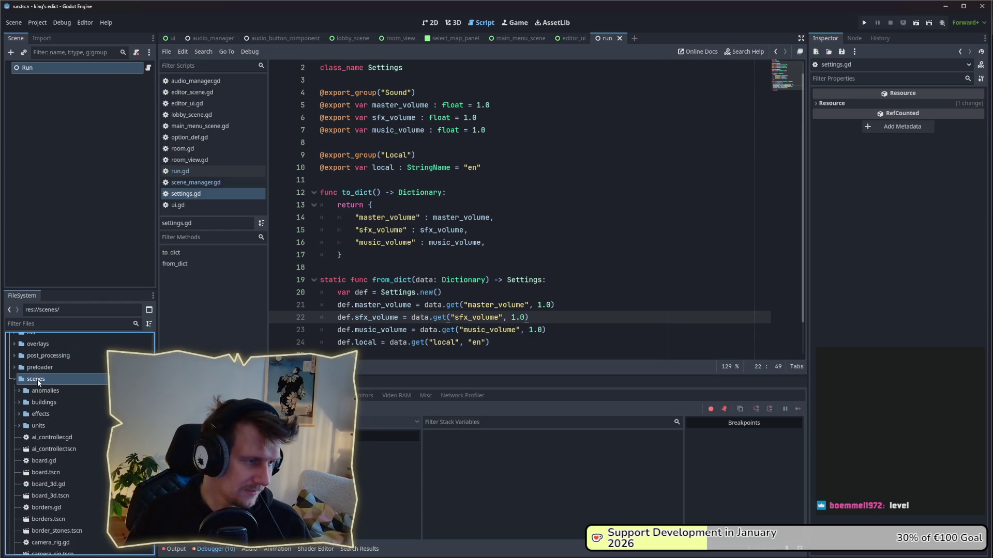
# Step: Start a new scene in the scenes folder with CanvasLayer as its root node type
pyautogui.rightClick(46, 381)
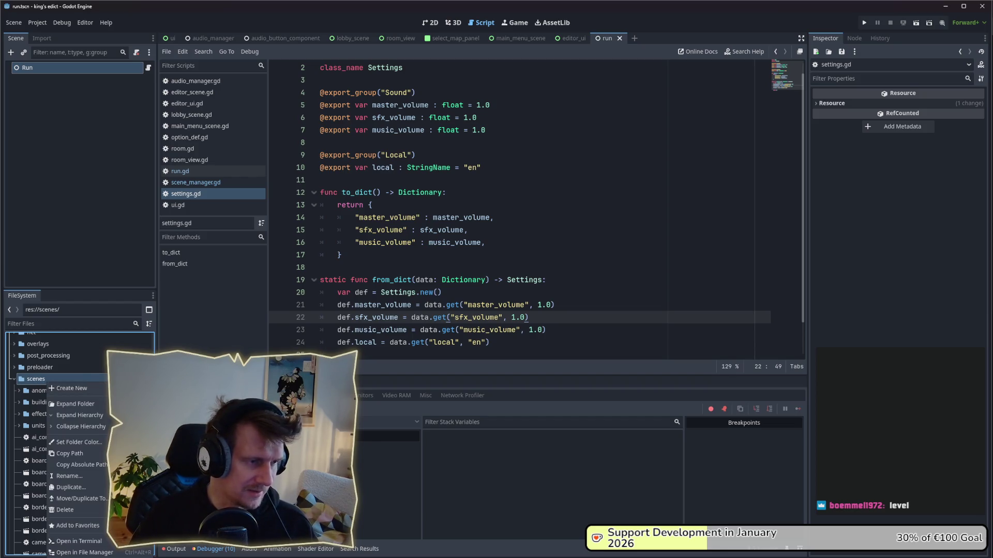
pyautogui.click(134, 399)
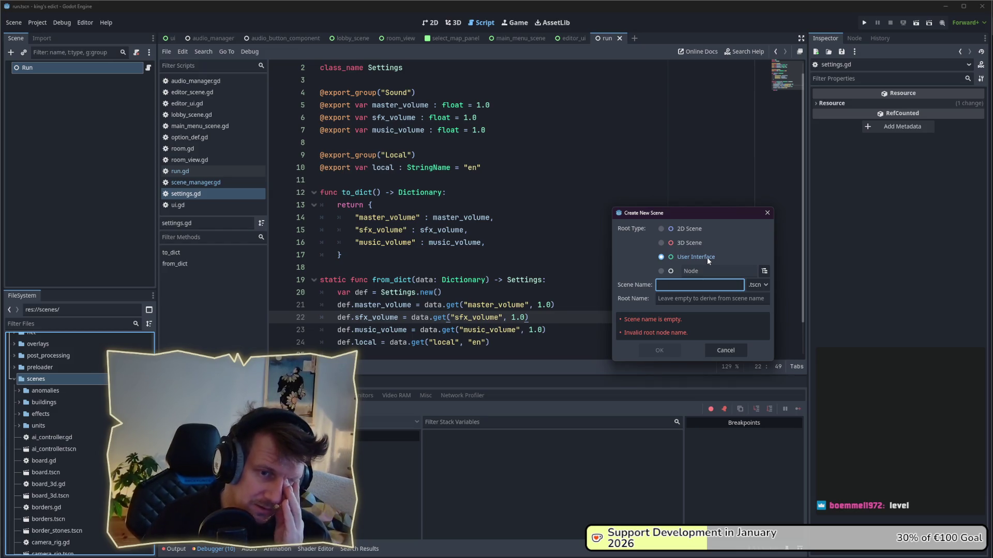
pyautogui.click(731, 273)
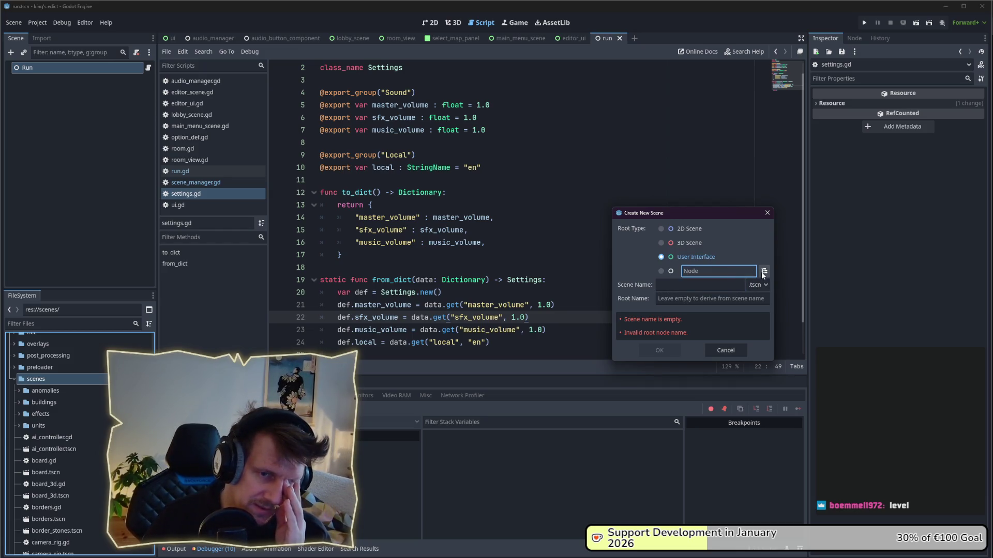
pyautogui.hotkey('ctrl', 'a')
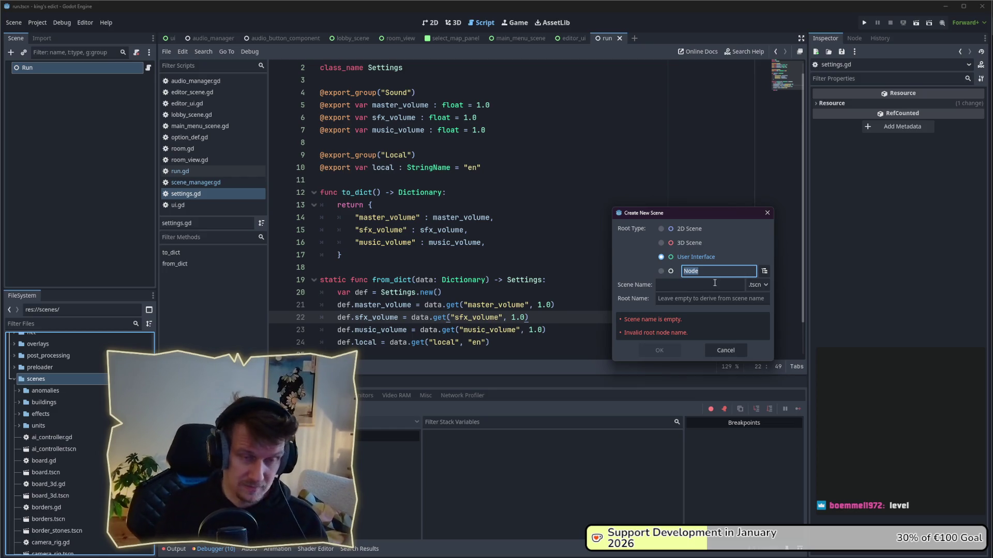
pyautogui.click(710, 273)
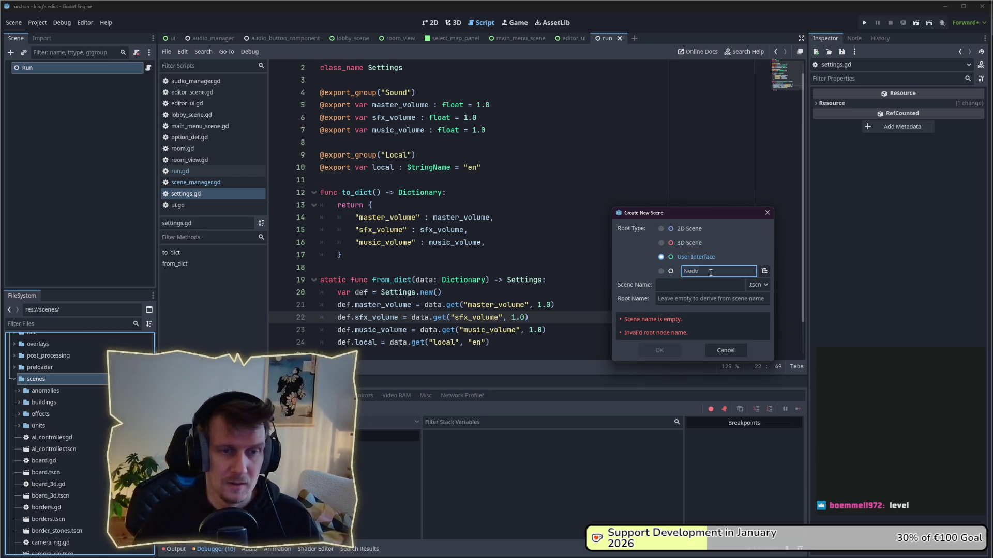
pyautogui.click(765, 271)
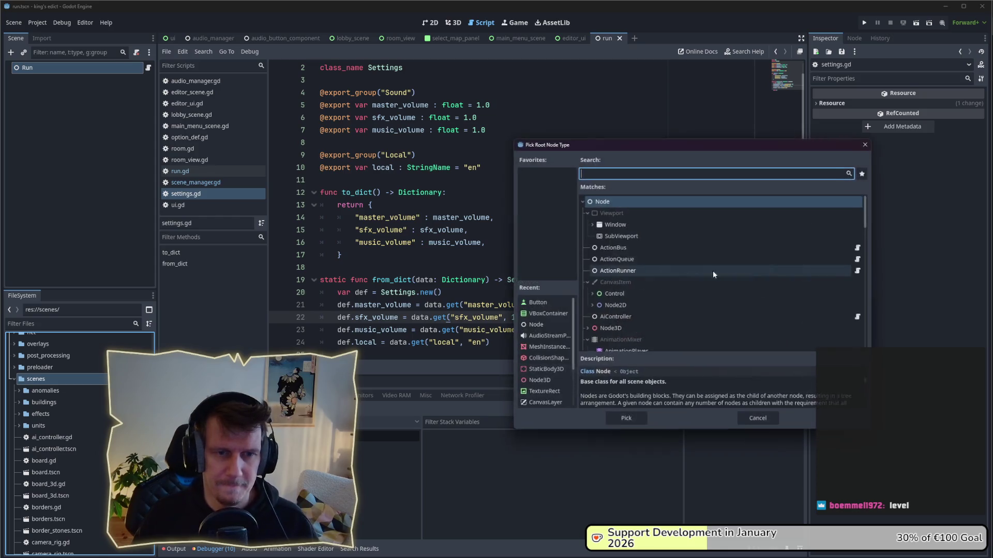
pyautogui.write('Cana')
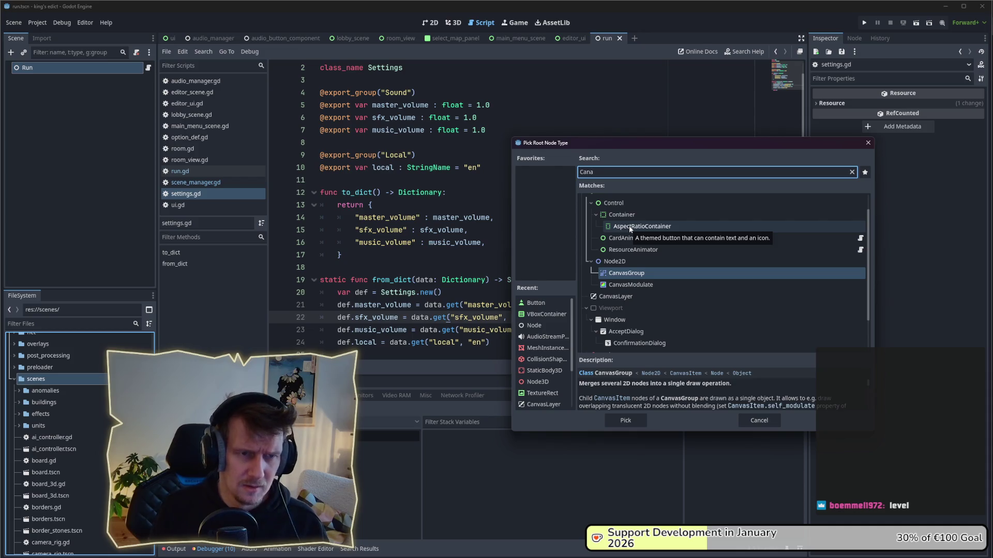
pyautogui.write('vs')
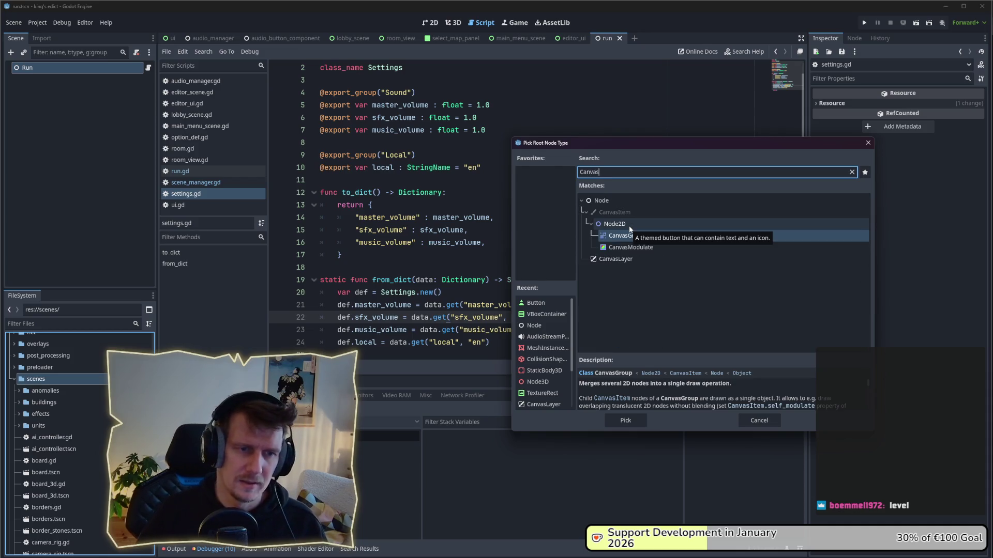
pyautogui.click(615, 258)
pyautogui.click(637, 417)
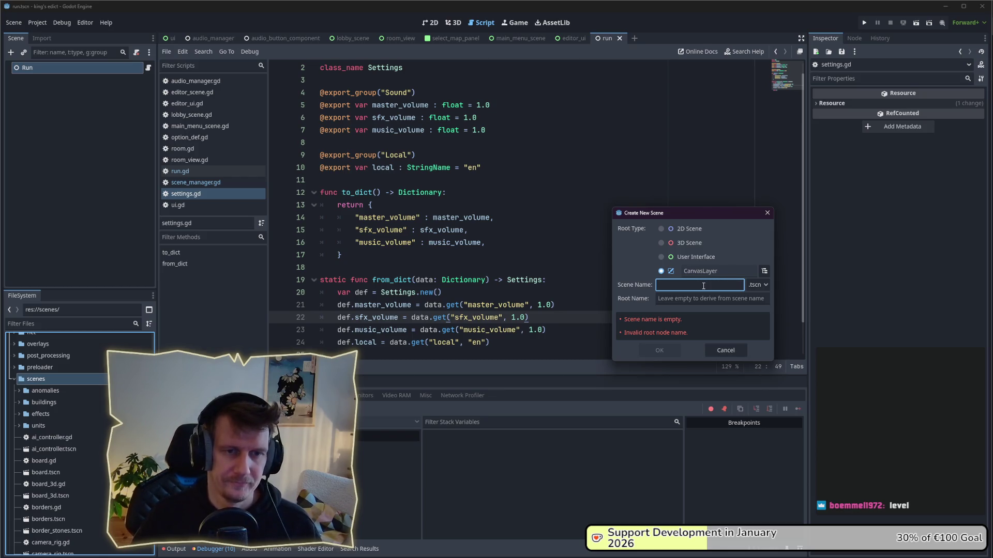
# Step: Name the new scene settings_view and create it
pyautogui.write('settings_')
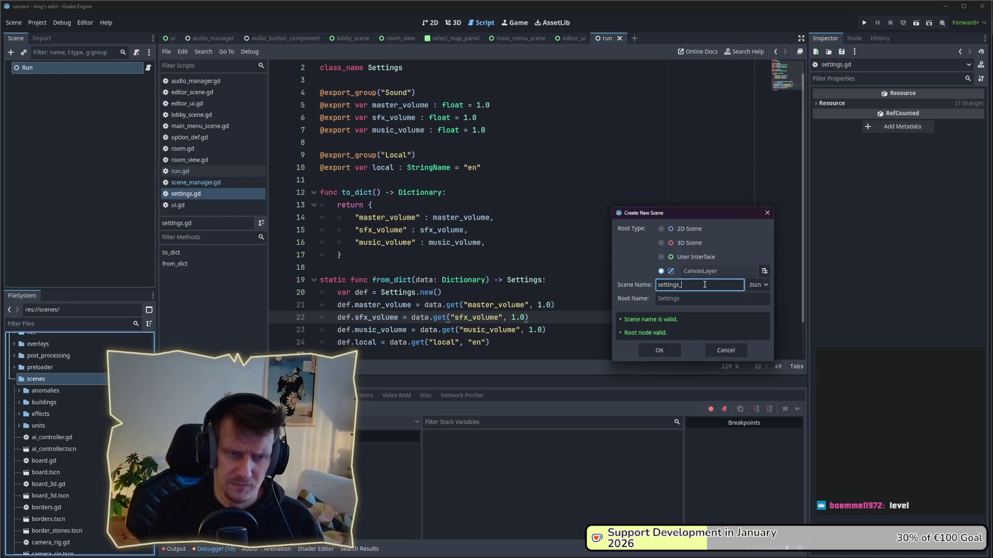
pyautogui.write('w')
pyautogui.press('Return')
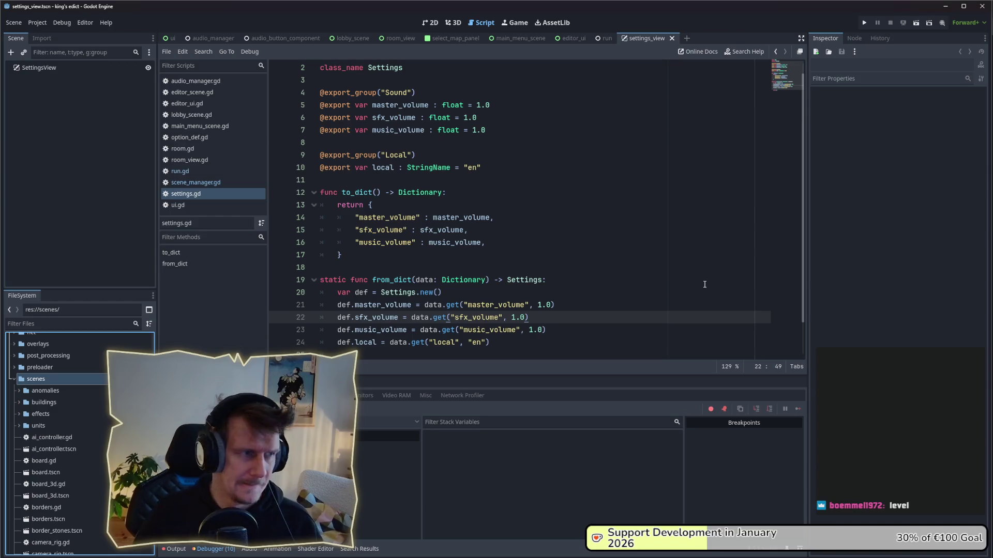
pyautogui.click(64, 69)
# Step: In the 2D view, add a ColorRect child node under SettingsView
pyautogui.click(430, 22)
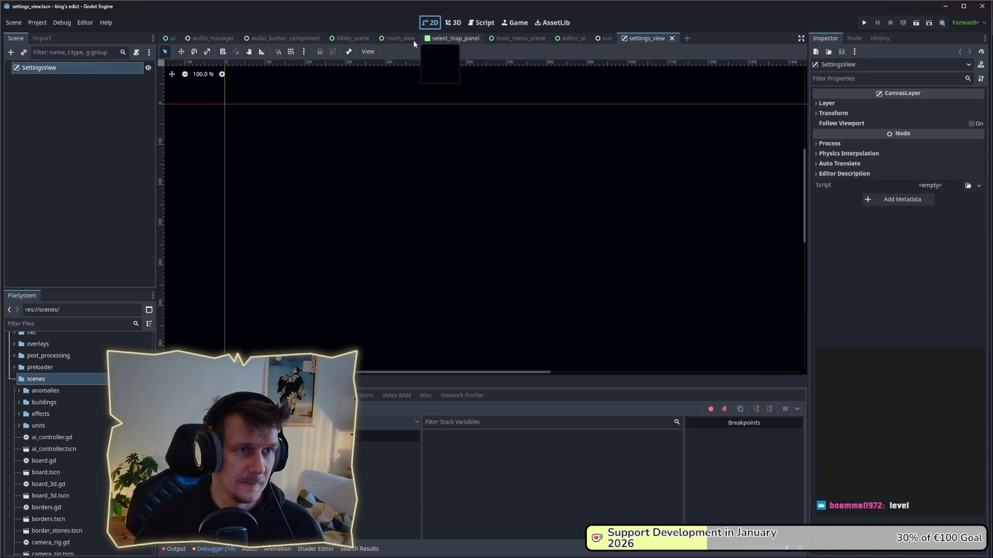
pyautogui.scroll(-5, 363, 188)
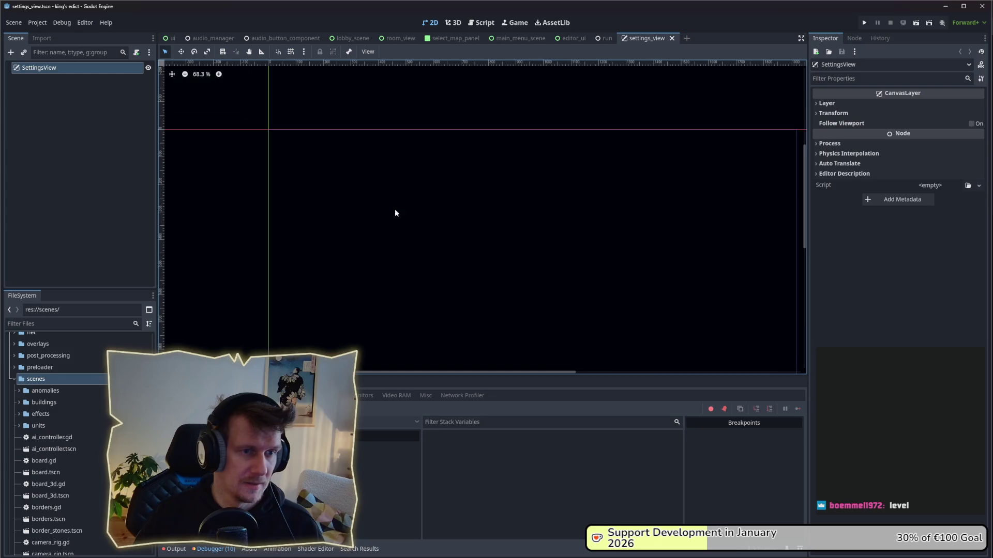
pyautogui.moveTo(505, 250); pyautogui.dragTo(507, 243)
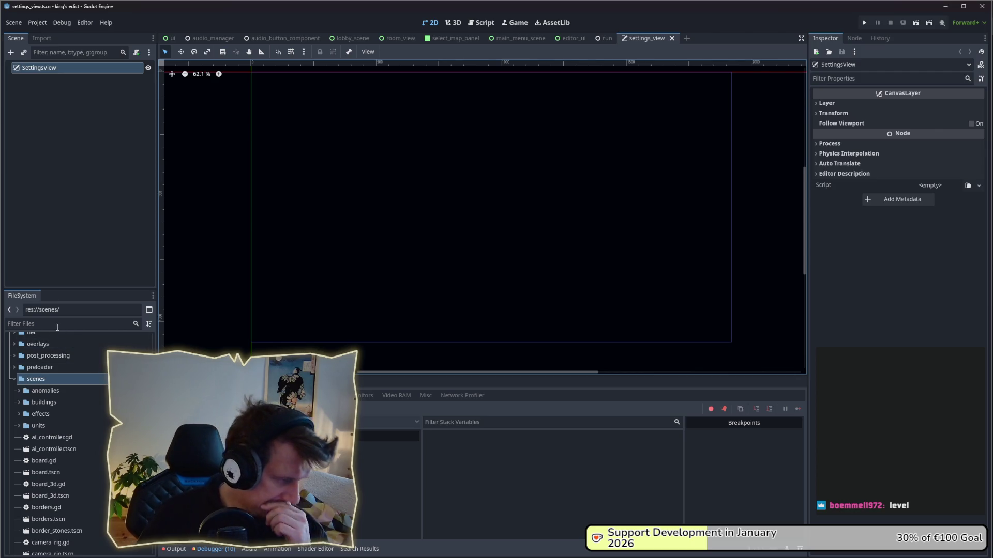
pyautogui.rightClick(44, 69)
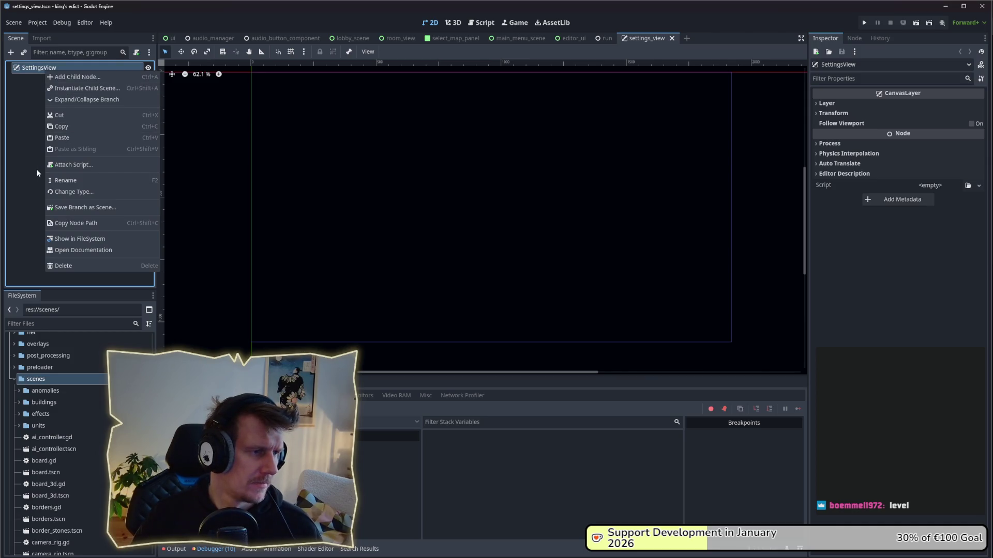
pyautogui.click(80, 77)
pyautogui.write('Tex')
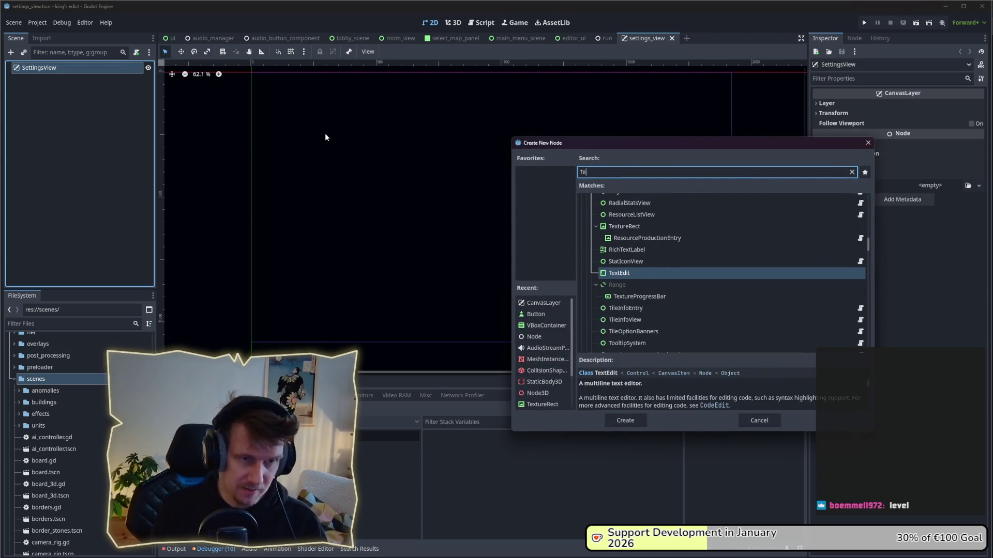
pyautogui.press('BackSpace')
pyautogui.press('BackSpace')
pyautogui.press('BackSpace')
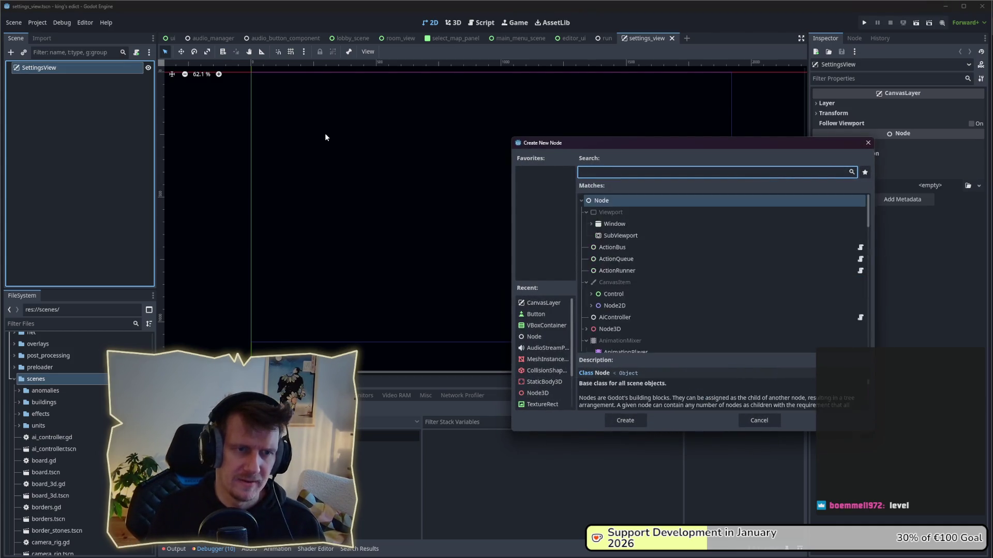
pyautogui.write('Color')
pyautogui.press('Return')
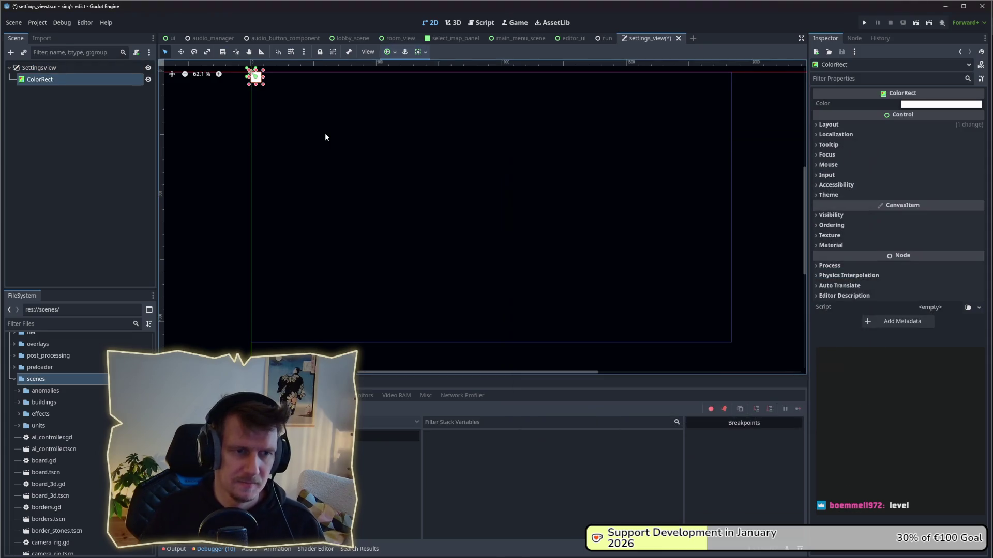
# Step: Change the ColorRect's colour to dark grey hex 444444
pyautogui.click(926, 105)
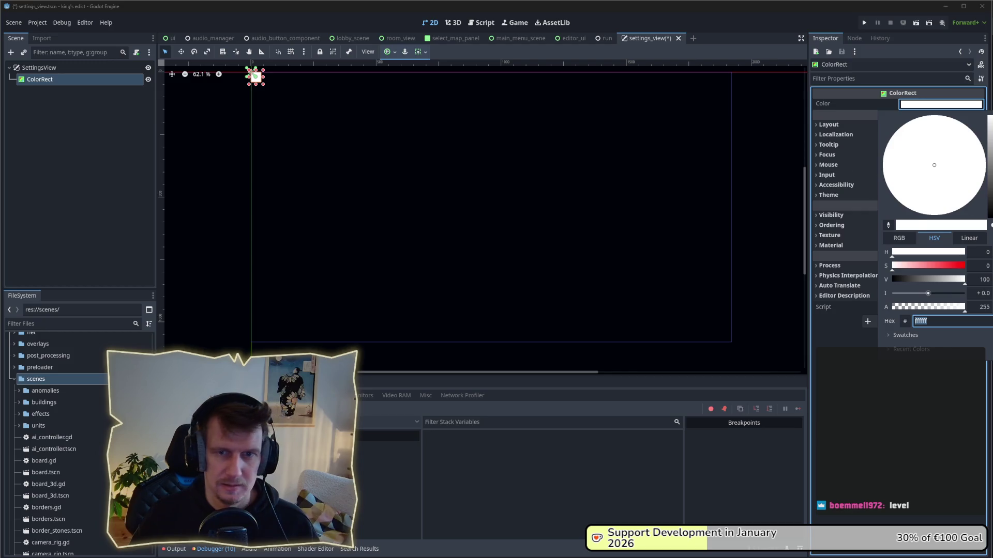
pyautogui.write('444444')
pyautogui.press('Return')
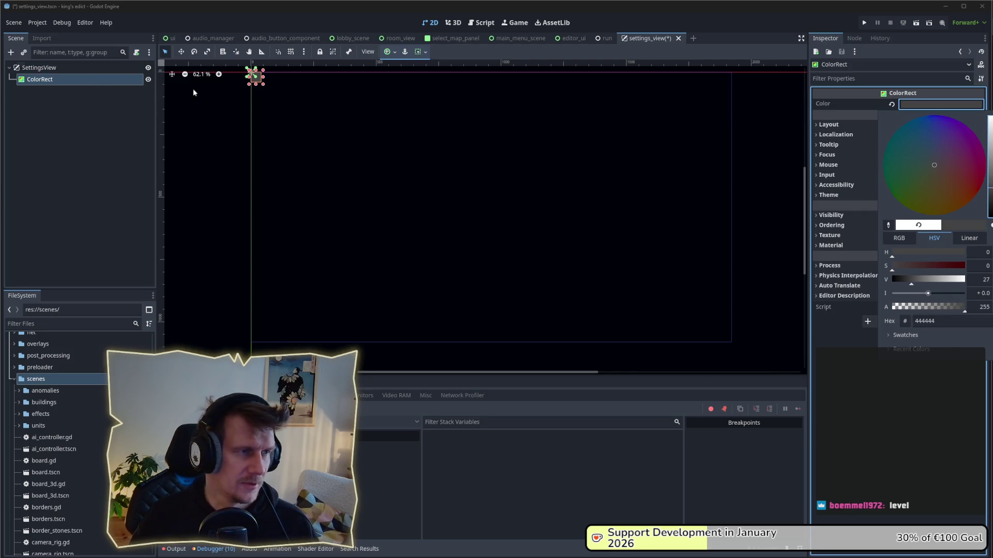
pyautogui.click(935, 105)
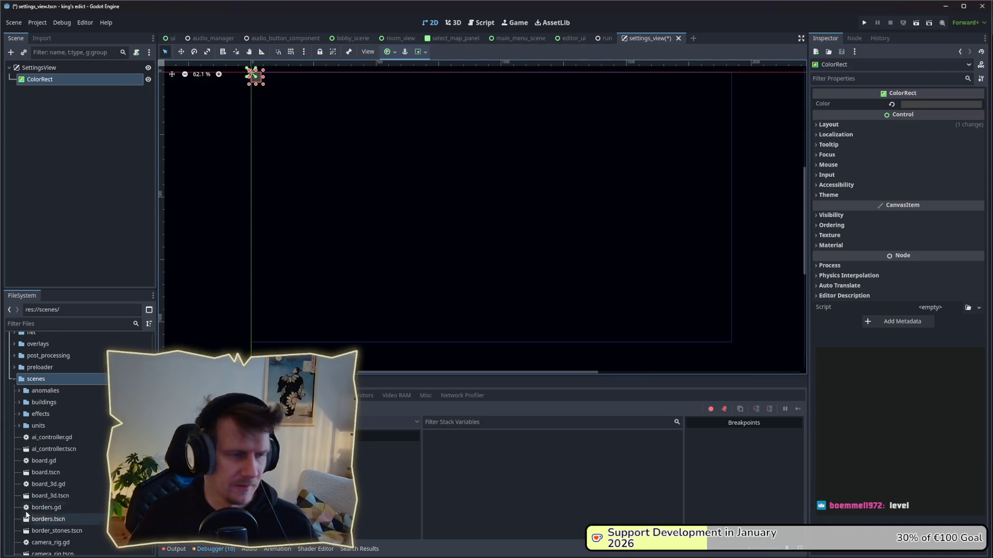
pyautogui.click(40, 324)
# Step: Filter files by 'defau' and open res://ui/themes/default.tres in the Theme editor
pyautogui.write('defau')
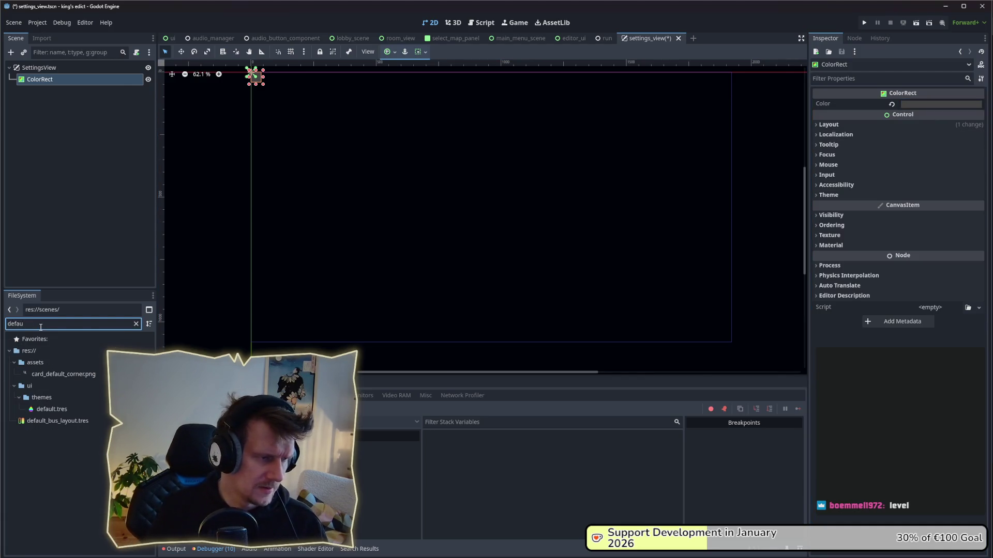
pyautogui.doubleClick(52, 409)
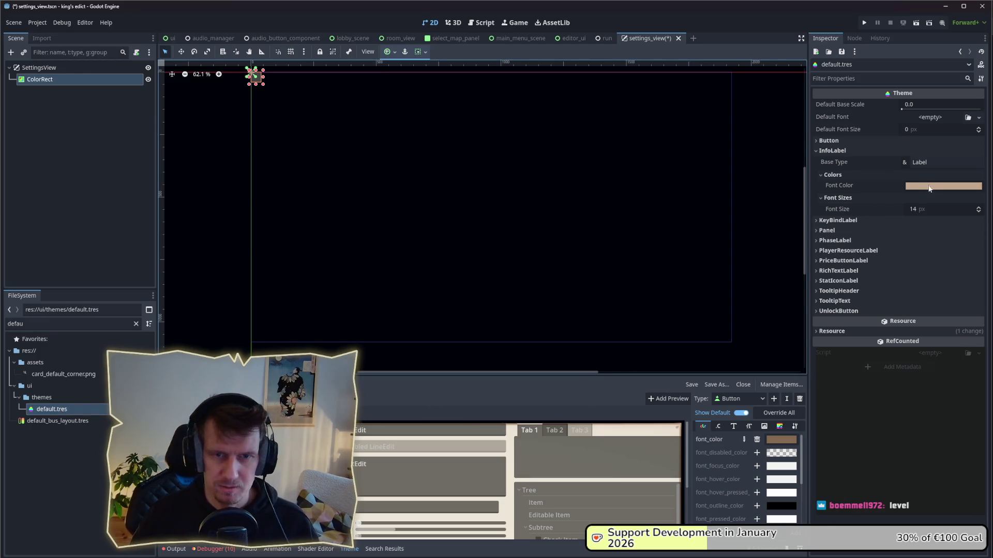
pyautogui.moveTo(933, 186)
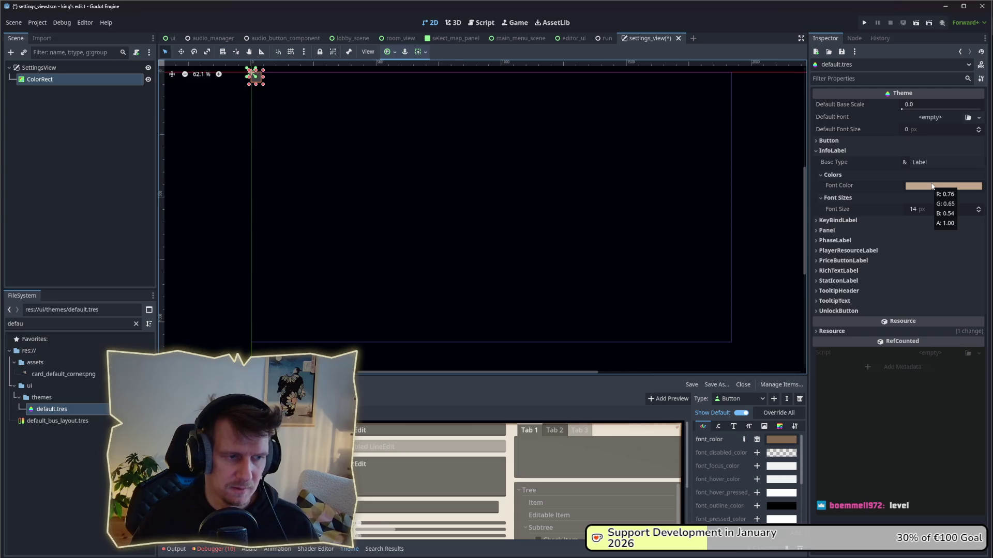
pyautogui.scroll(-5, 517, 481)
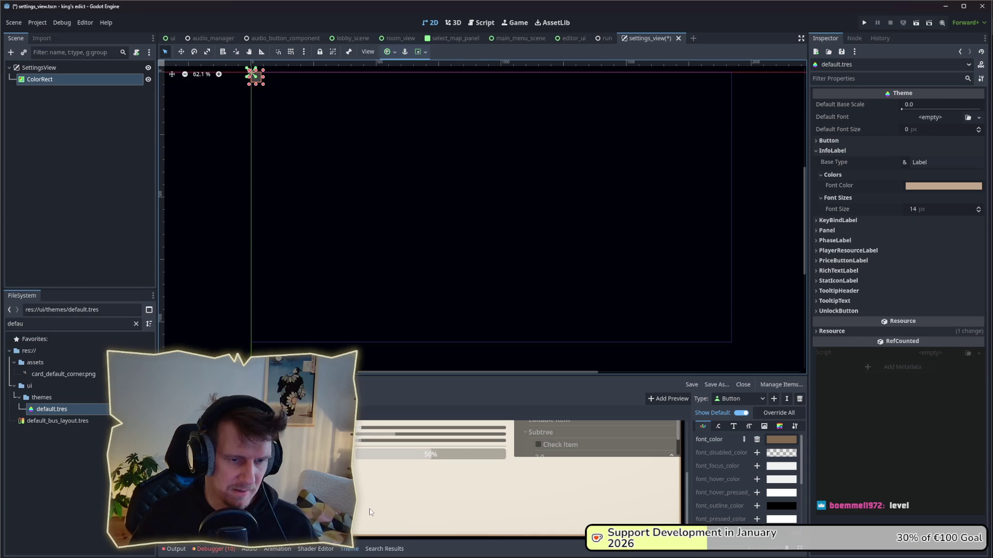
pyautogui.scroll(3, 370, 512)
pyautogui.scroll(-1, 388, 222)
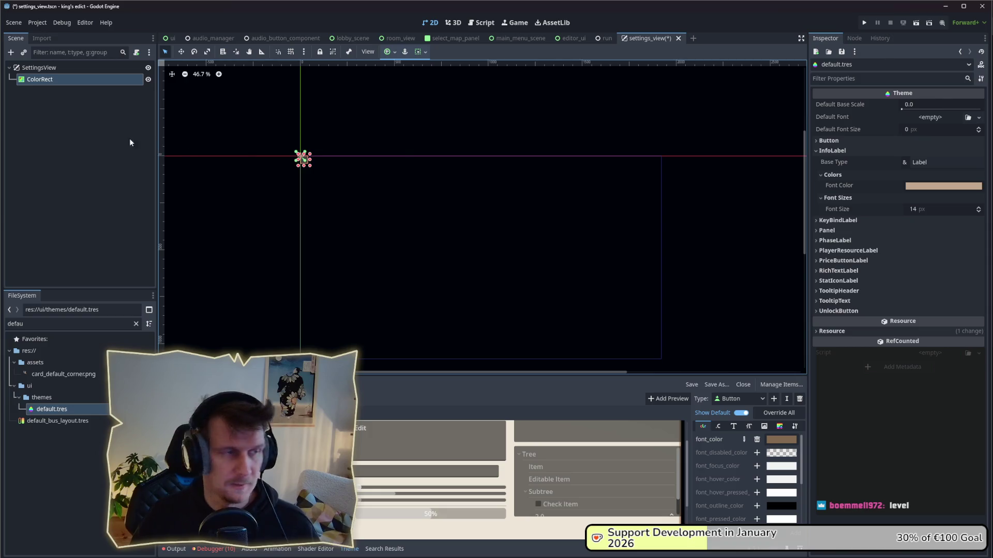
pyautogui.rightClick(45, 82)
# Step: Delete the ColorRect and add a Panel child under SettingsView instead
pyautogui.click(14, 142)
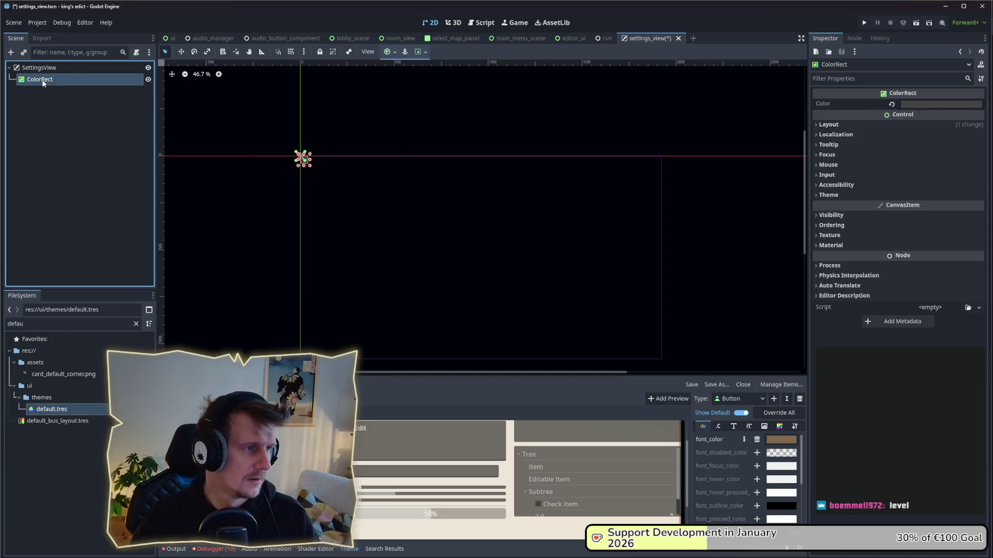
pyautogui.press('Delete')
pyautogui.press('Return')
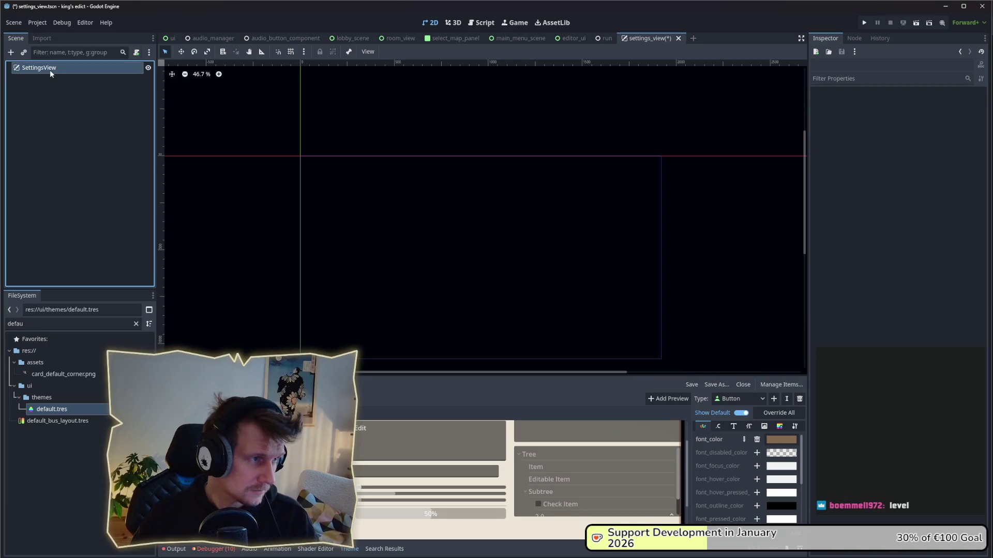
pyautogui.rightClick(49, 69)
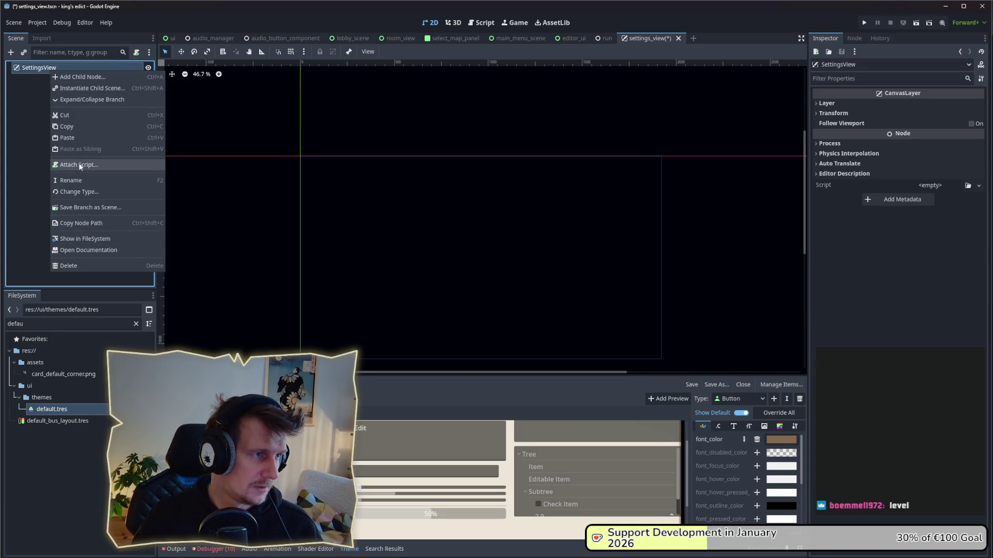
pyautogui.click(85, 78)
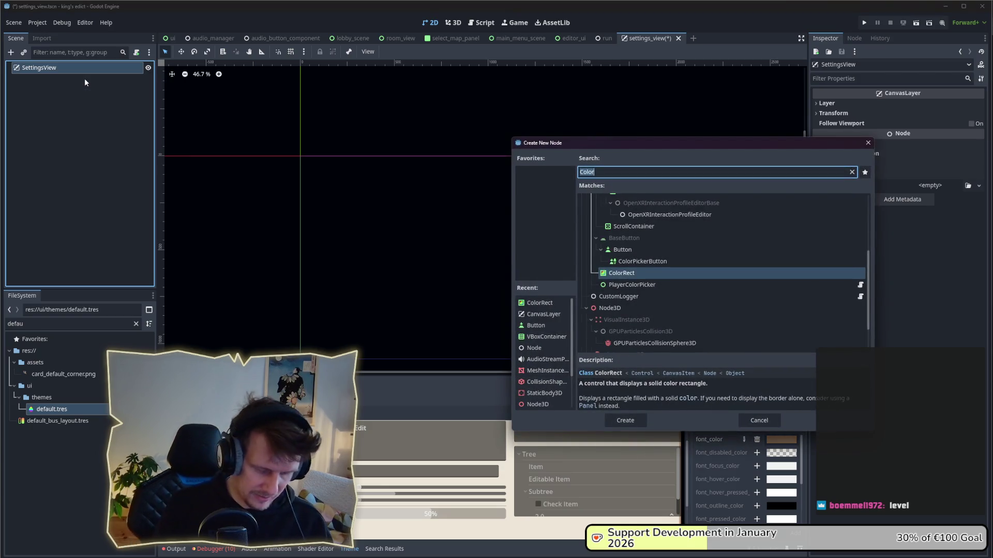
pyautogui.write('Panel')
pyautogui.press('Return')
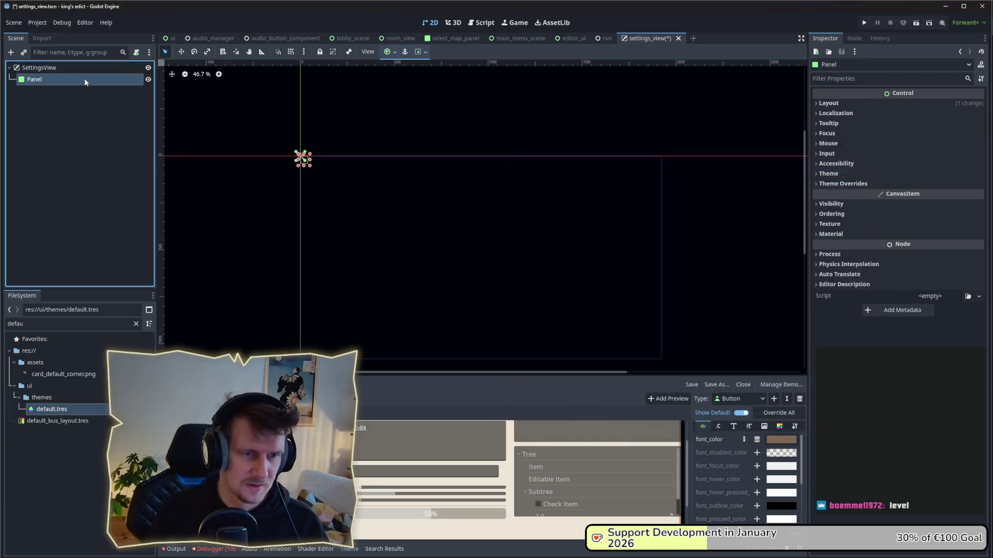
# Step: Set the Panel's anchors preset to Full Rect, save, and drop default.tres into its Theme
pyautogui.click(852, 107)
pyautogui.click(941, 202)
pyautogui.click(917, 231)
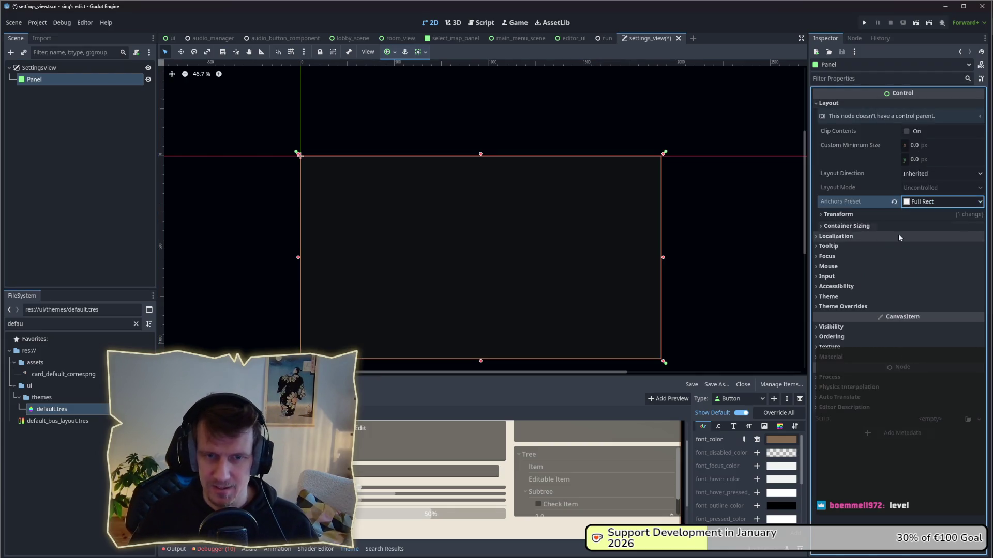
pyautogui.hotkey('ctrl', 's')
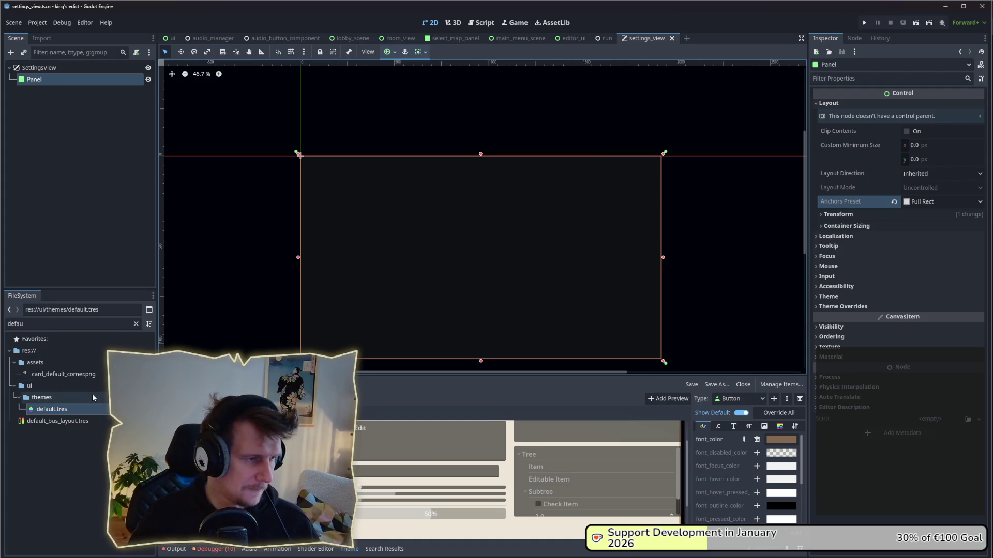
pyautogui.click(39, 67)
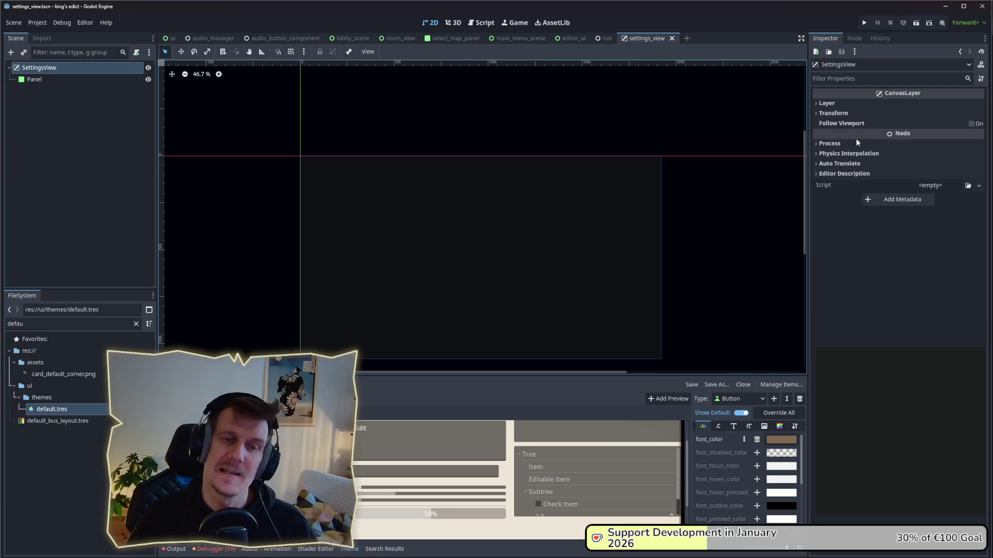
pyautogui.click(34, 80)
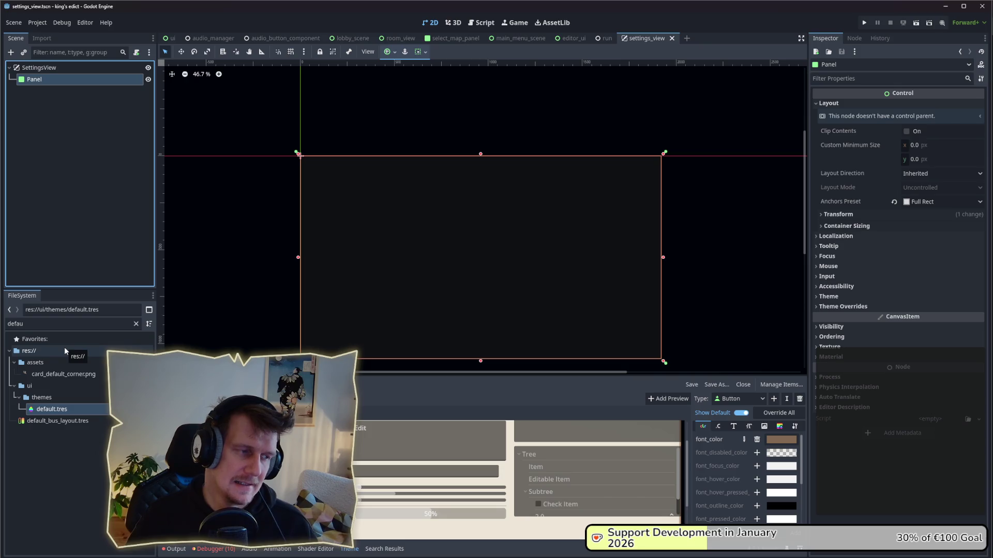
pyautogui.moveTo(59, 409)
pyautogui.mouseDown()
pyautogui.moveTo(879, 237)
pyautogui.moveTo(851, 316)
pyautogui.moveTo(846, 306)
pyautogui.moveTo(921, 308)
pyautogui.mouseUp()
# Step: Save settings_view with the themed Panel and reselect the SettingsView root
pyautogui.hotkey('ctrl', 's')
pyautogui.click(126, 165)
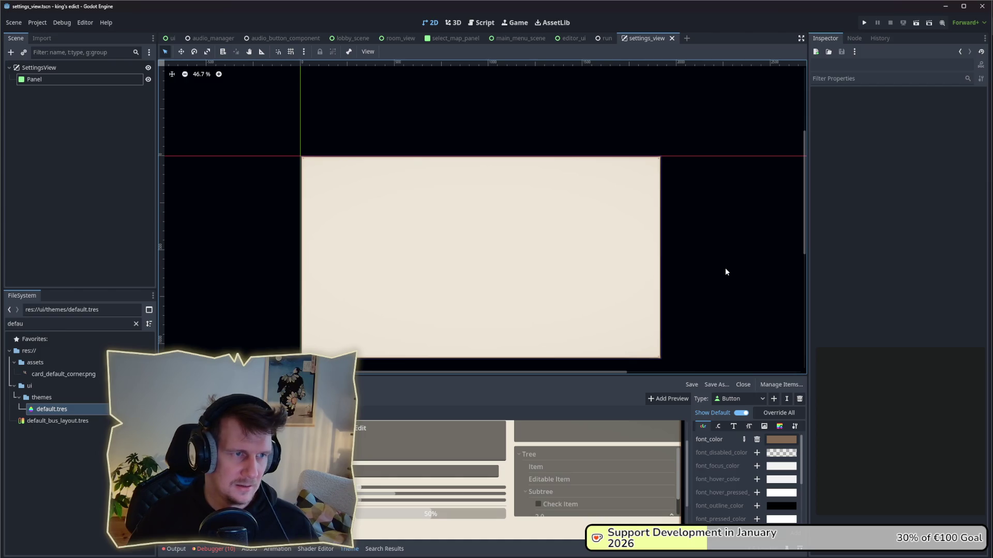
pyautogui.click(71, 69)
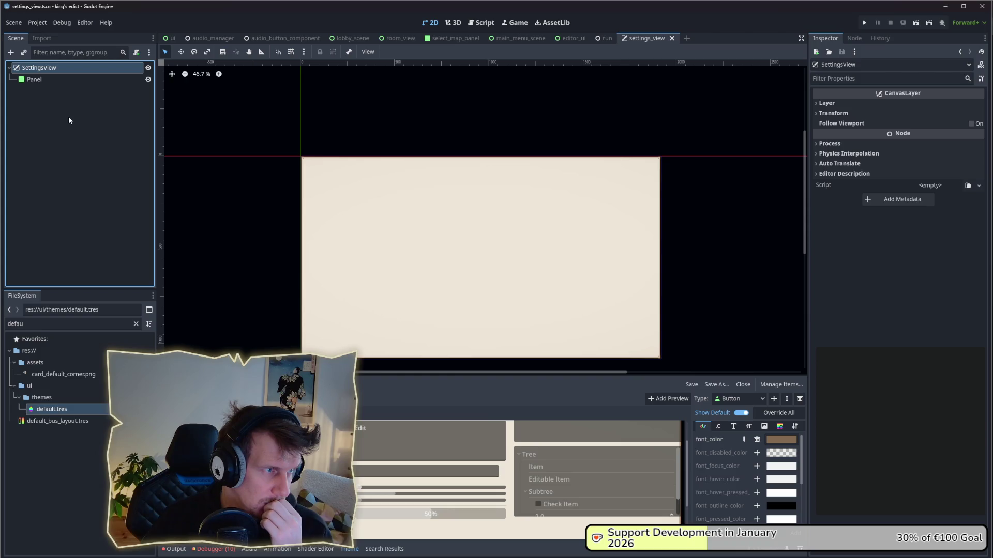
# Step: Add a Label child node under the Panel
pyautogui.rightClick(57, 72)
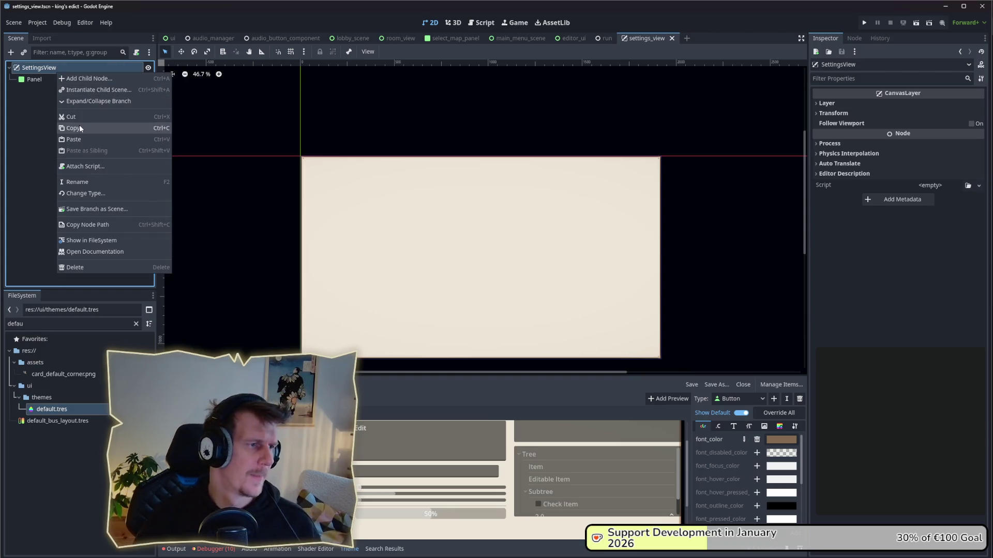
pyautogui.click(36, 119)
pyautogui.rightClick(34, 84)
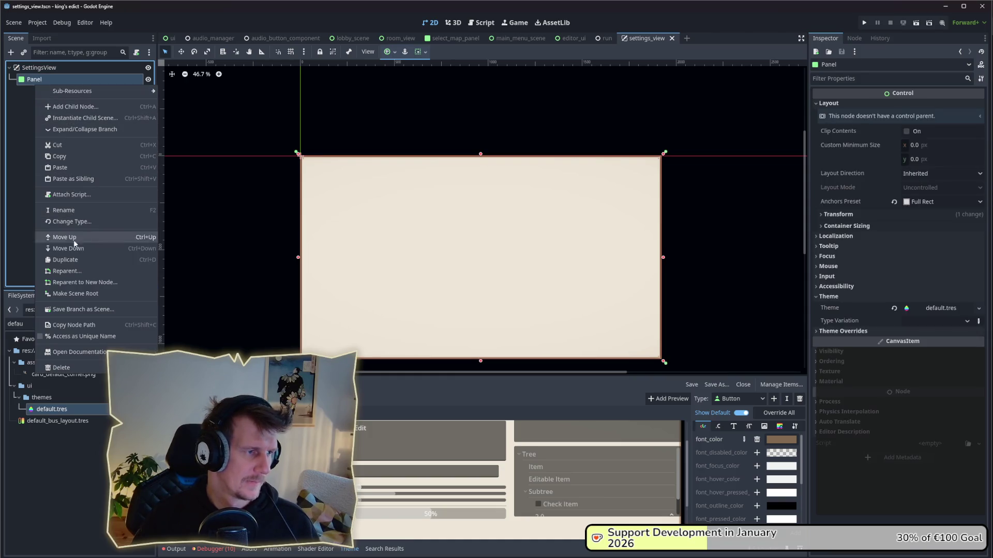
pyautogui.click(94, 106)
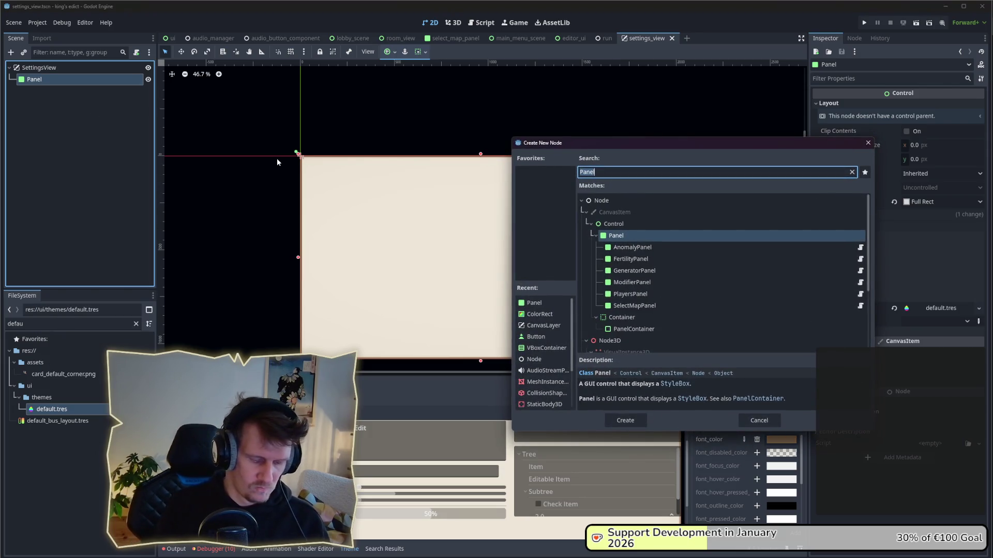
pyautogui.write('Text')
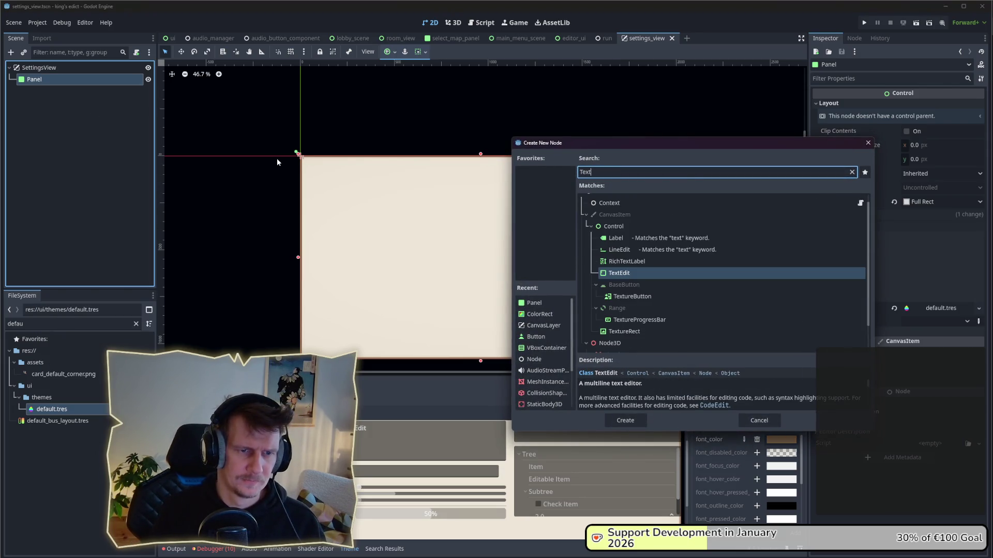
pyautogui.press('Up')
pyautogui.press('Up')
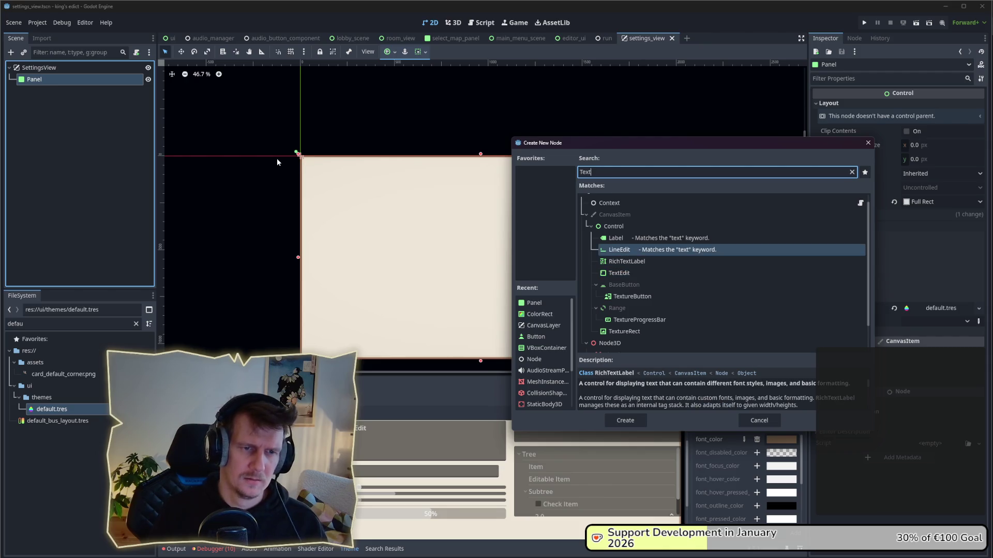
pyautogui.press('Up')
pyautogui.press('Return')
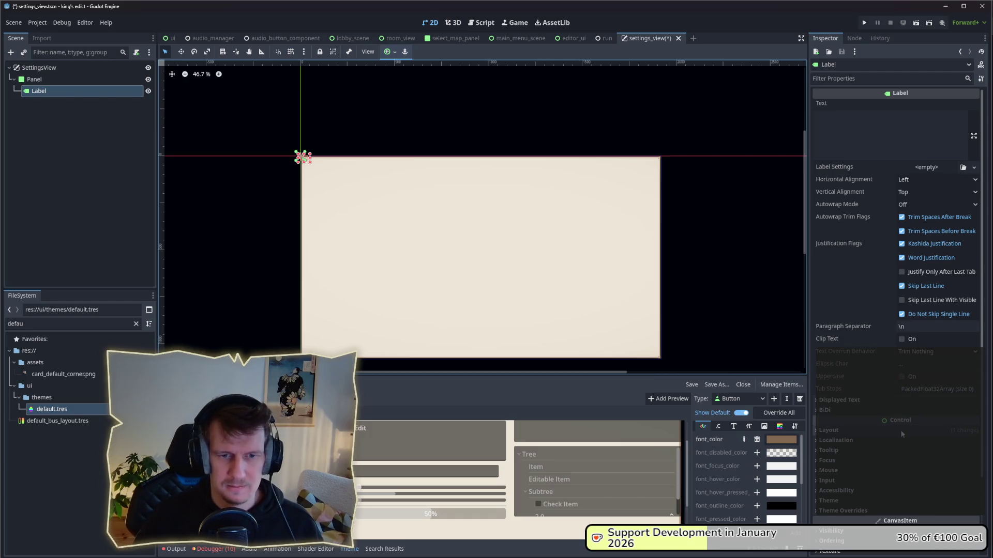
# Step: Set the Label's Layout Mode to Anchors
pyautogui.click(921, 431)
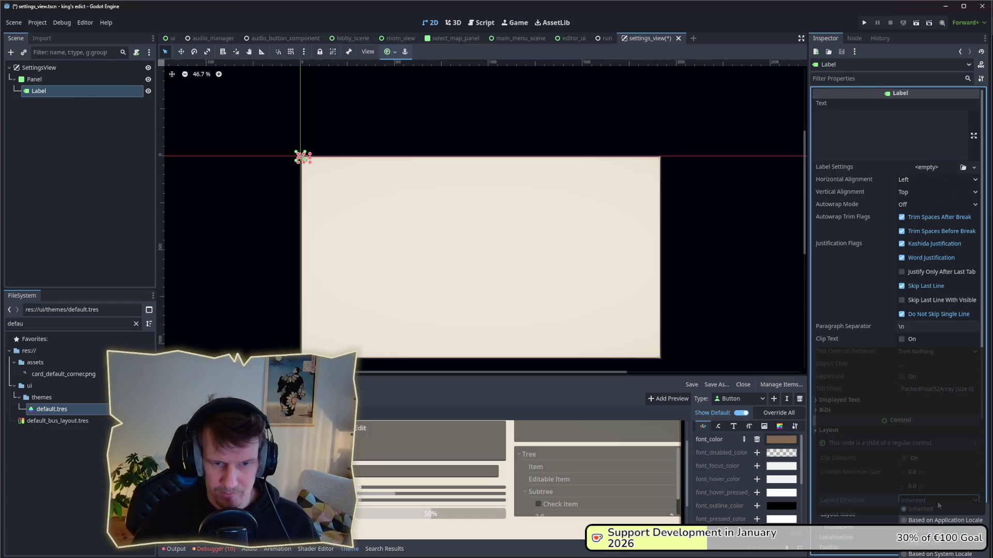
pyautogui.click(937, 514)
pyautogui.click(931, 529)
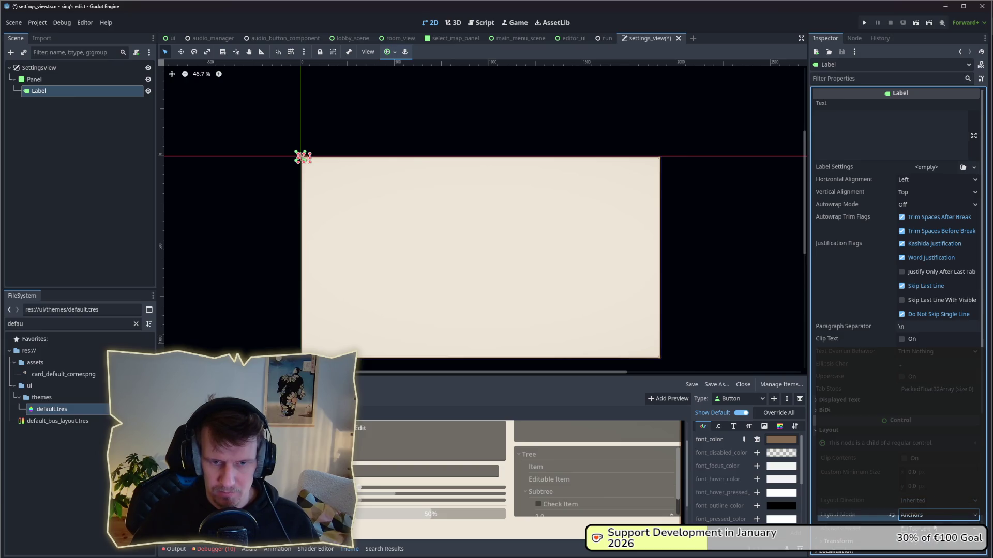
# Step: Anchor the Label to Center Top and drag it slightly down
pyautogui.click(936, 528)
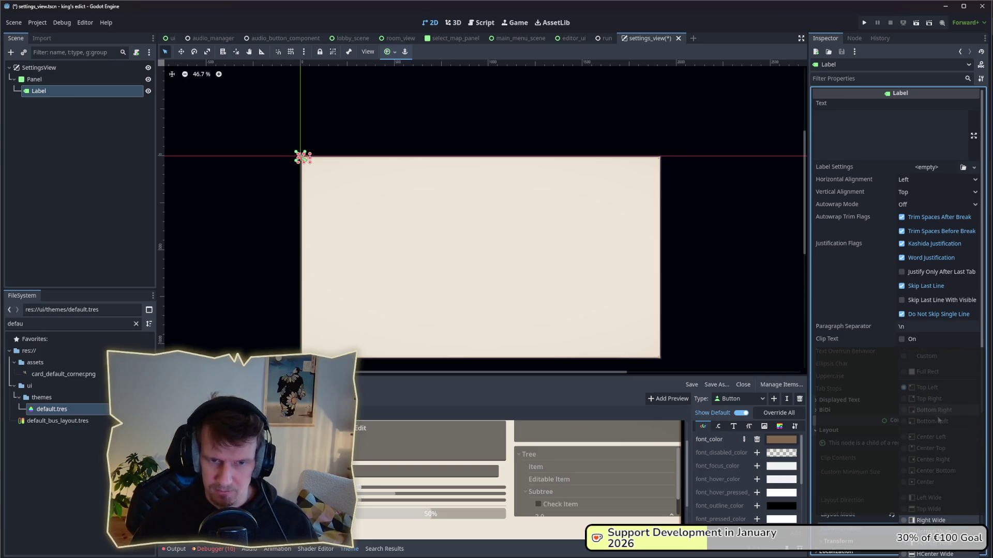
pyautogui.click(937, 449)
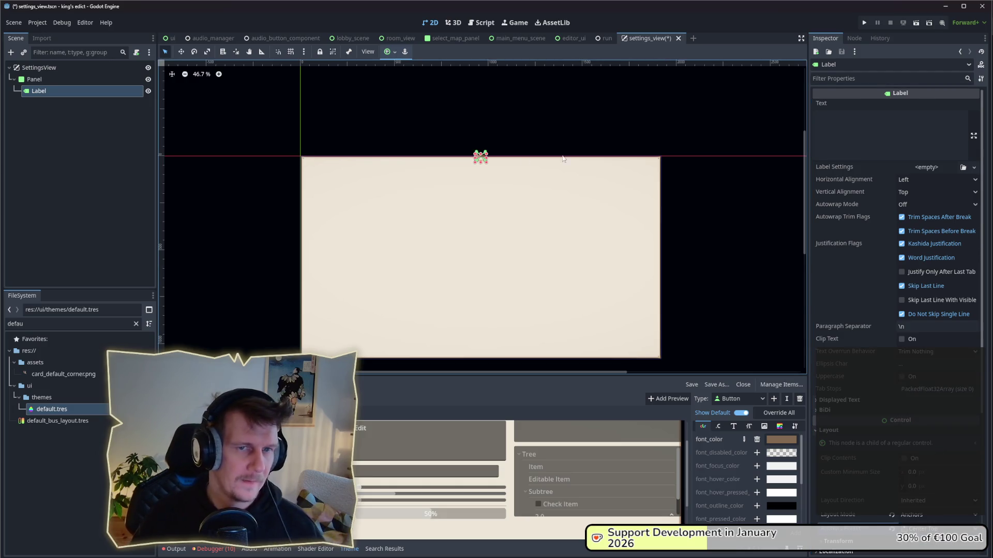
pyautogui.scroll(3, 482, 165)
pyautogui.moveTo(480, 172); pyautogui.dragTo(479, 177)
pyautogui.click(80, 84)
pyautogui.click(82, 89)
# Step: Enter SETTINGS as the Label's text
pyautogui.click(873, 124)
pyautogui.scroll(-2, 514, 164)
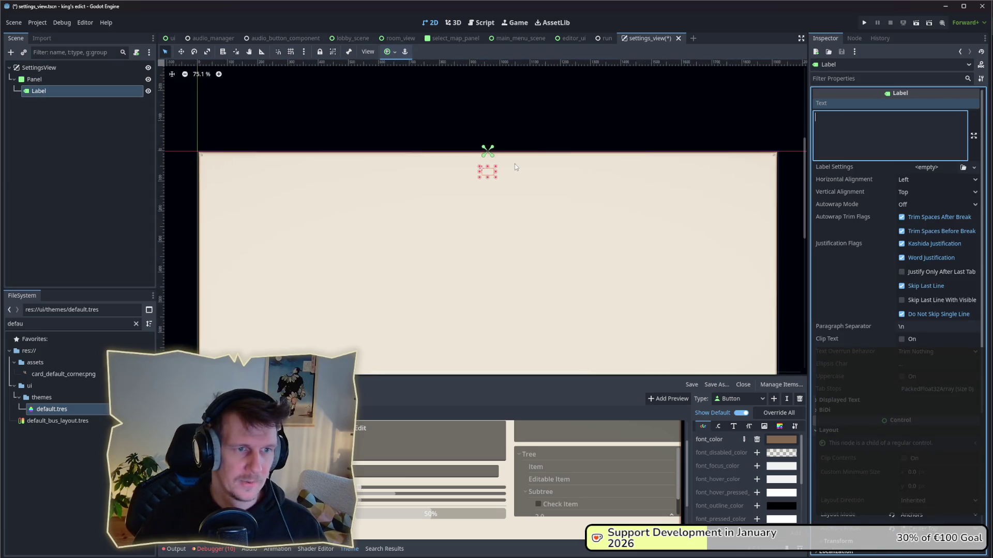
pyautogui.write('SE')
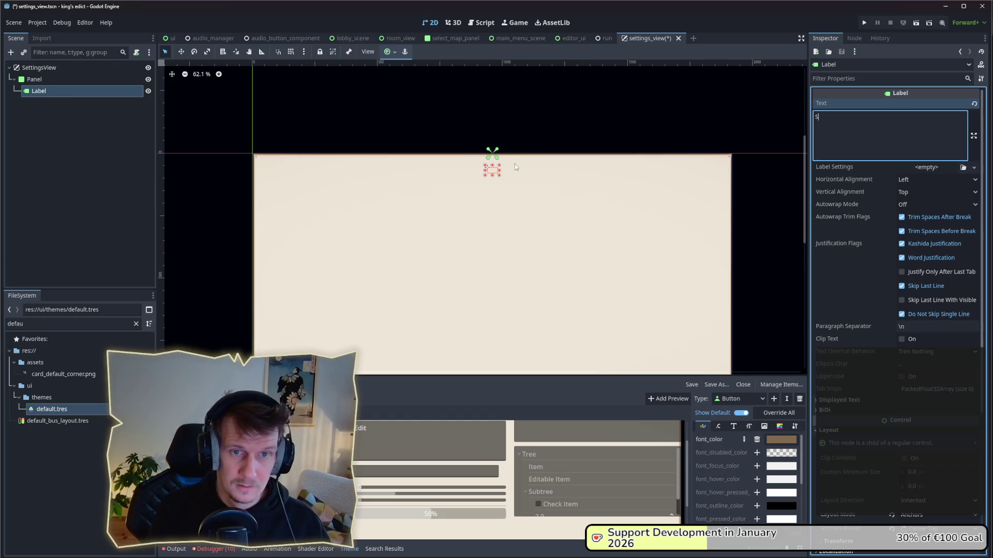
pyautogui.write('TTINGS')
pyautogui.click(516, 136)
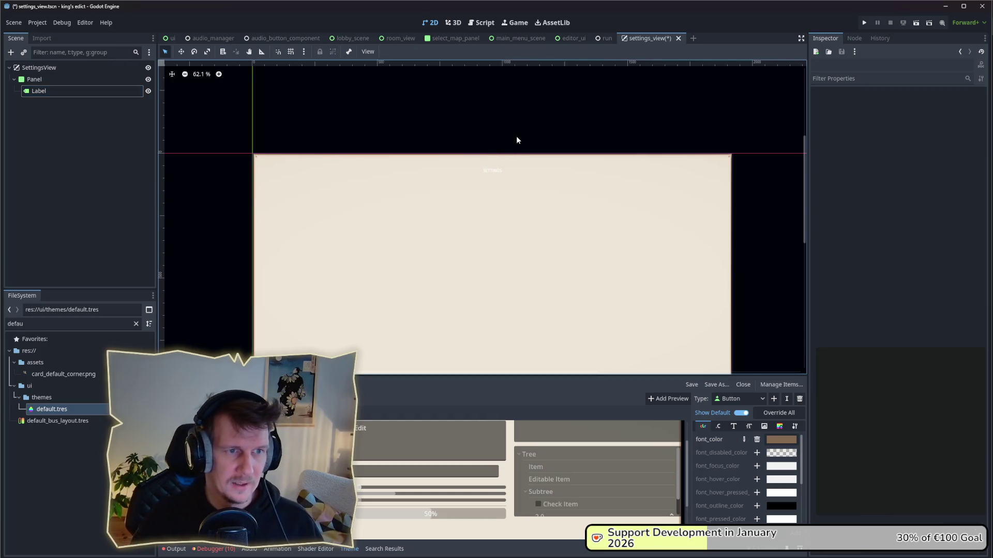
pyautogui.scroll(3, 499, 184)
pyautogui.click(493, 166)
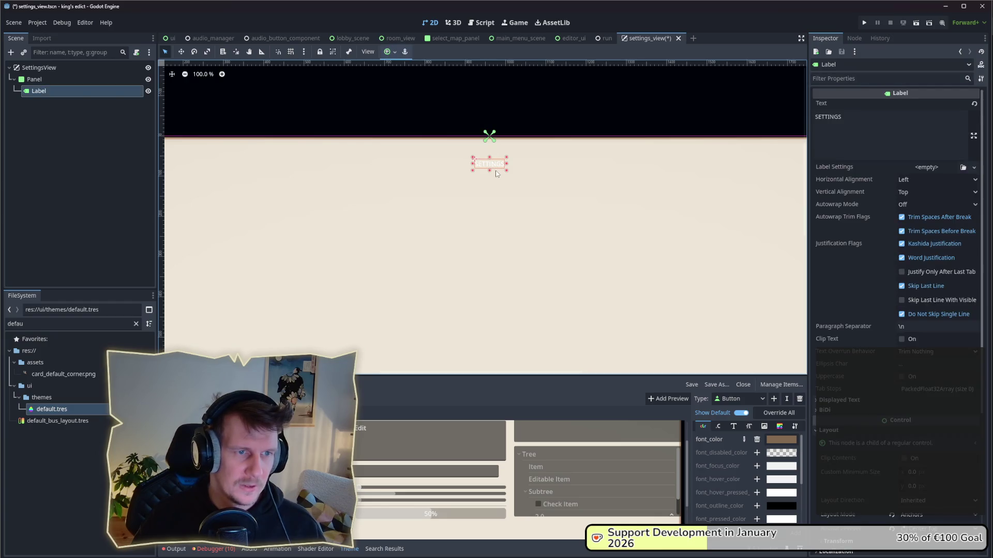
pyautogui.scroll(-3, 495, 172)
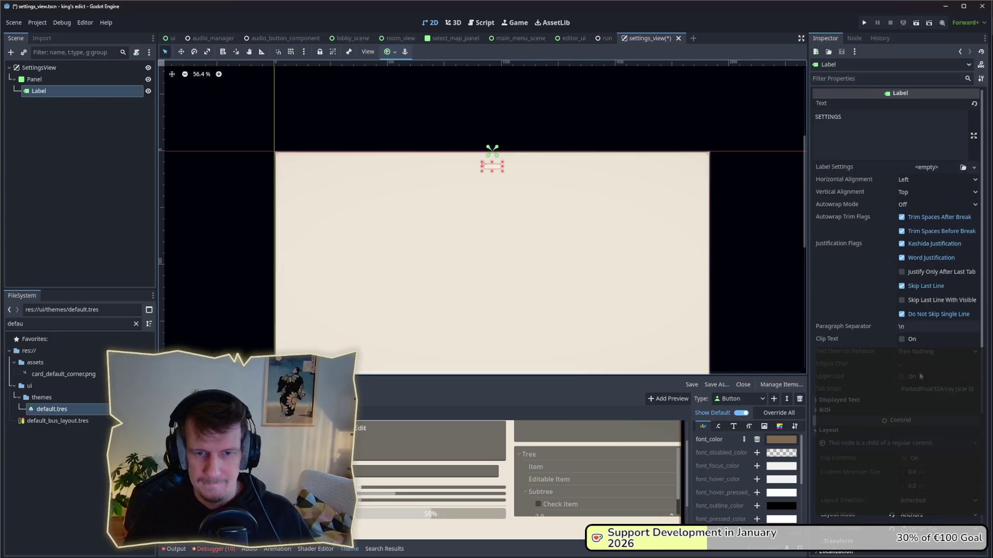
pyautogui.click(52, 409)
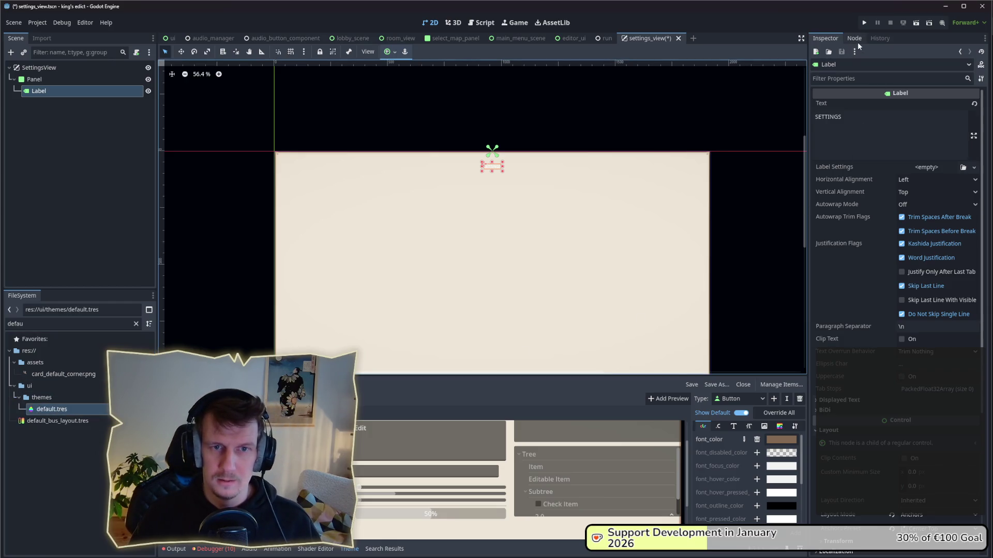
# Step: Inspect the InfoLabel and TooltipHeader styles, including font size, in default.tres
pyautogui.doubleClick(52, 409)
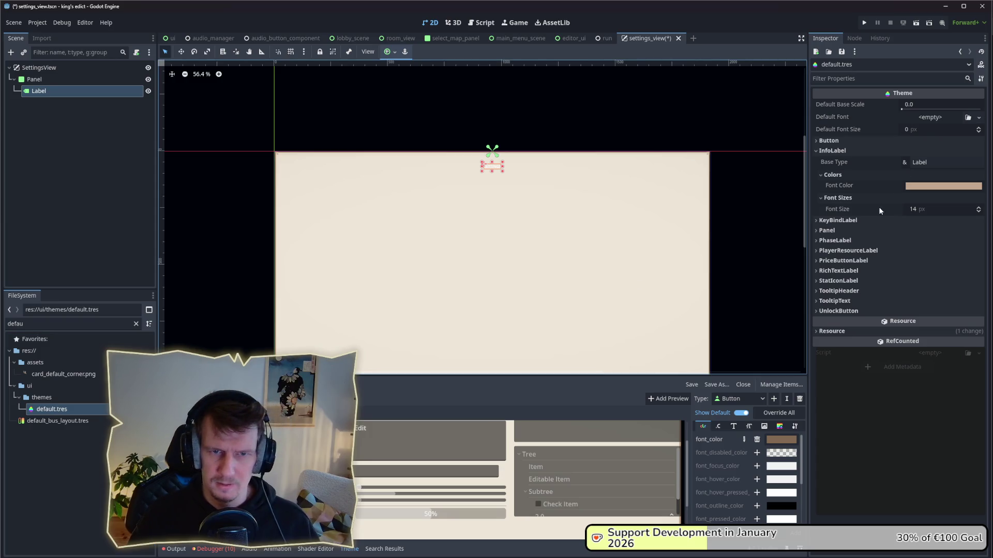
pyautogui.click(836, 150)
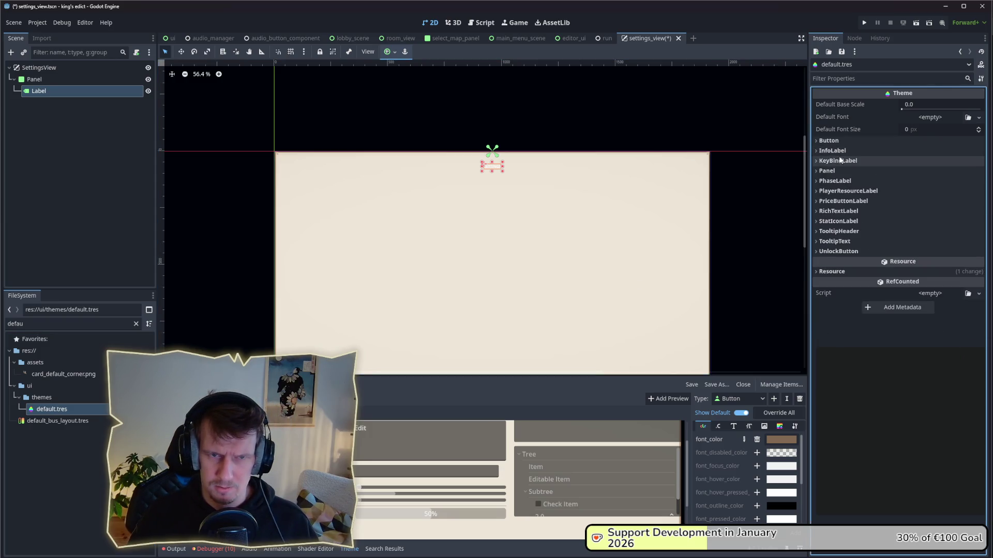
pyautogui.click(838, 150)
pyautogui.click(838, 172)
pyautogui.click(834, 152)
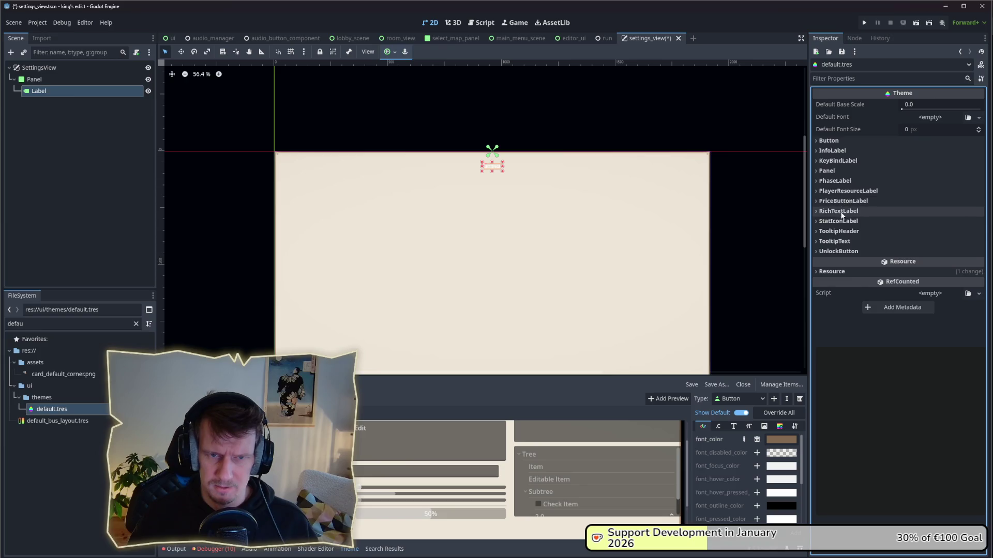
pyautogui.click(843, 231)
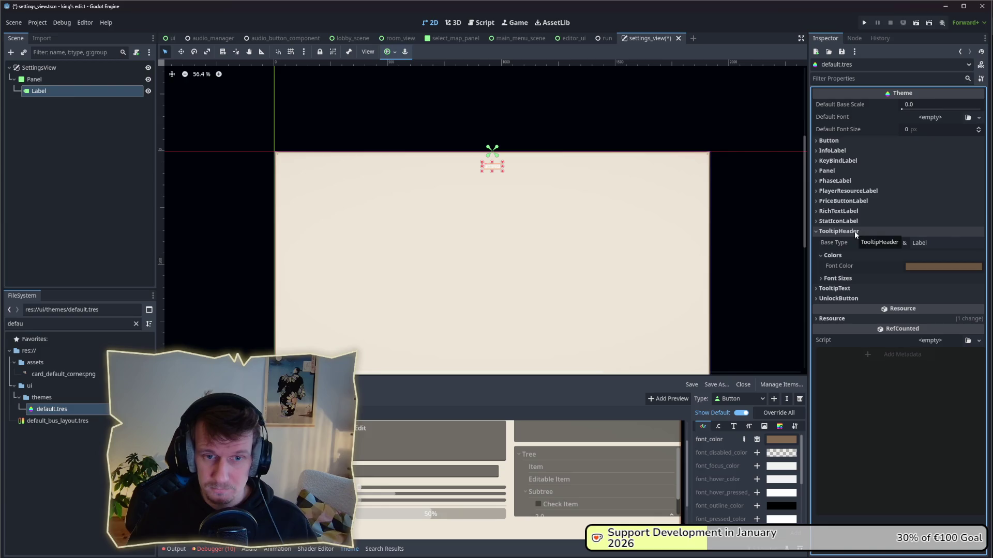
pyautogui.click(853, 278)
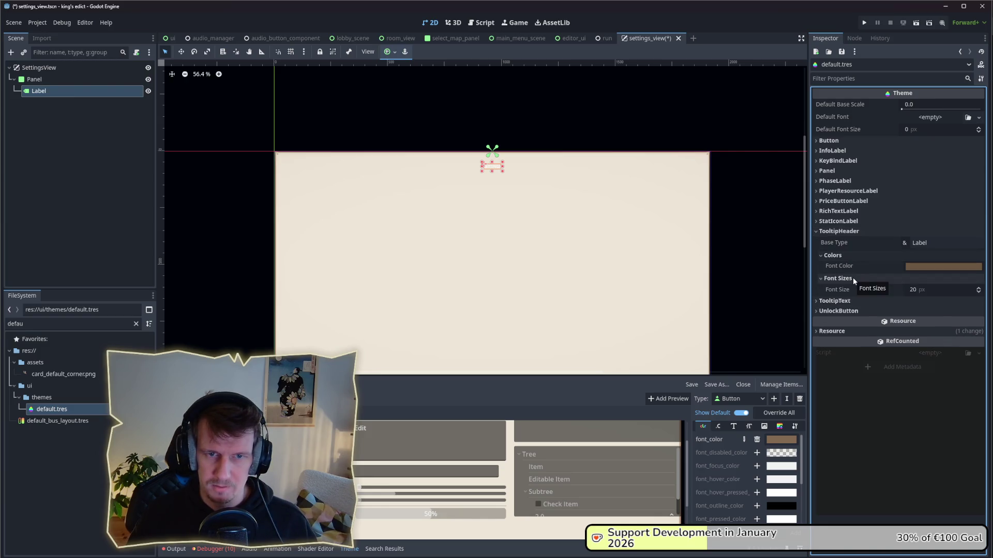
pyautogui.doubleClick(39, 91)
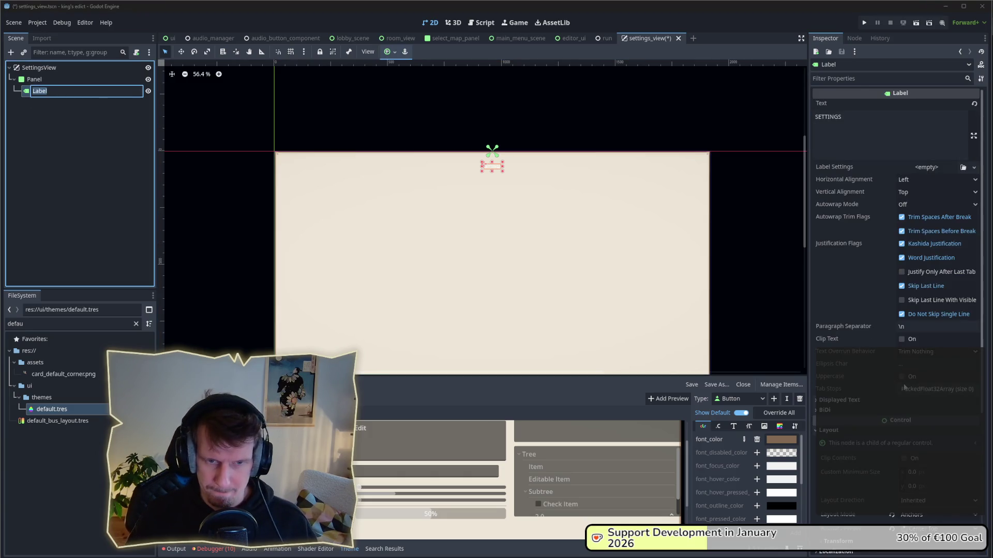
pyautogui.scroll(-5, 892, 364)
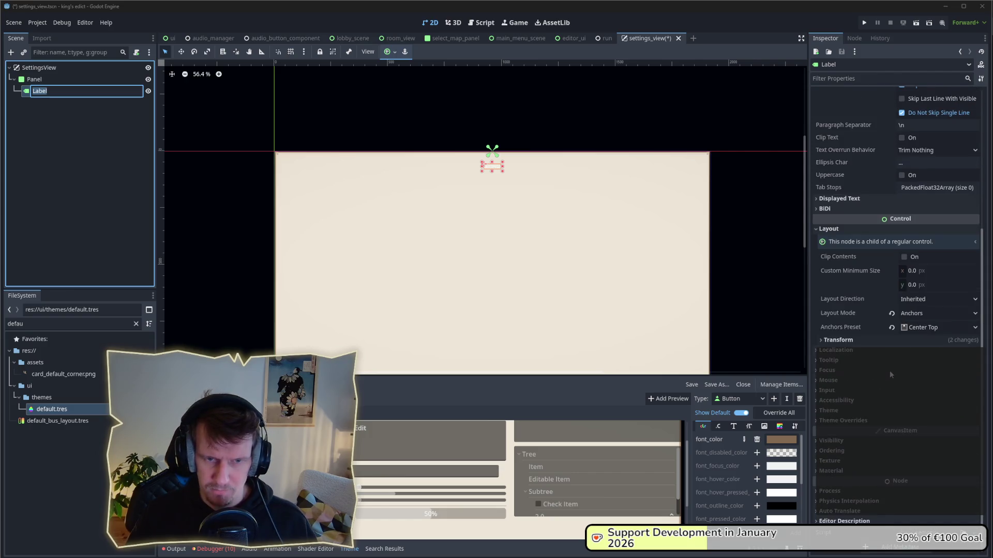
pyautogui.press('Escape')
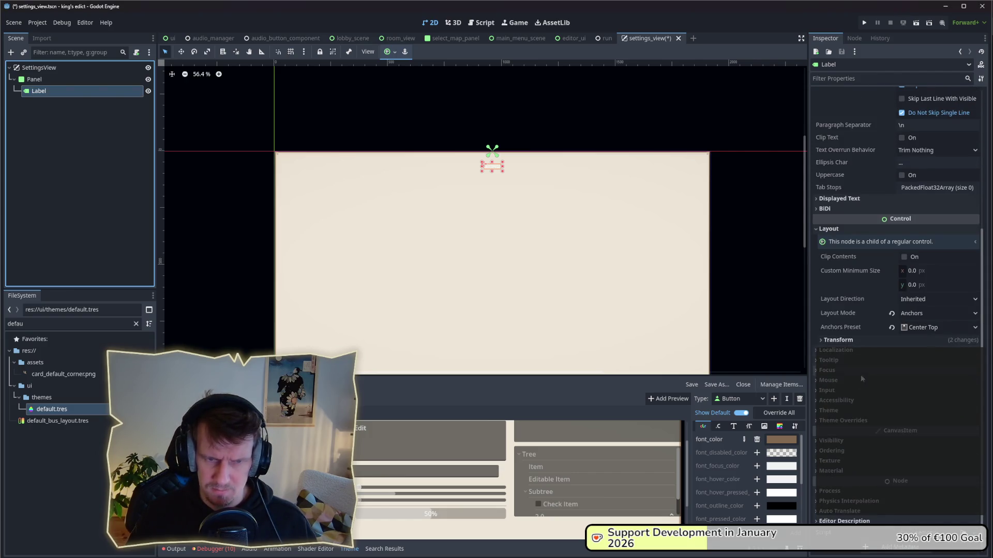
# Step: Set the SETTINGS label's Theme Type Variation to TooltipHeader and deselect it
pyautogui.click(858, 420)
pyautogui.click(845, 411)
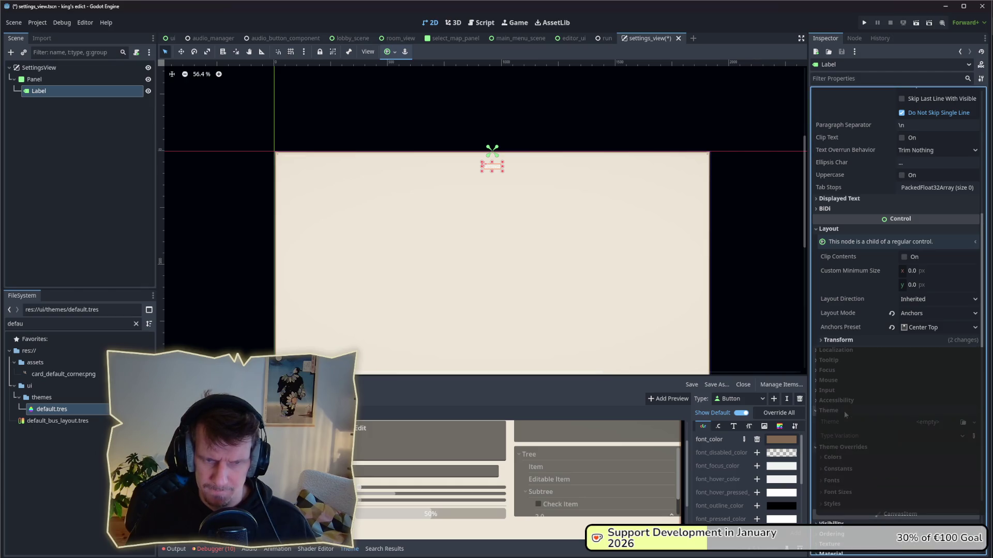
pyautogui.click(897, 436)
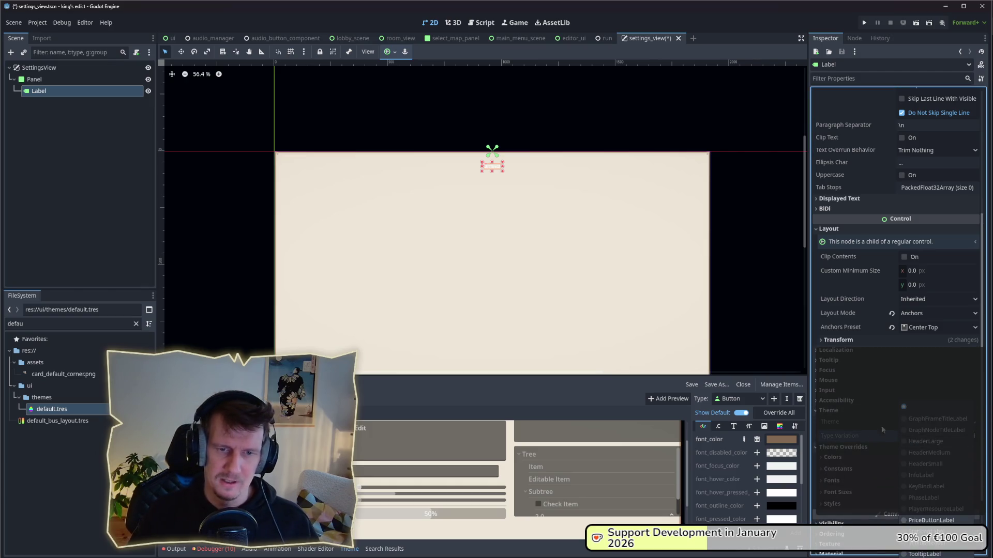
pyautogui.write('TooltipHeader')
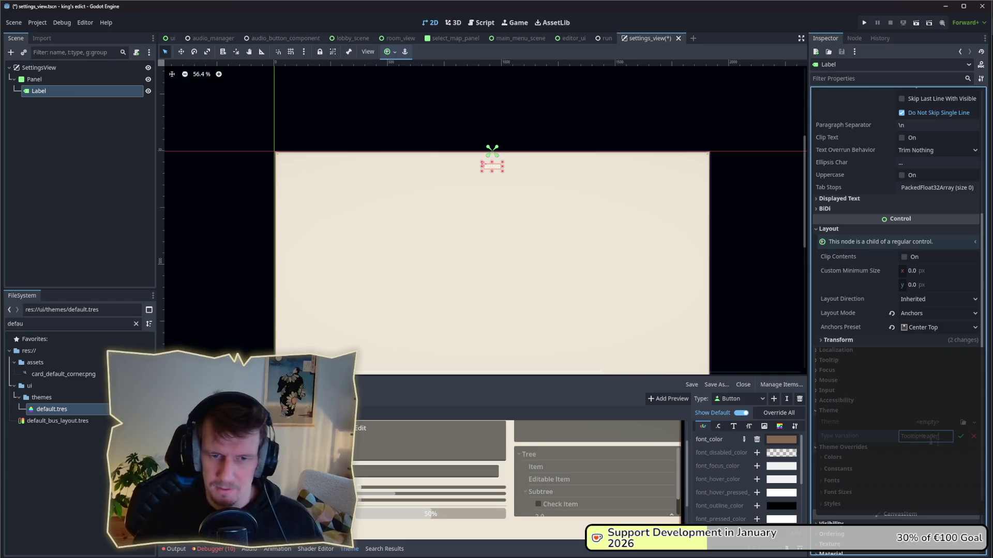
pyautogui.click(960, 437)
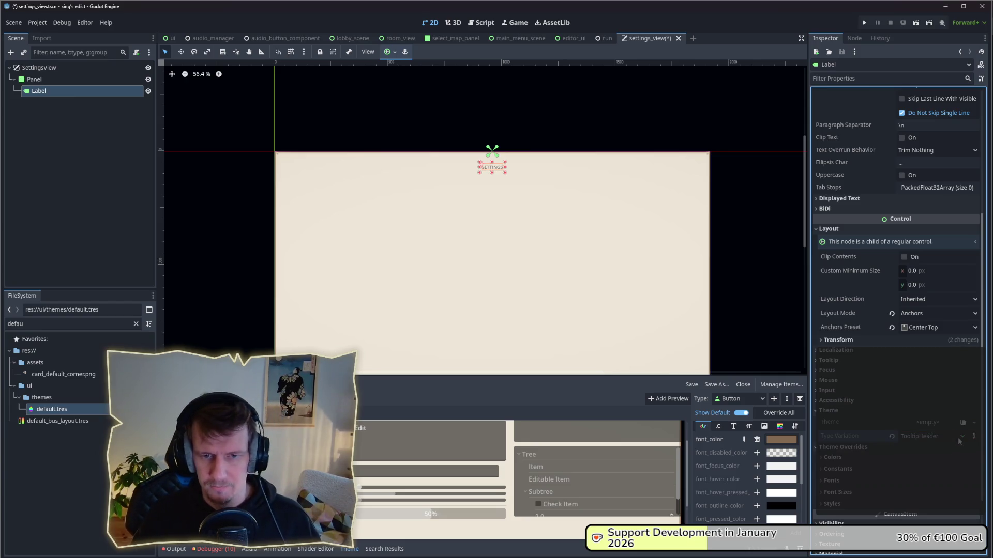
pyautogui.click(558, 121)
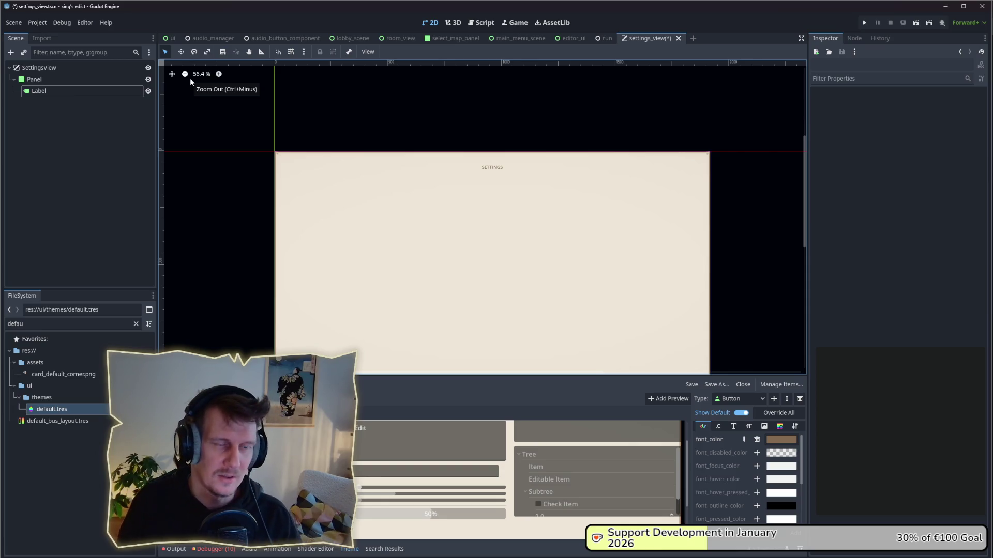
pyautogui.click(64, 413)
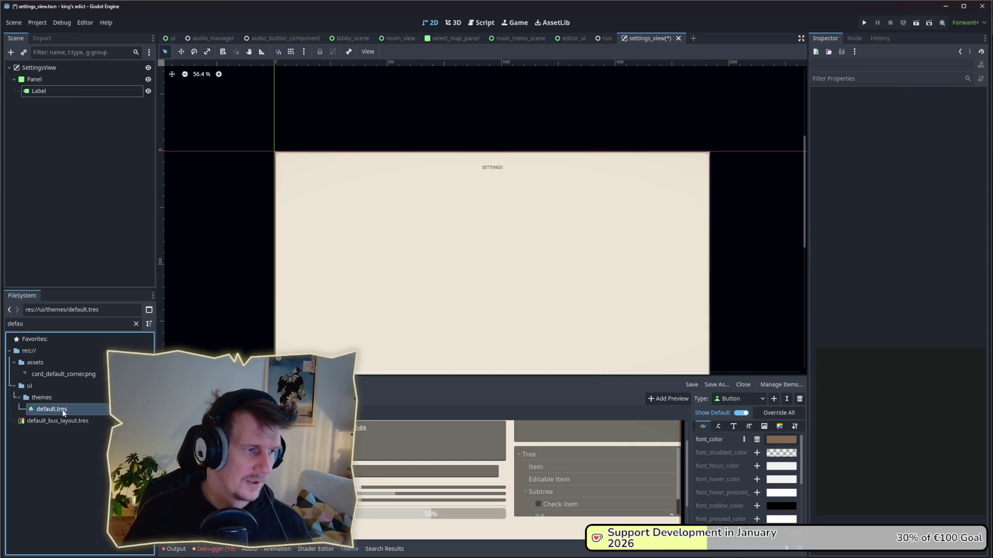
# Step: Review TooltipHeader in default.tres, clear the node selection, and save settings_view.tscn
pyautogui.doubleClick(64, 412)
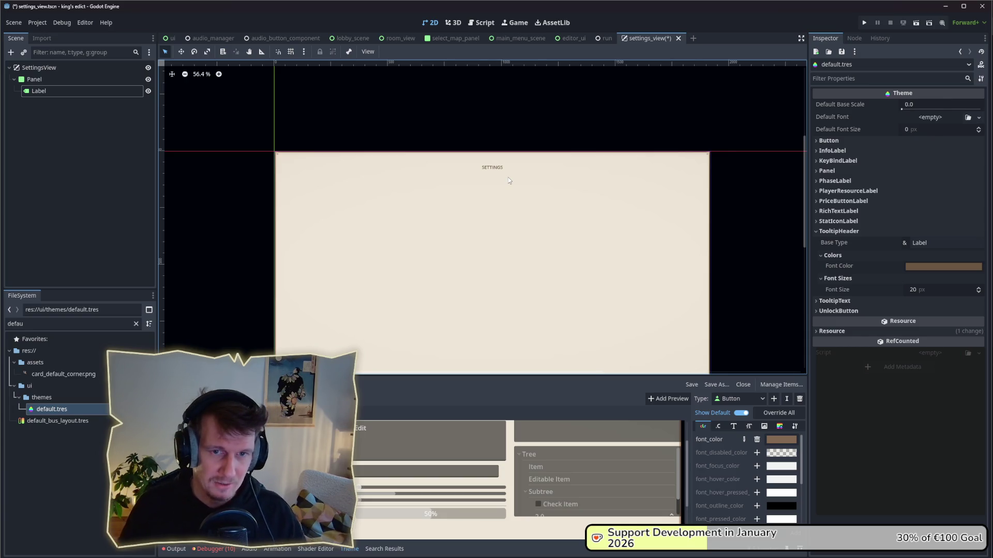
pyautogui.click(838, 230)
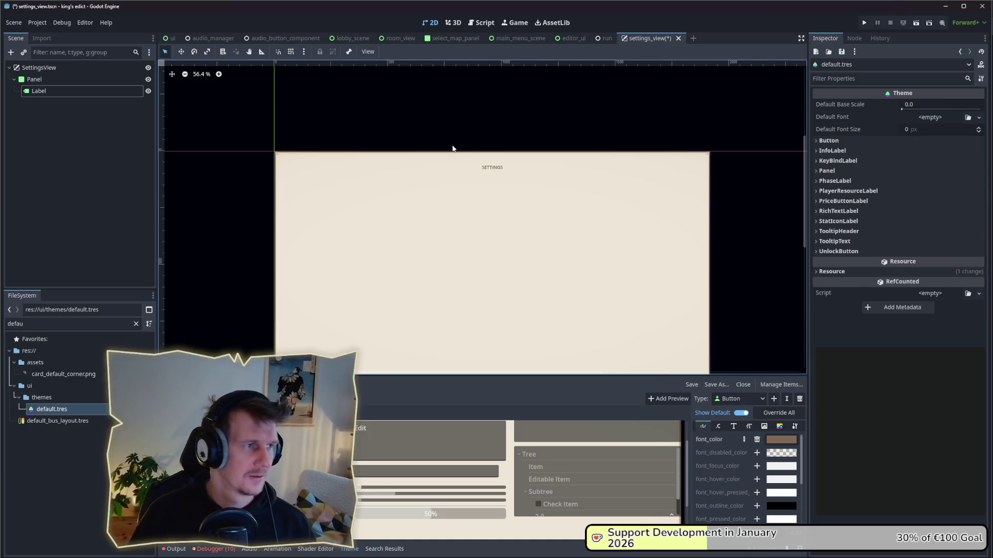
pyautogui.click(68, 93)
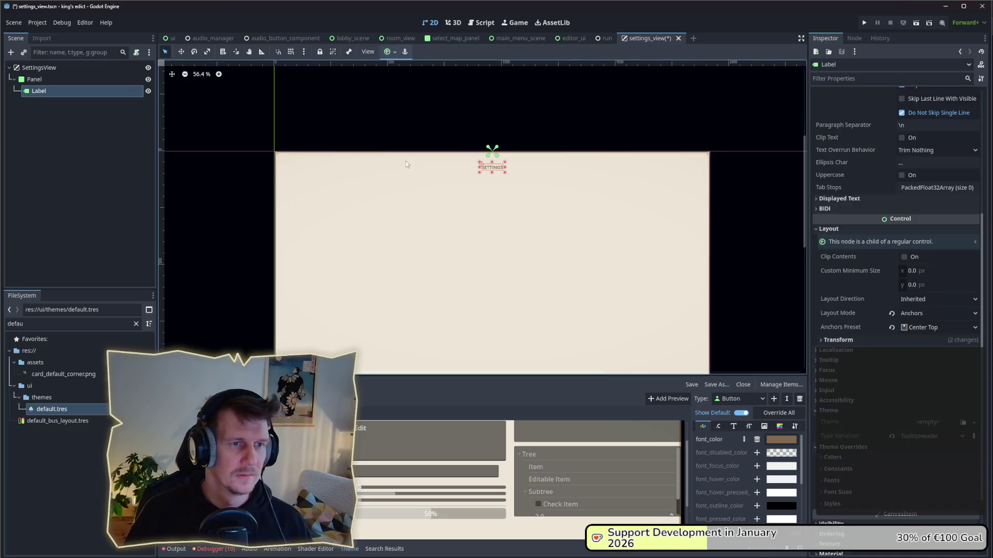
pyautogui.click(406, 134)
pyautogui.click(63, 77)
pyautogui.click(70, 91)
pyautogui.click(63, 130)
pyautogui.hotkey('ctrl', 's')
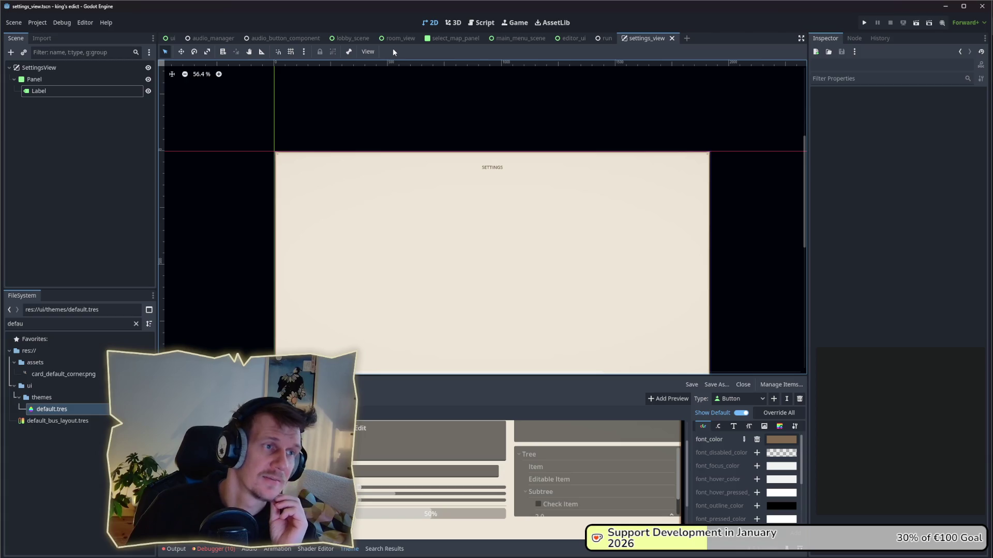
pyautogui.click(170, 38)
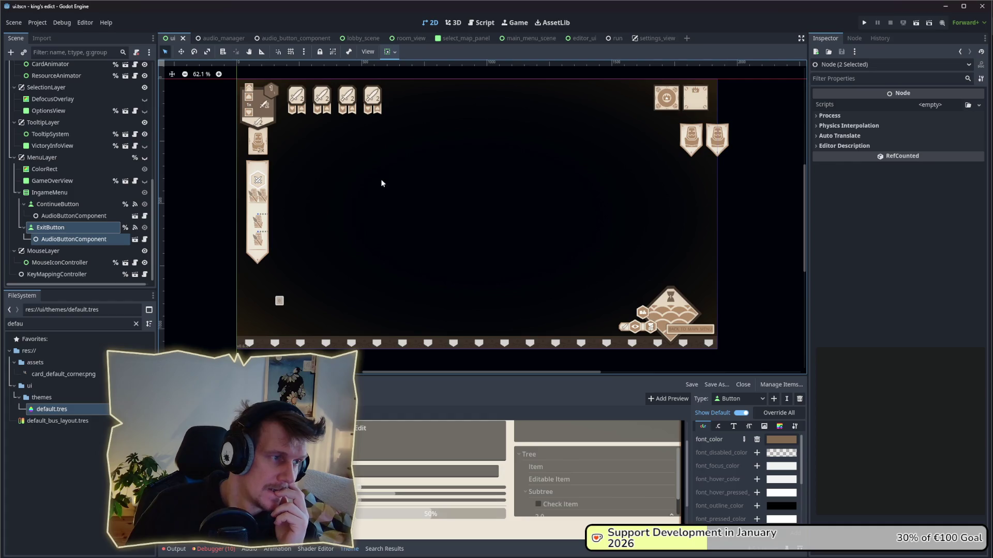
# Step: Collapse the ExitButton, IngameMenu and MenuLayer branches in the ui scene tree
pyautogui.click(24, 228)
pyautogui.click(19, 205)
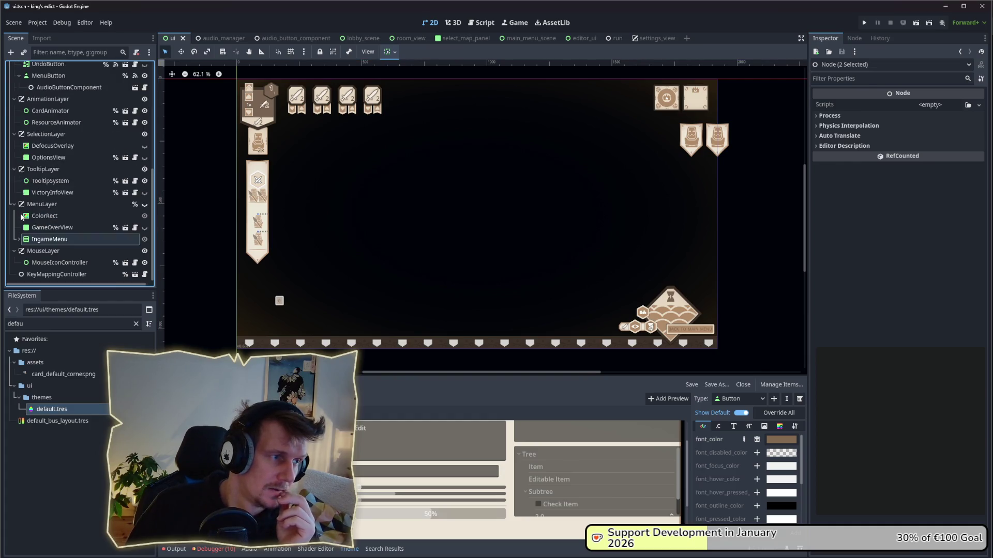
pyautogui.click(18, 208)
pyautogui.click(14, 205)
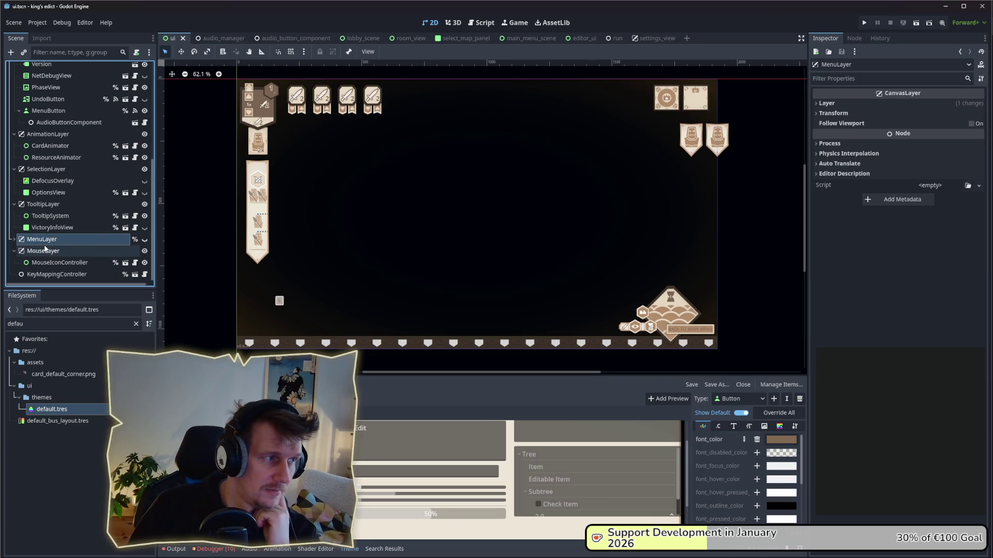
pyautogui.scroll(1, 44, 244)
pyautogui.scroll(-1, 46, 249)
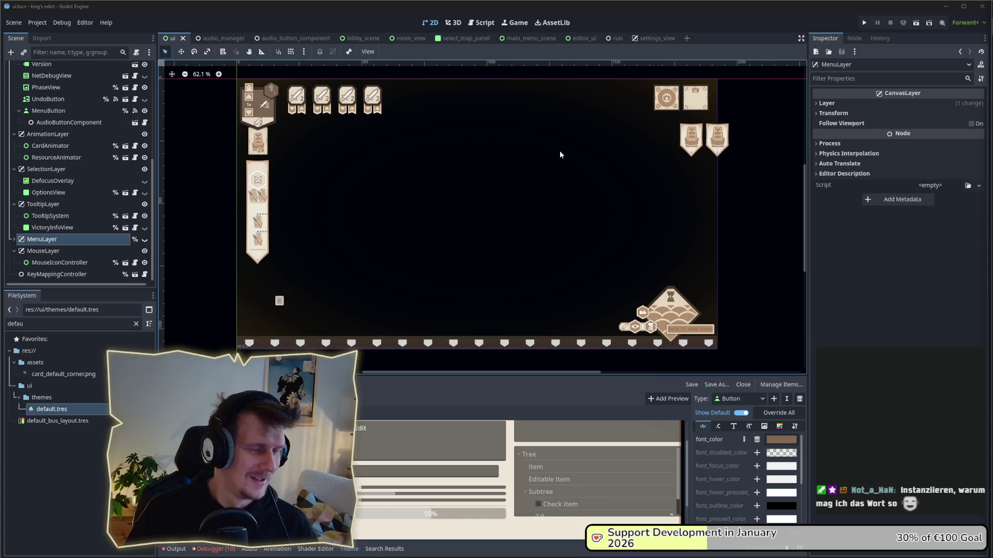
# Step: Deselect default.tres, show the debugger's warnings and errors, and switch to the 3D view
pyautogui.click(130, 466)
pyautogui.click(217, 550)
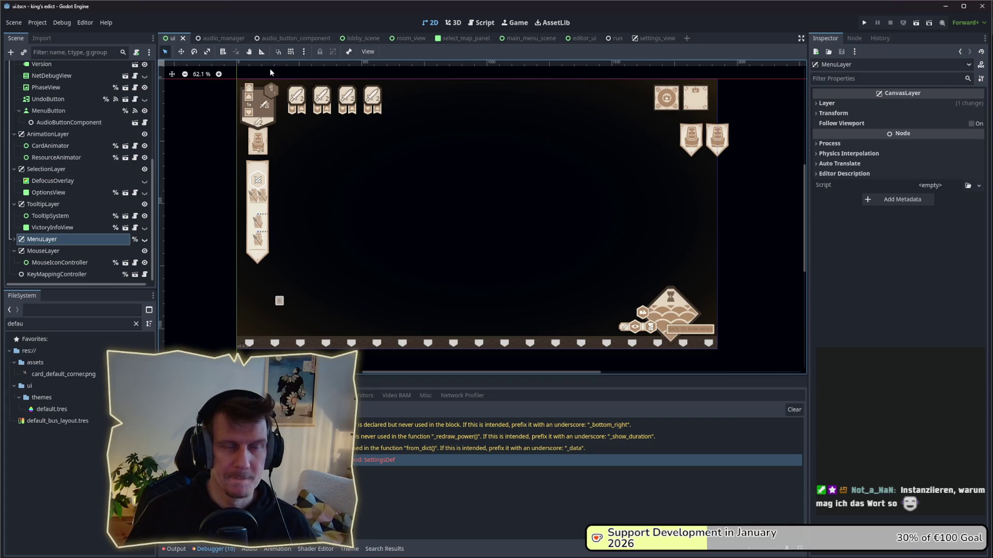
pyautogui.click(453, 22)
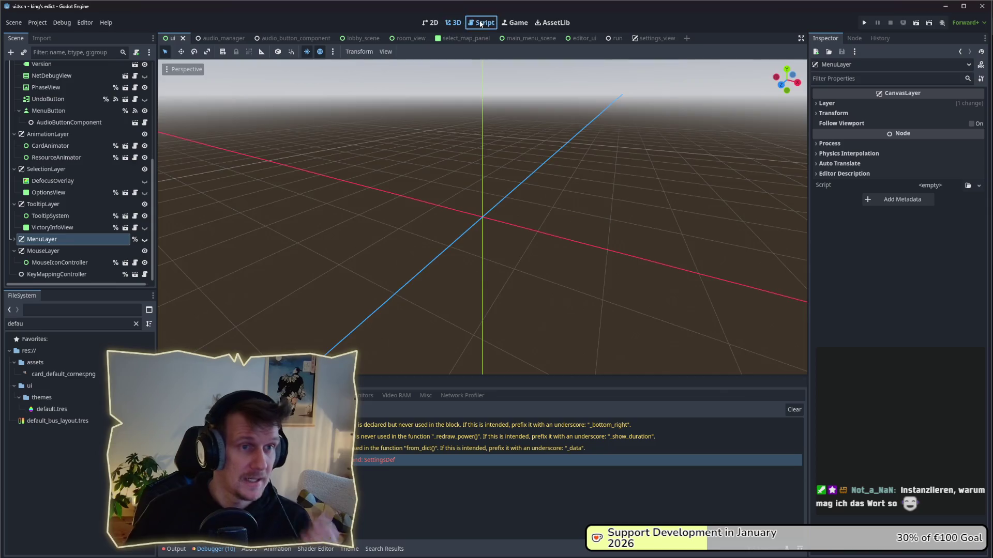
# Step: Review the preloaded scene variables in scene_manager.gd, then return to the settings_view scene
pyautogui.click(481, 22)
pyautogui.click(196, 182)
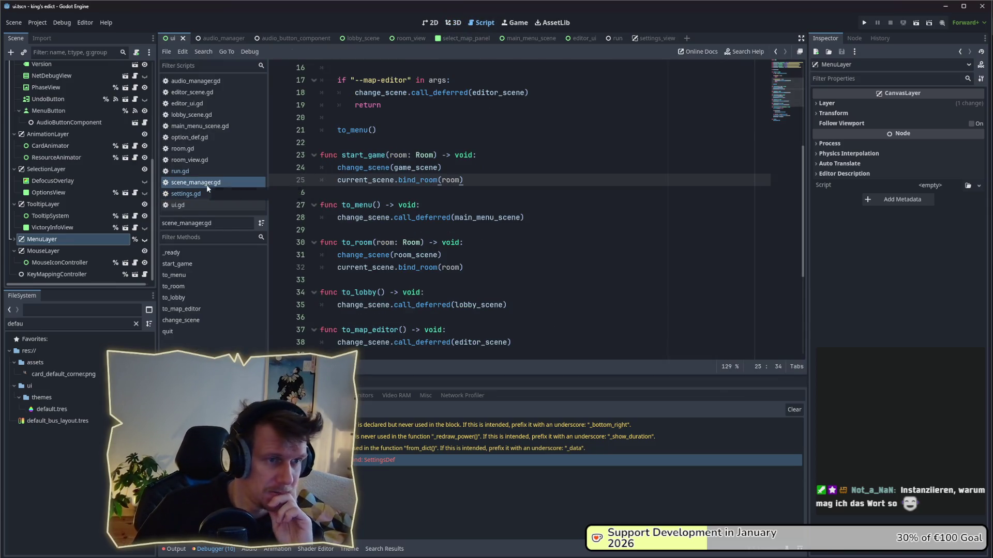
pyautogui.moveTo(800, 184); pyautogui.dragTo(813, 84)
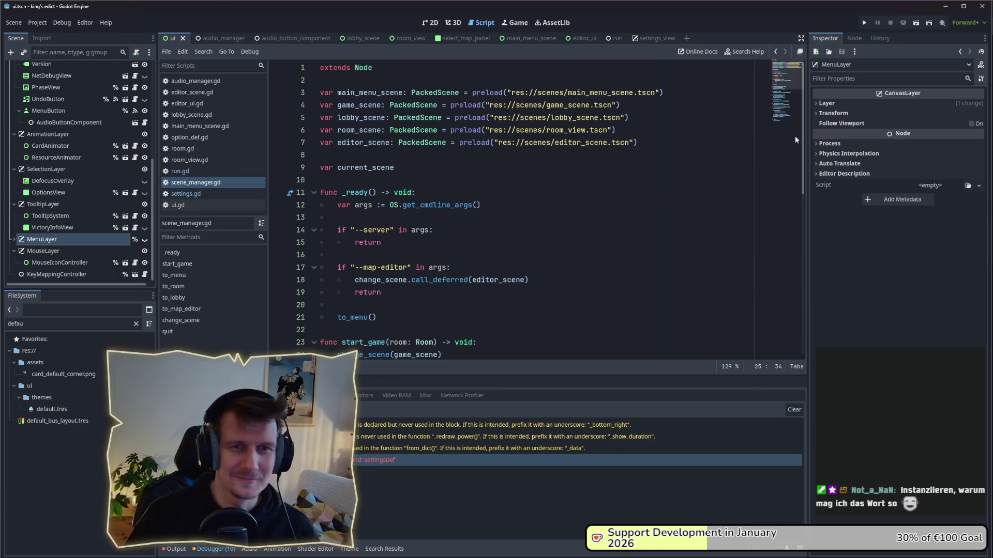
pyautogui.scroll(-1, 806, 146)
pyautogui.scroll(1, 806, 142)
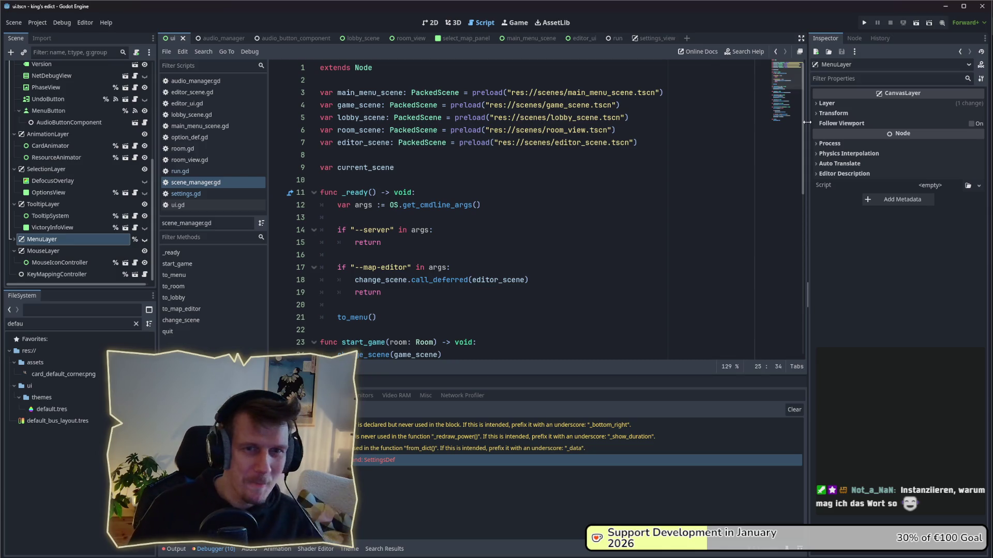
pyautogui.scroll(-1, 804, 135)
pyautogui.moveTo(804, 135); pyautogui.dragTo(801, 124)
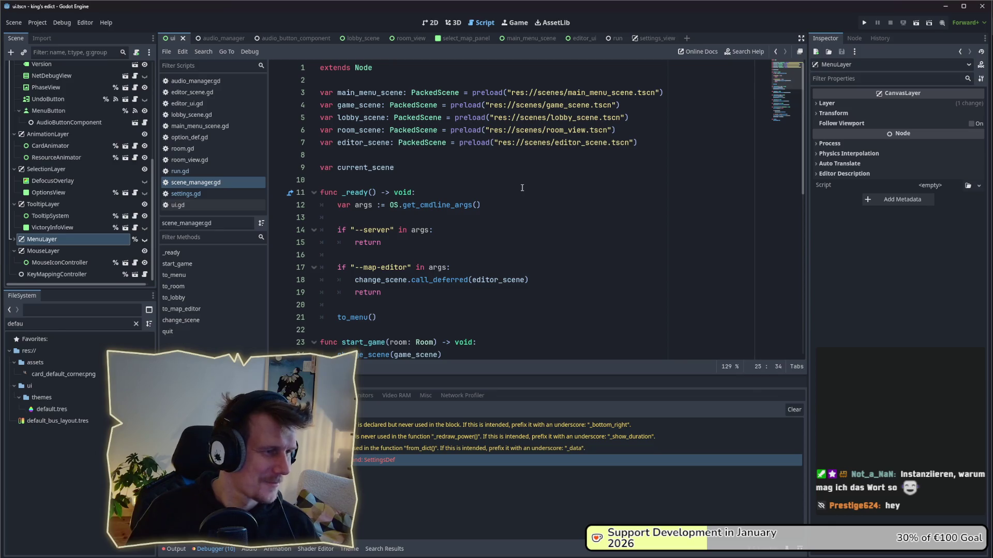
pyautogui.click(643, 42)
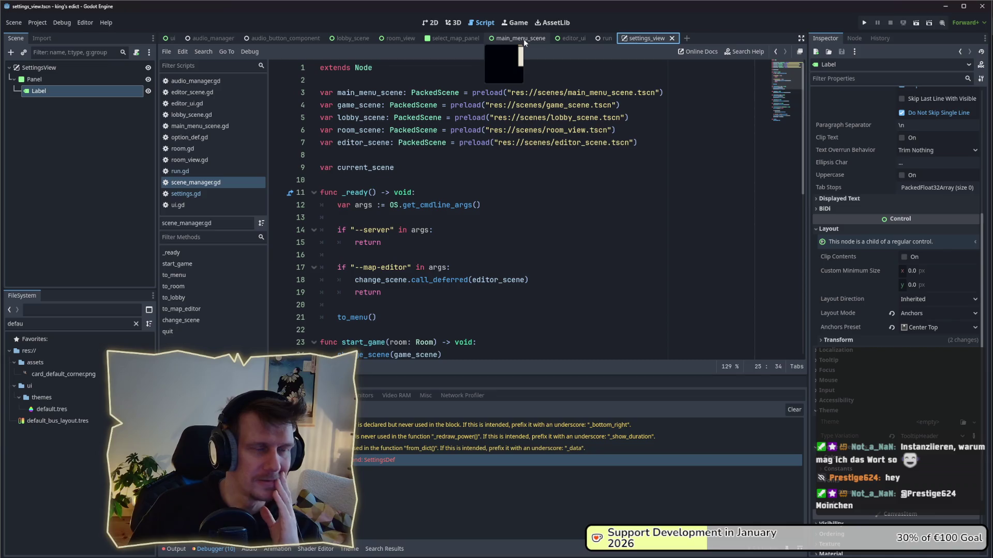
# Step: Show main_menu_scene in 2D and filter the FileSystem for 'setting'
pyautogui.click(523, 39)
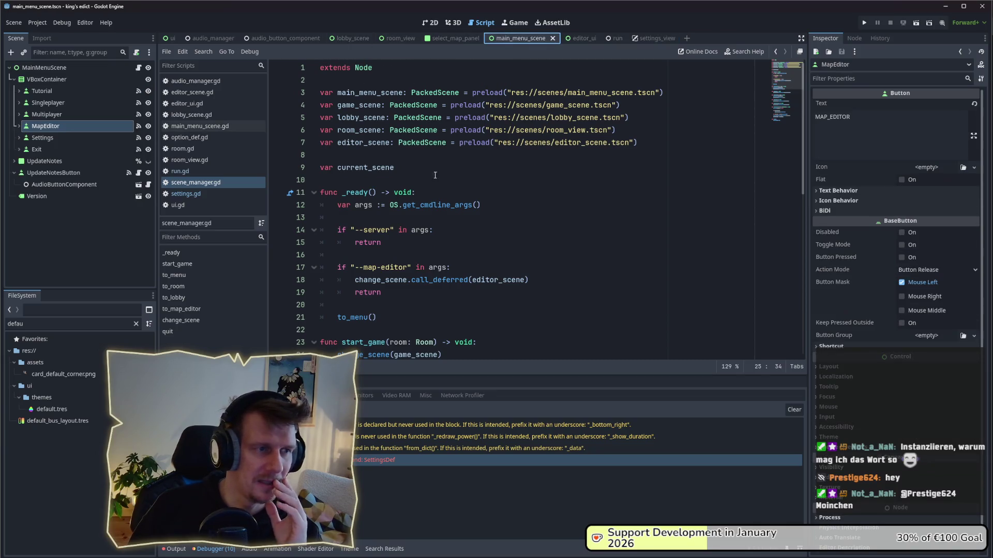
pyautogui.click(439, 23)
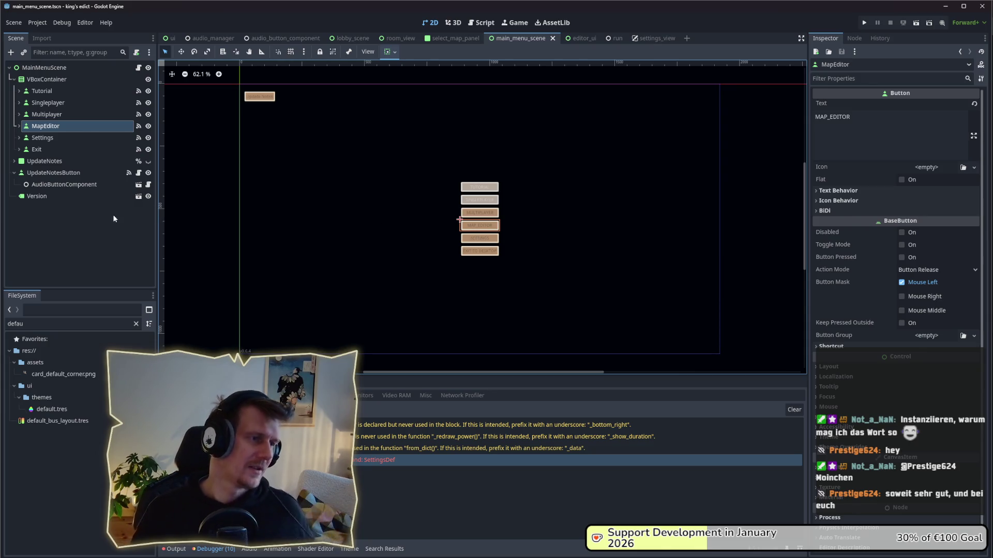
pyautogui.doubleClick(50, 325)
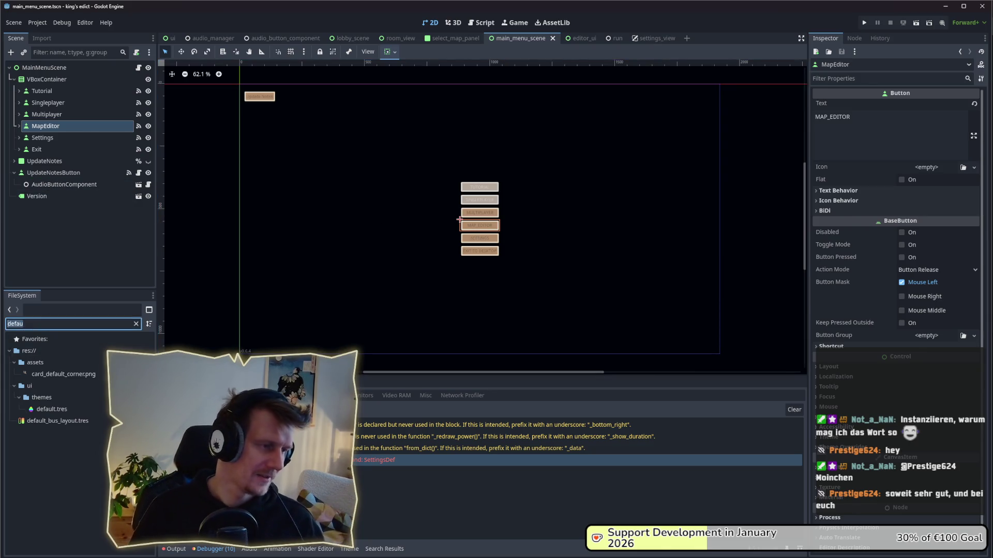
pyautogui.write('s')
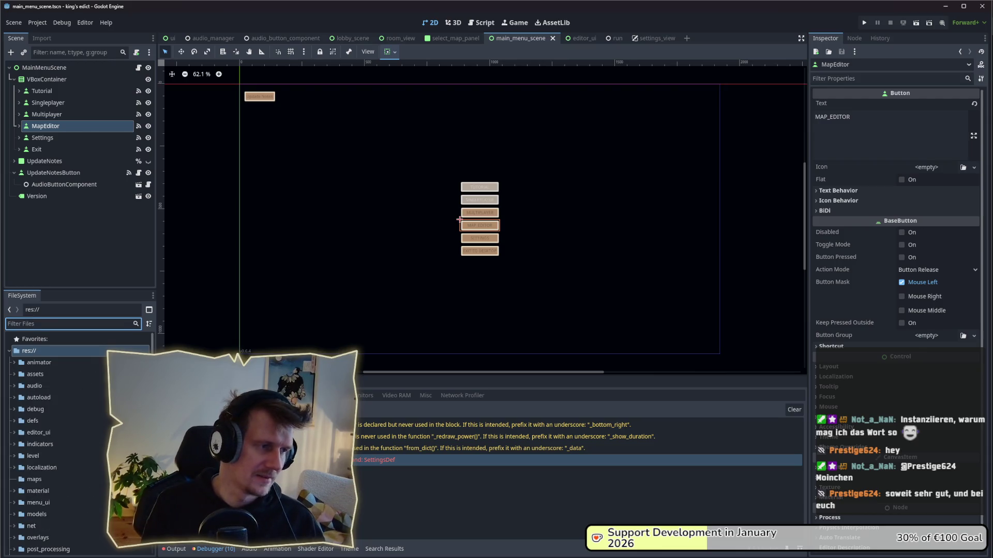
pyautogui.write('etting')
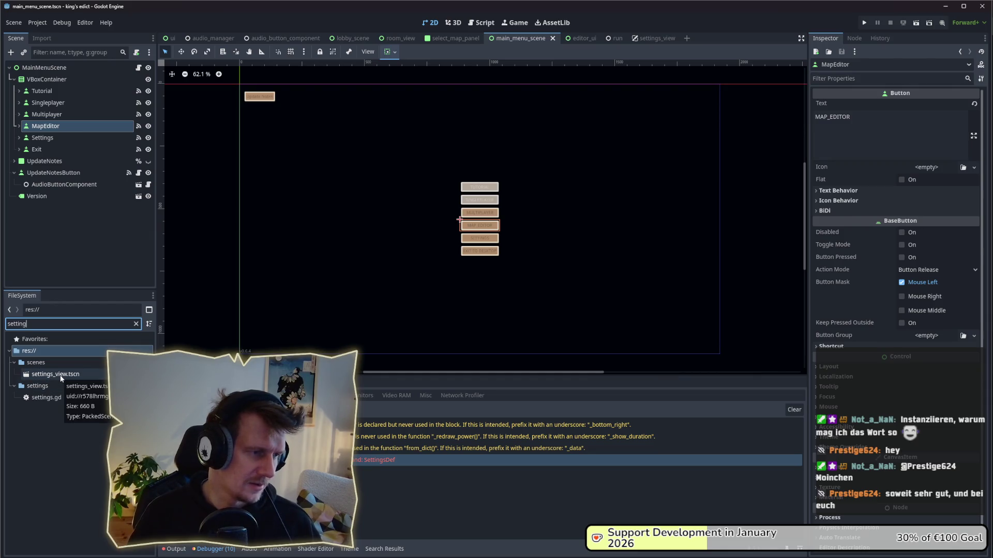
# Step: Instance settings_view.tscn into the main menu scene and toggle its visibility
pyautogui.moveTo(61, 378); pyautogui.dragTo(30, 197)
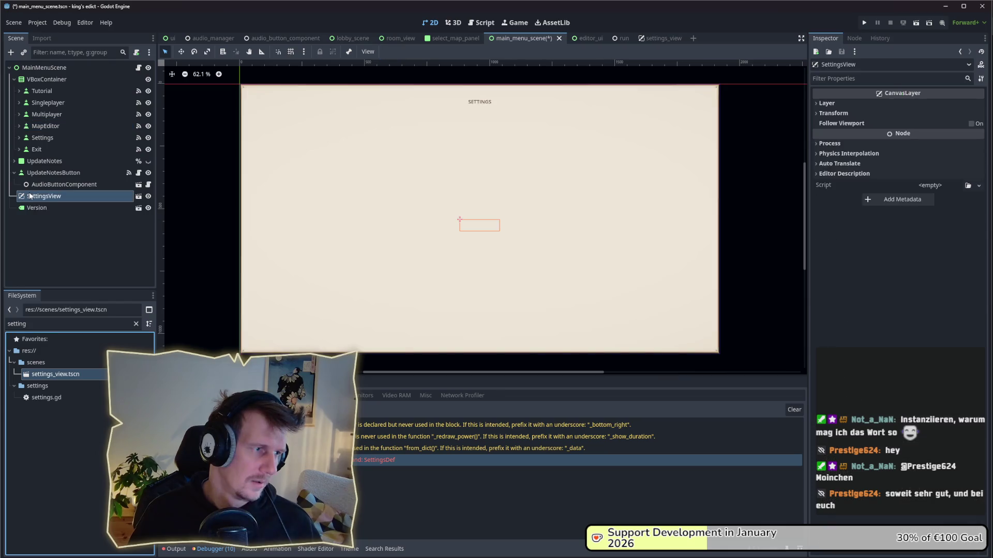
pyautogui.click(148, 197)
pyautogui.click(148, 197)
pyautogui.click(149, 197)
pyautogui.click(149, 197)
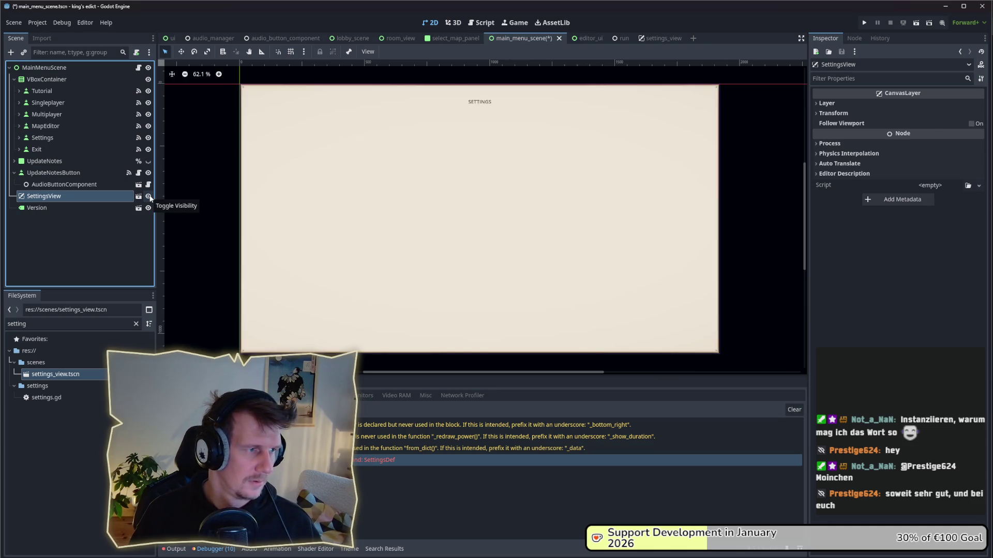